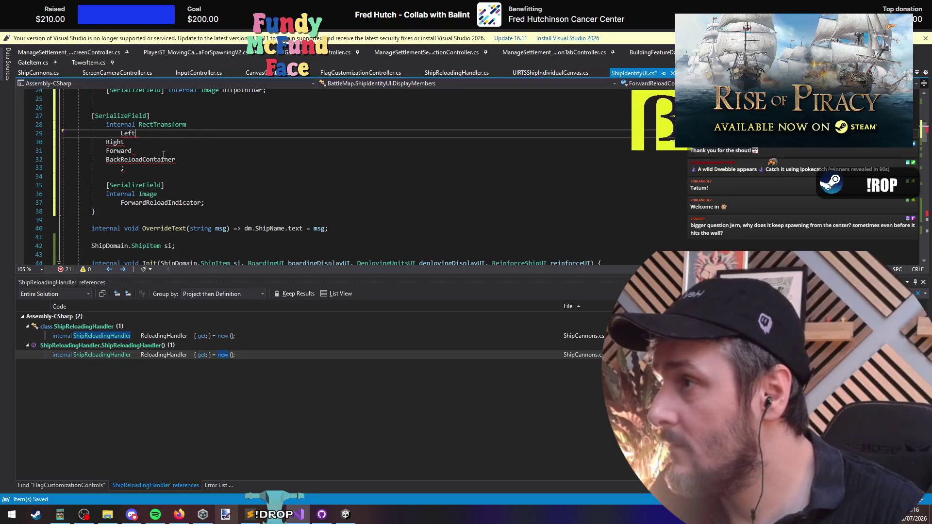
Step: Rename the RectTransform fields to Left, Right, Forward and BackReloadContainer and align their indentation
{"action": "key", "text": "ctrl+x"}
{"action": "left_click_drag", "start_coordinate": [120, 159], "coordinate": [176, 159]}
{"action": "key", "text": "ctrl+c"}
{"action": "left_click", "coordinate": [131, 151], "text": "ctrl+alt"}
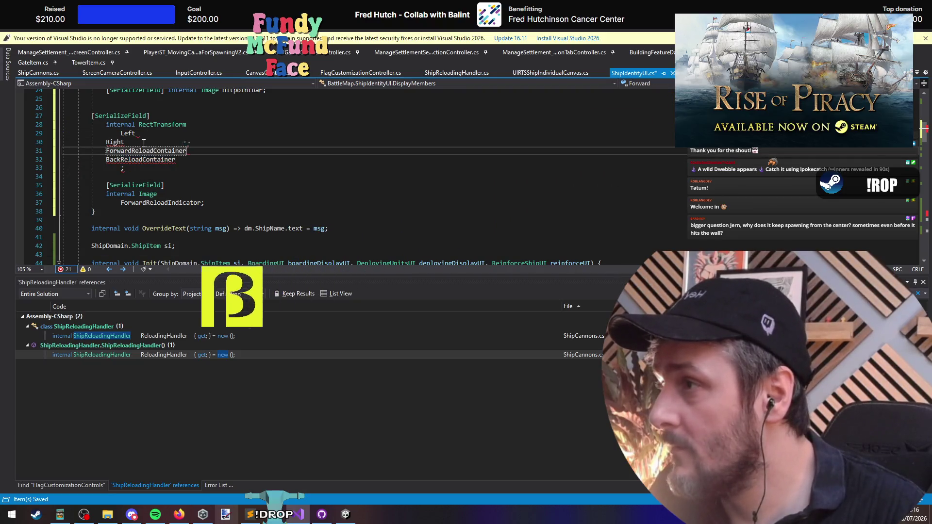
{"action": "left_click", "coordinate": [124, 141], "text": "ctrl+alt"}
{"action": "left_click", "coordinate": [135, 133], "text": "ctrl+alt"}
{"action": "key", "text": "ctrl+v"}
{"action": "type", "text": ","}
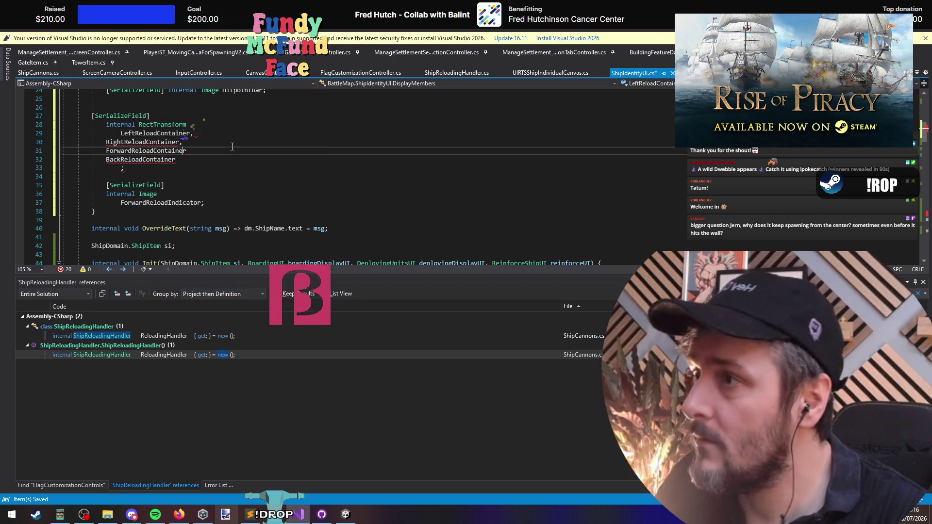
{"action": "key", "text": "Escape"}
{"action": "key", "text": "Down"}
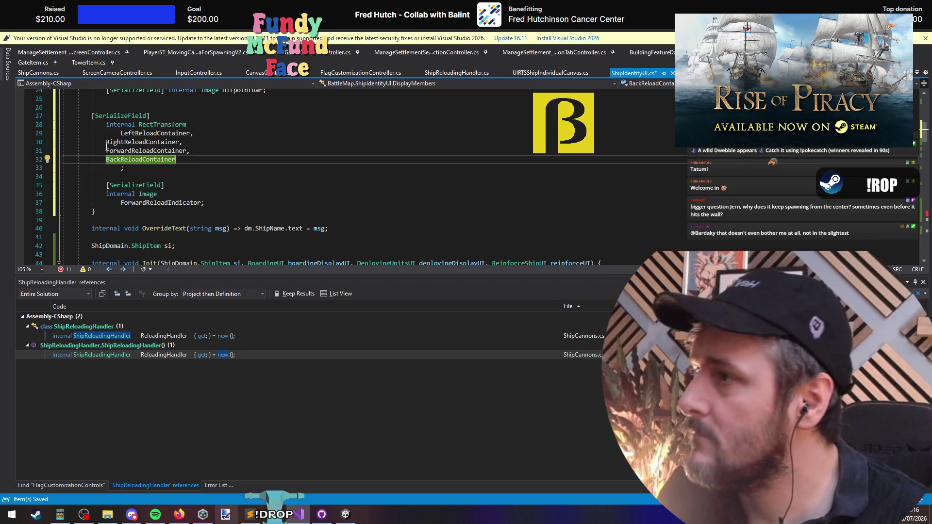
{"action": "left_click_drag", "start_coordinate": [193, 141], "coordinate": [127, 168]}
{"action": "key", "text": "Tab"}
{"action": "left_click", "coordinate": [121, 136]}
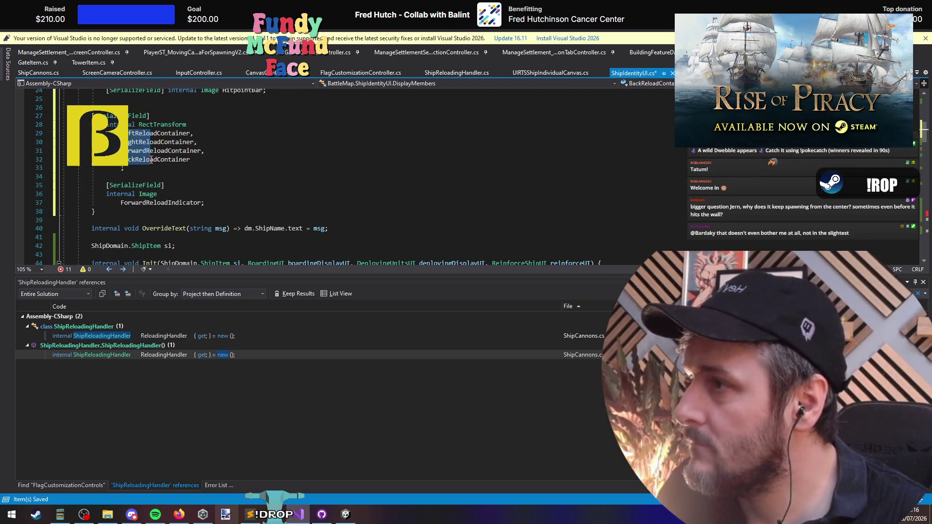
Step: Add Left, Right, Forward and BackReloadIndicator entries under the Image field declaration
{"action": "left_click", "coordinate": [210, 194]}
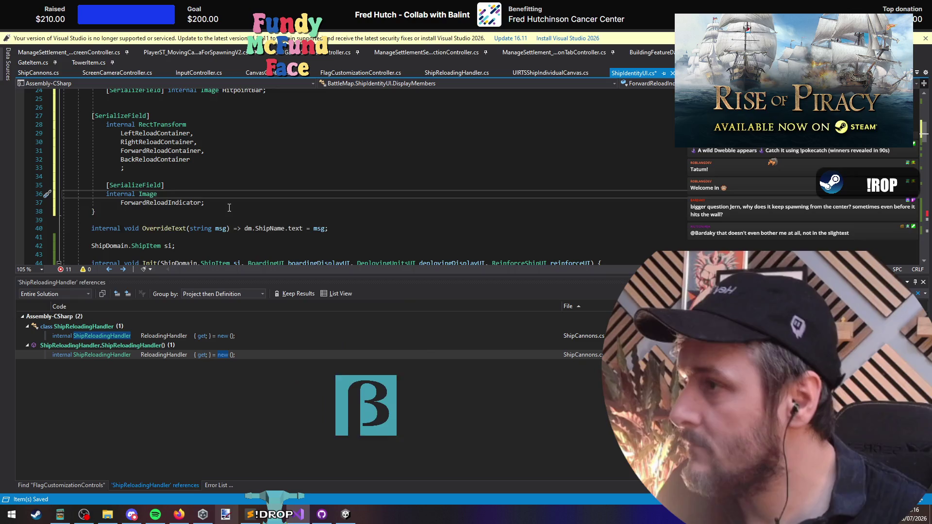
{"action": "key", "text": "Return"}
{"action": "key", "text": "ctrl+v"}
{"action": "left_click_drag", "start_coordinate": [169, 237], "coordinate": [204, 236]}
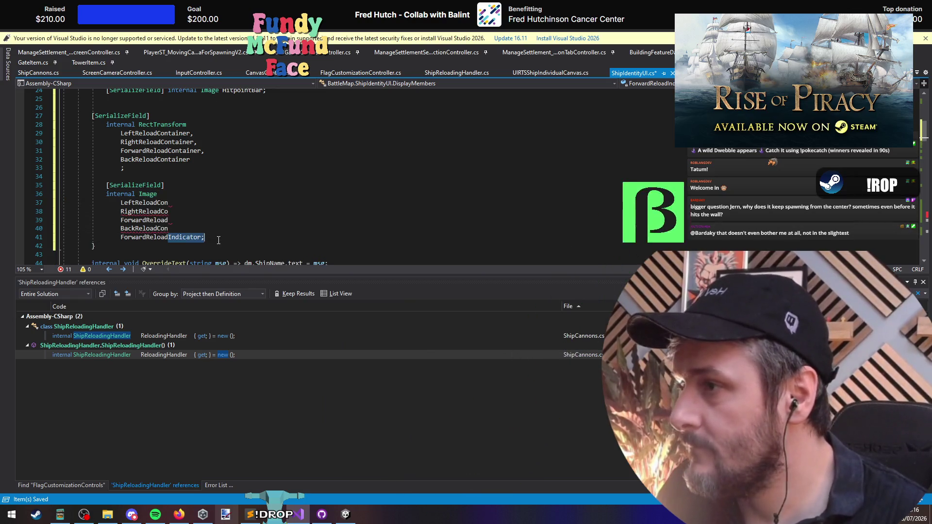
{"action": "key", "text": "ctrl+c"}
{"action": "key", "text": "ctrl+v"}
{"action": "mouse_move", "coordinate": [157, 203]}
{"action": "left_mouse_down"}
{"action": "mouse_move", "coordinate": [168, 202]}
{"action": "mouse_move", "coordinate": [147, 211]}
{"action": "mouse_move", "coordinate": [156, 228]}
{"action": "left_mouse_up"}
{"action": "key", "text": "ctrl+v"}
{"action": "left_click", "coordinate": [170, 220]}
{"action": "key", "text": "ctrl+v"}
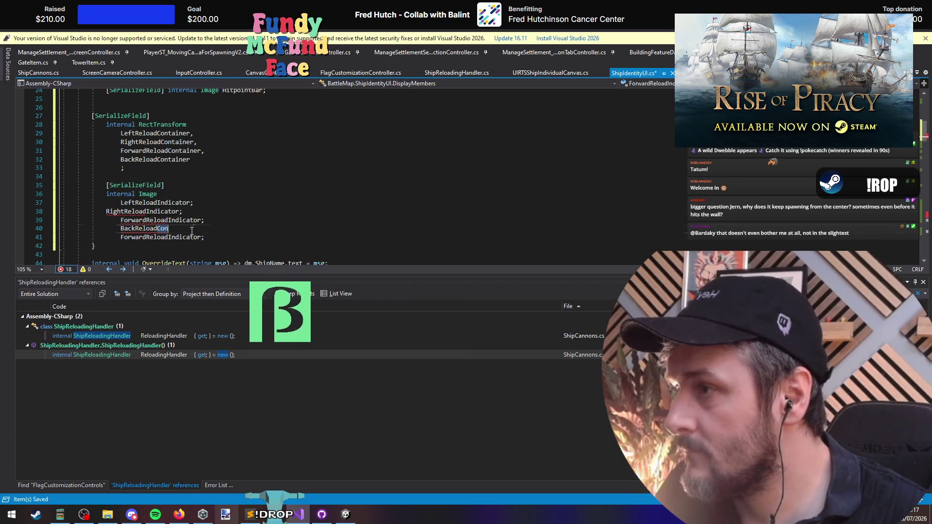
{"action": "key", "text": "ctrl+v"}
{"action": "left_click_drag", "start_coordinate": [242, 237], "coordinate": [241, 229]}
{"action": "key", "text": "Delete"}
Step: Replace the indicators' semicolons with commas to form one Image field list, then save
{"action": "key", "text": "Up"}
{"action": "key", "text": "End"}
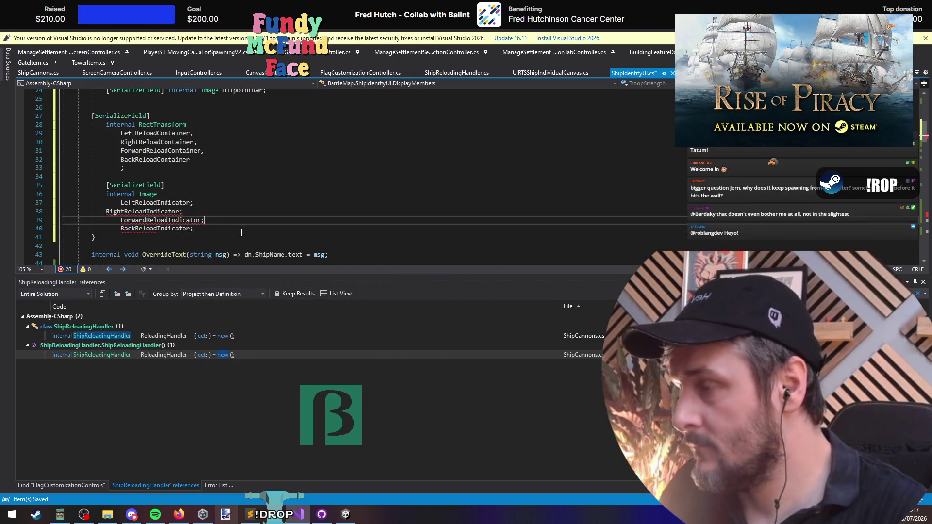
{"action": "key", "text": "BackSpace"}
{"action": "type", "text": ","}
{"action": "key", "text": "Up"}
{"action": "key", "text": "End"}
{"action": "key", "text": "BackSpace"}
{"action": "type", "text": ","}
{"action": "key", "text": "Up"}
{"action": "key", "text": "End"}
{"action": "key", "text": "BackSpace"}
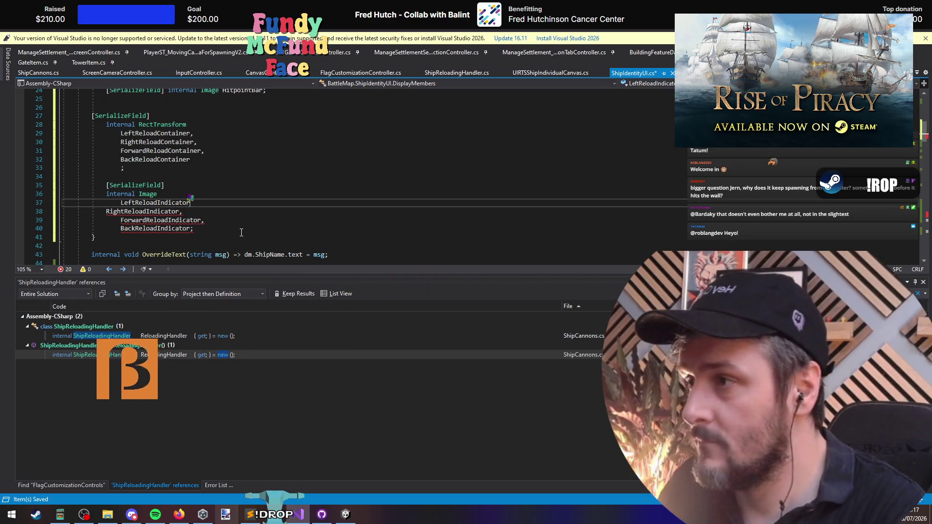
{"action": "type", "text": ","}
{"action": "key", "text": "Down"}
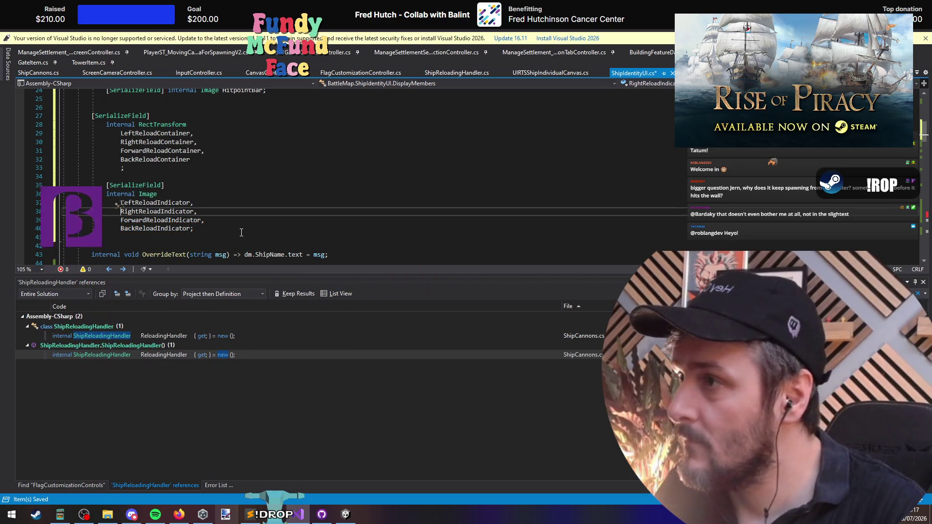
{"action": "key", "text": "ctrl+s"}
Step: Delete the blank line above SerializeField and save ShipIdentityUI.cs
{"action": "left_click", "coordinate": [180, 170]}
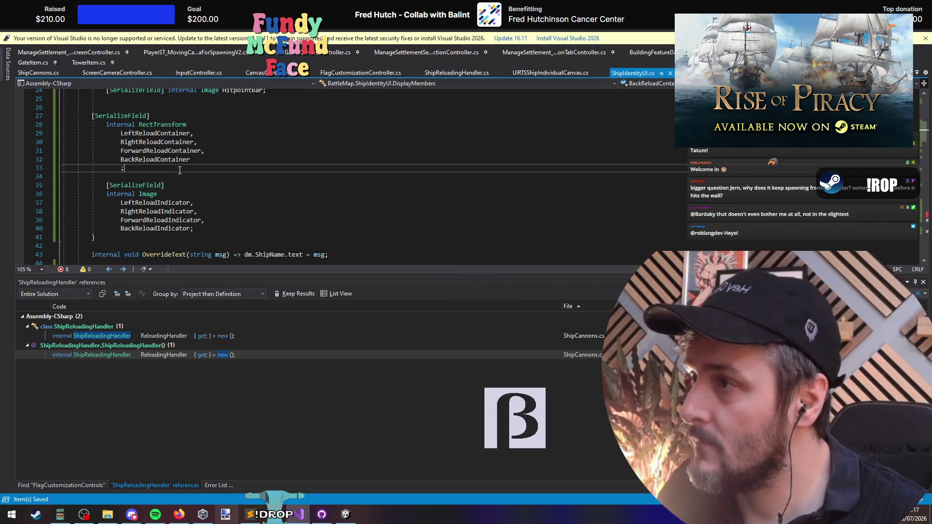
{"action": "left_click", "coordinate": [135, 108]}
{"action": "key", "text": "BackSpace"}
{"action": "key", "text": "ctrl+s"}
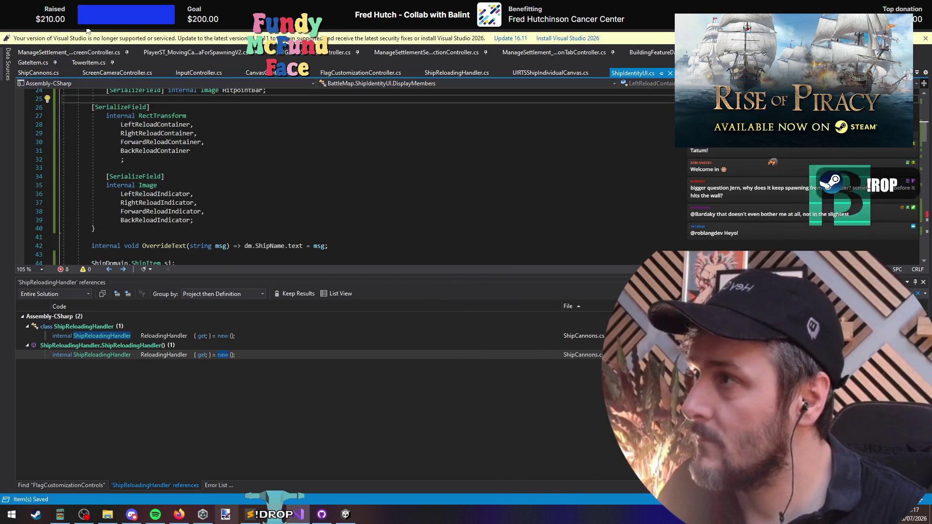
{"action": "key", "text": "ctrl+End"}
Step: Deconstruct the FixedUpdate loop variable into dir and img via quick fix
{"action": "left_click", "coordinate": [200, 212]}
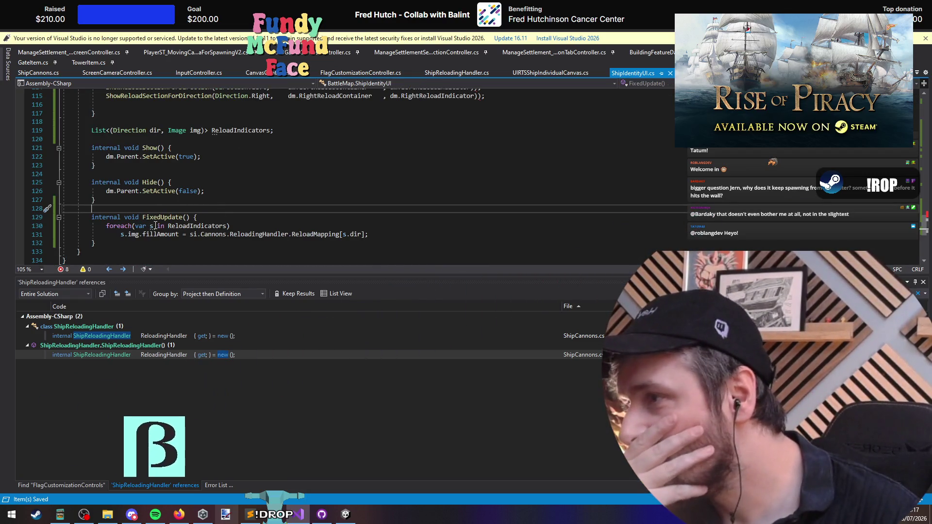
{"action": "left_click", "coordinate": [145, 235]}
{"action": "key", "text": "ctrl+period"}
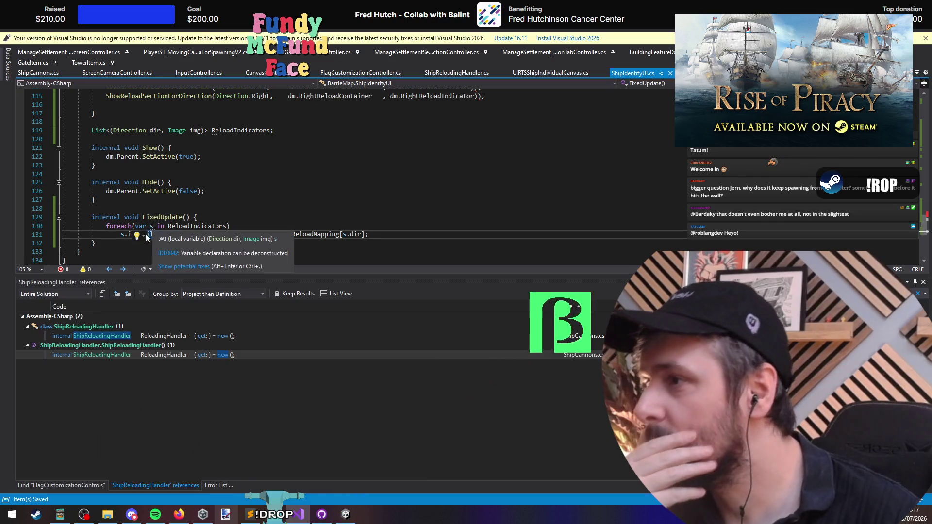
{"action": "left_click", "coordinate": [149, 246]}
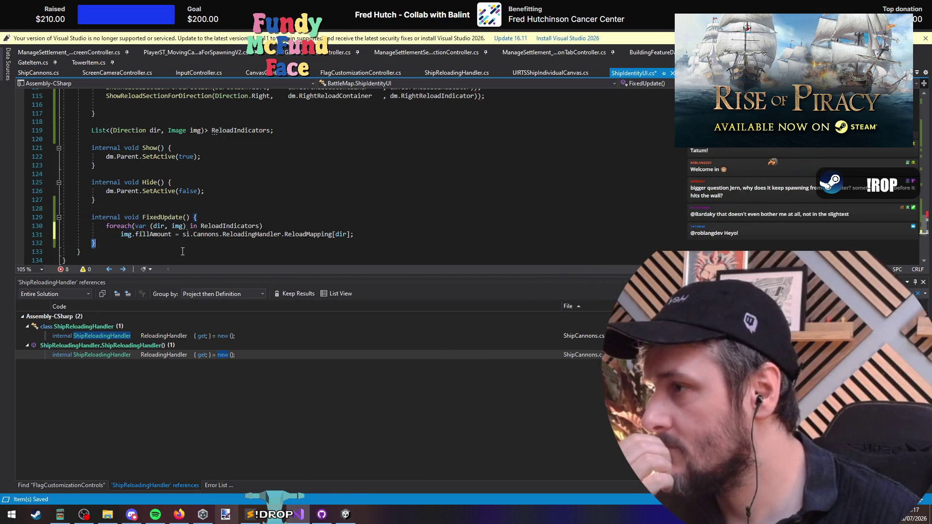
Step: Initialize the ReloadIndicators declaration with '= new()'
{"action": "left_click", "coordinate": [271, 216]}
{"action": "key", "text": "Up"}
{"action": "key", "text": "Up"}
{"action": "key", "text": "Up"}
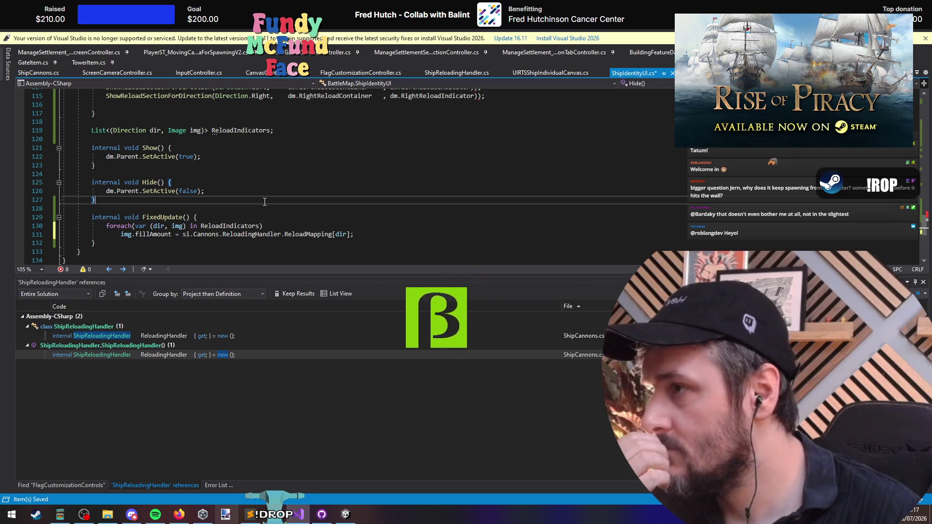
{"action": "scroll", "coordinate": [271, 141], "scroll_direction": "up", "scroll_amount": 2}
{"action": "scroll", "coordinate": [271, 140], "scroll_direction": "up", "scroll_amount": 1}
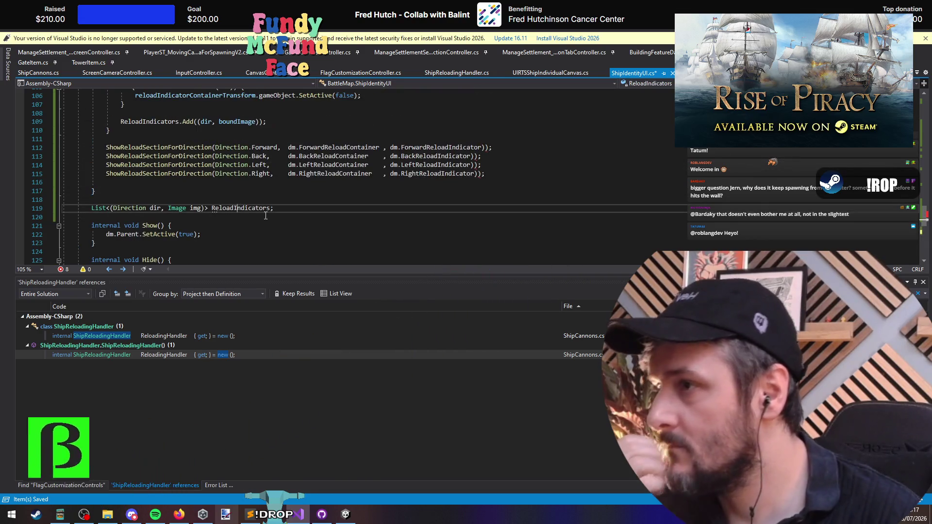
{"action": "left_click", "coordinate": [270, 208]}
{"action": "type", "text": "= new()"}
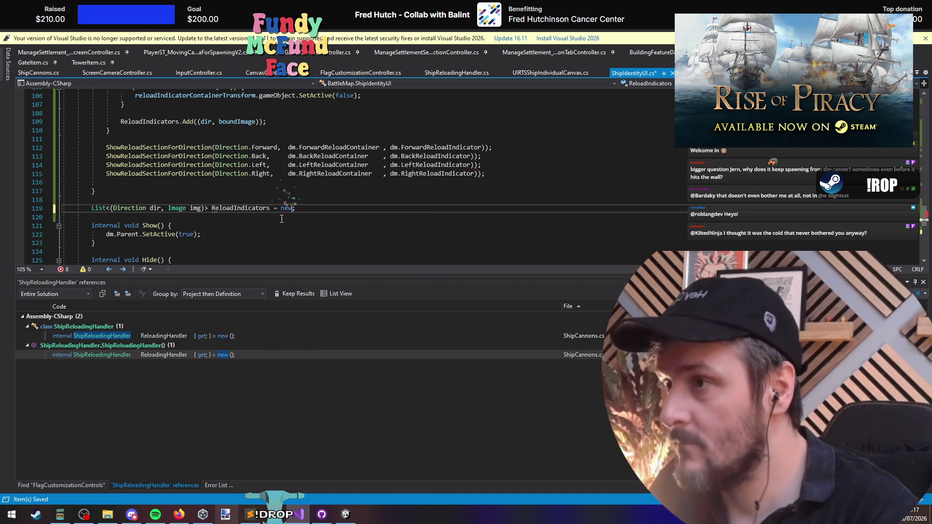
{"action": "key", "text": "Down"}
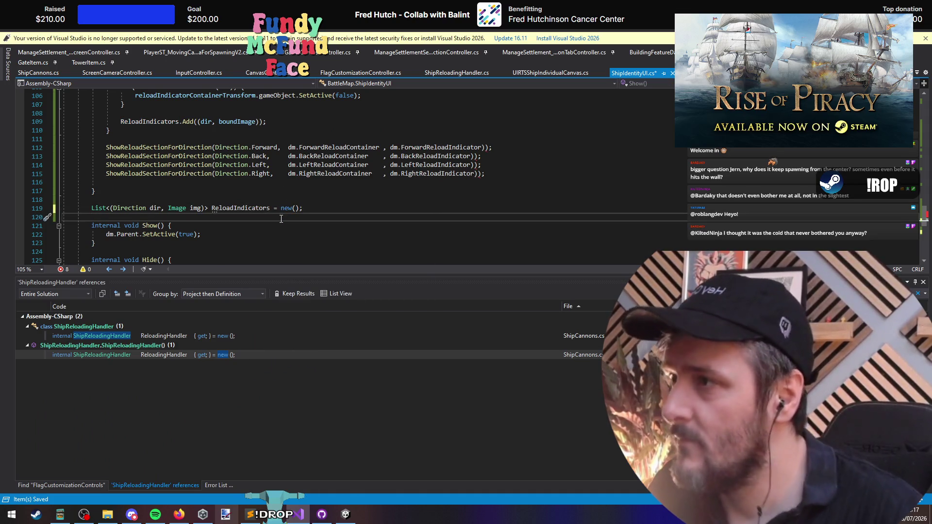
Step: Add 'return;' after SetActive(false) in ShowReloadSectionForDirection and save
{"action": "scroll", "coordinate": [281, 218], "scroll_direction": "up", "scroll_amount": 2}
{"action": "key", "text": "Up"}
{"action": "key", "text": "Up"}
{"action": "key", "text": "Up"}
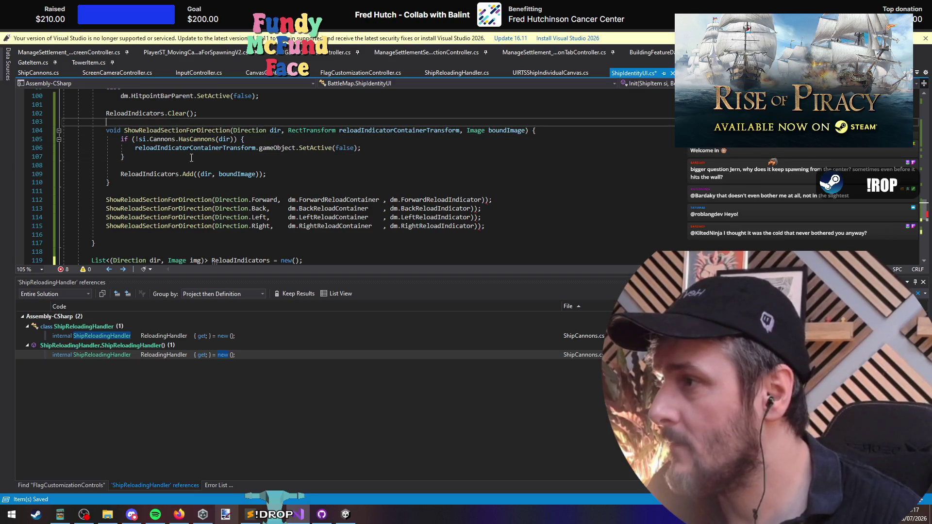
{"action": "left_click", "coordinate": [211, 162]}
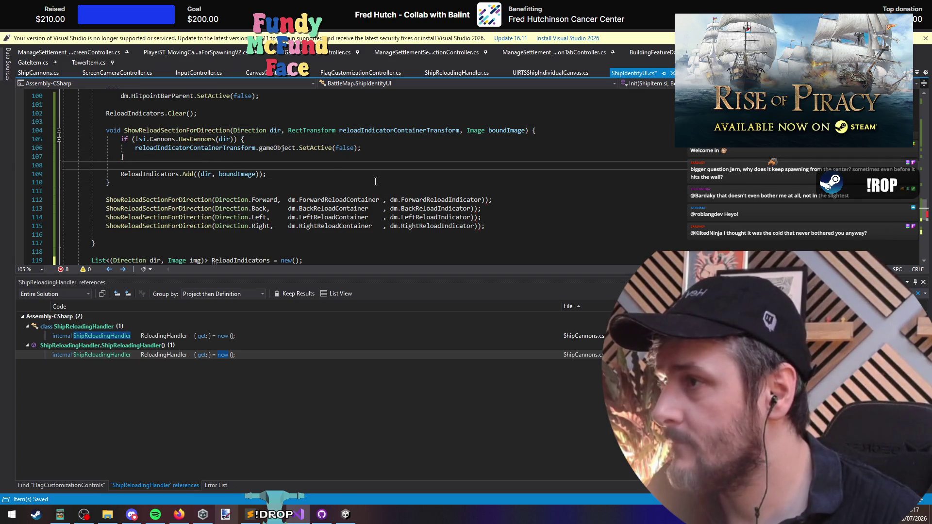
{"action": "left_click", "coordinate": [337, 148]}
{"action": "key", "text": "End"}
{"action": "key", "text": "Return"}
{"action": "type", "text": "return;"}
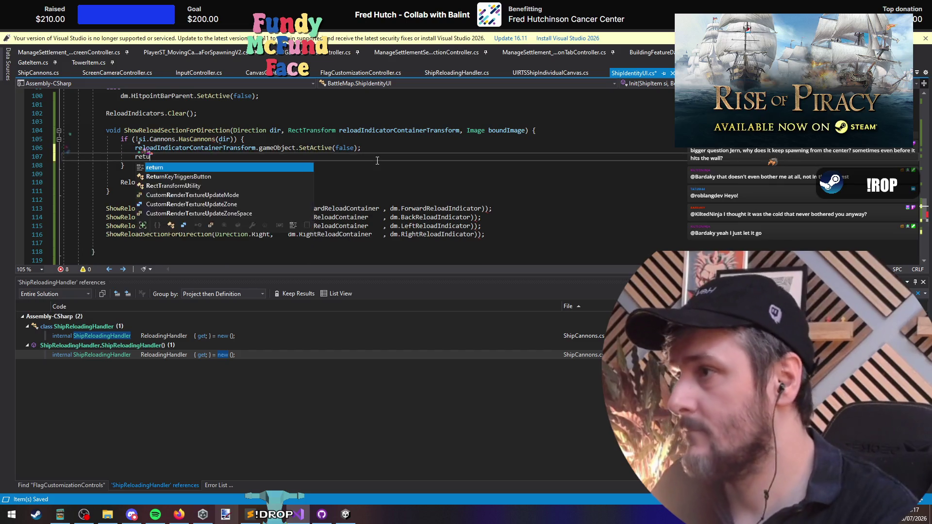
{"action": "key", "text": "ctrl+s"}
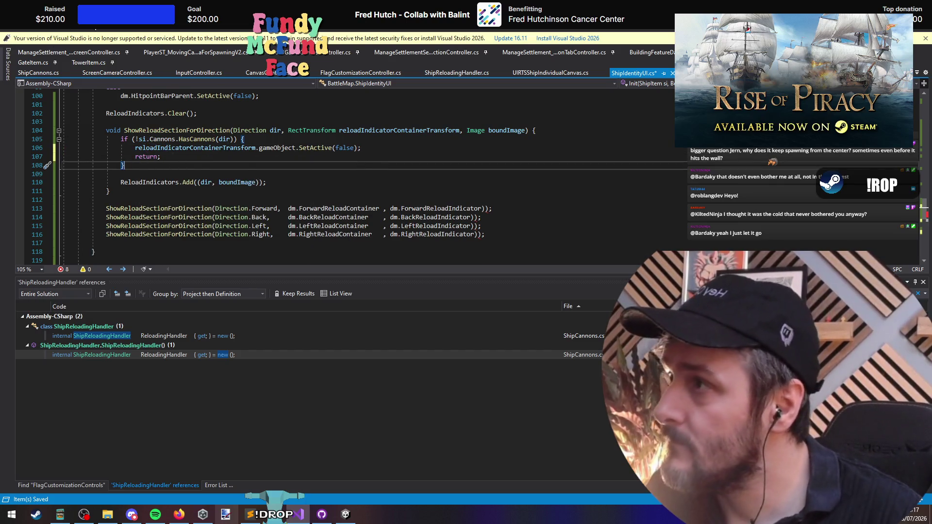
Step: Rename the boundImage parameter to img and check ReloadIndicators in the FixedUpdate loop
{"action": "scroll", "coordinate": [375, 185], "scroll_direction": "down", "scroll_amount": 6}
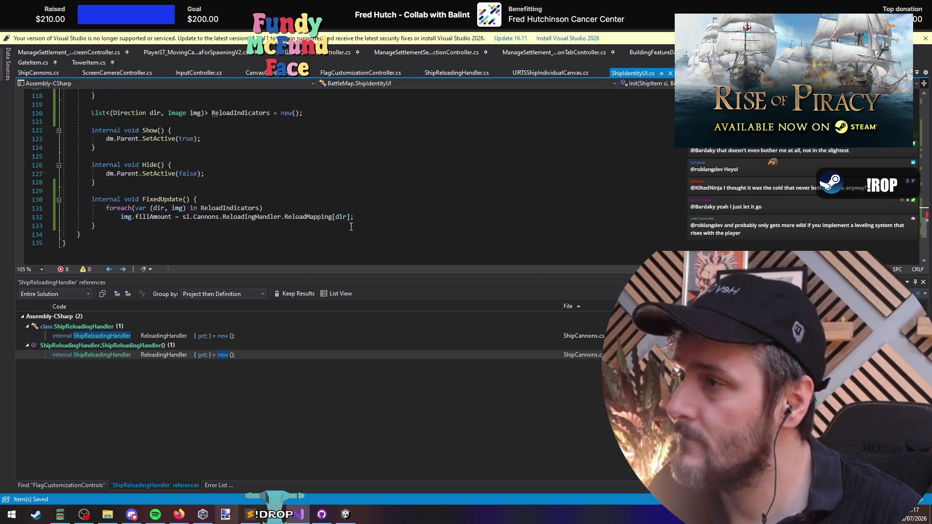
{"action": "scroll", "coordinate": [350, 220], "scroll_direction": "up", "scroll_amount": 5}
{"action": "left_click", "coordinate": [253, 158]}
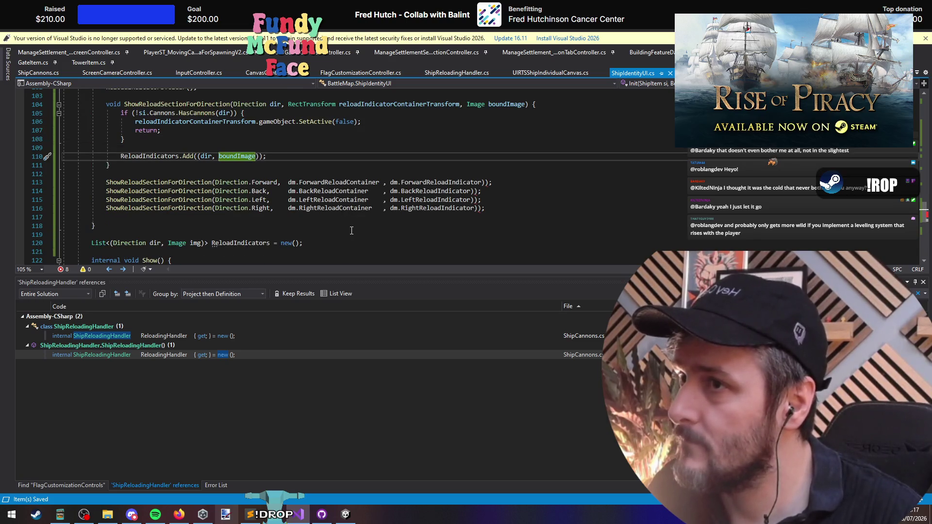
{"action": "key", "text": "ctrl+r"}
{"action": "key", "text": "ctrl+r"}
{"action": "key", "text": "Return"}
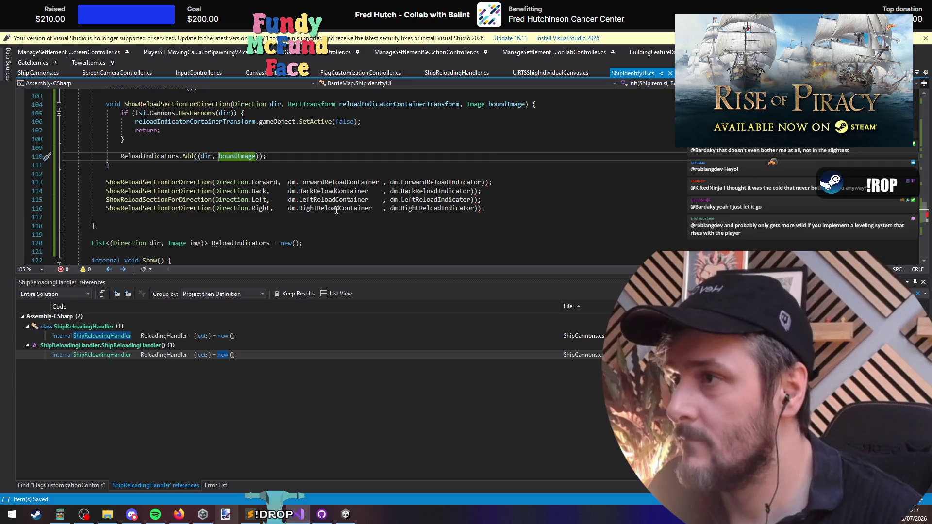
{"action": "double_click", "coordinate": [493, 106]}
{"action": "type", "text": "img"}
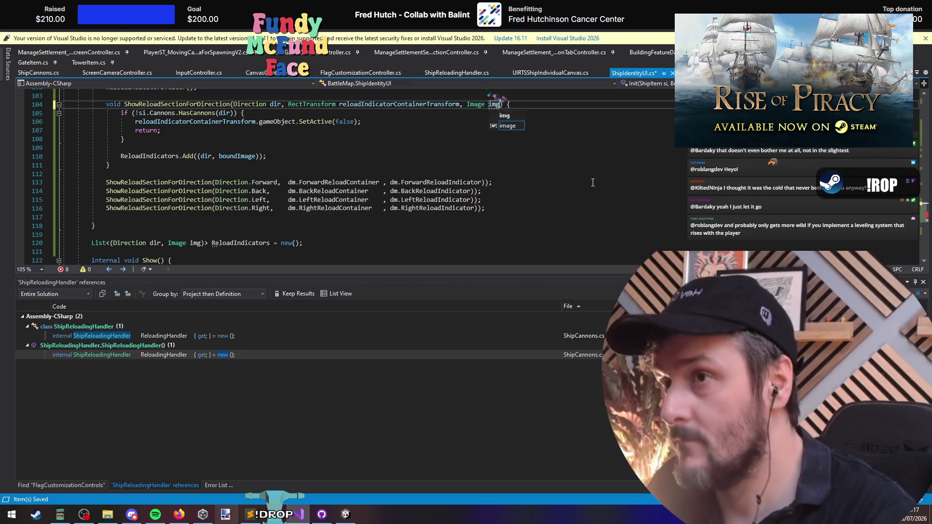
{"action": "key", "text": "Down"}
{"action": "key", "text": "Down"}
{"action": "key", "text": "Down"}
{"action": "key", "text": "Down"}
{"action": "key", "text": "Down"}
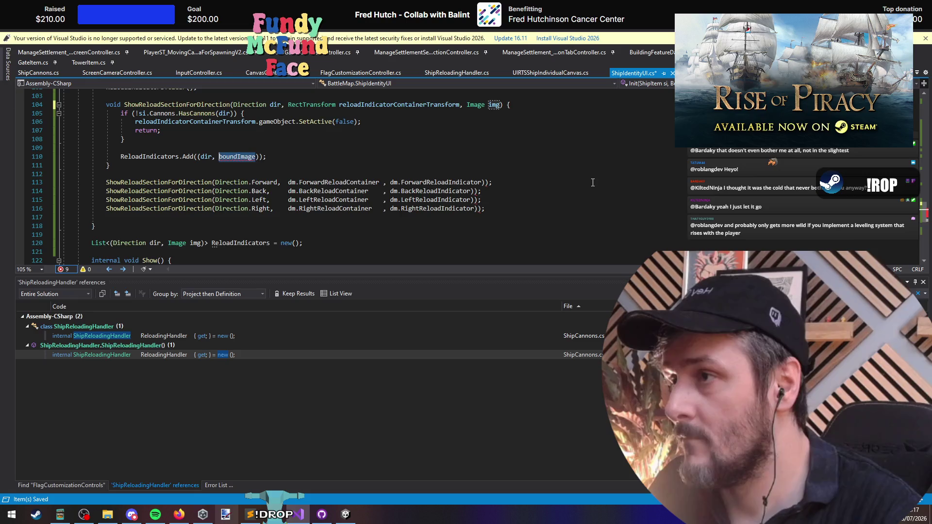
{"action": "key", "text": "Page_Down"}
{"action": "left_click", "coordinate": [241, 162]}
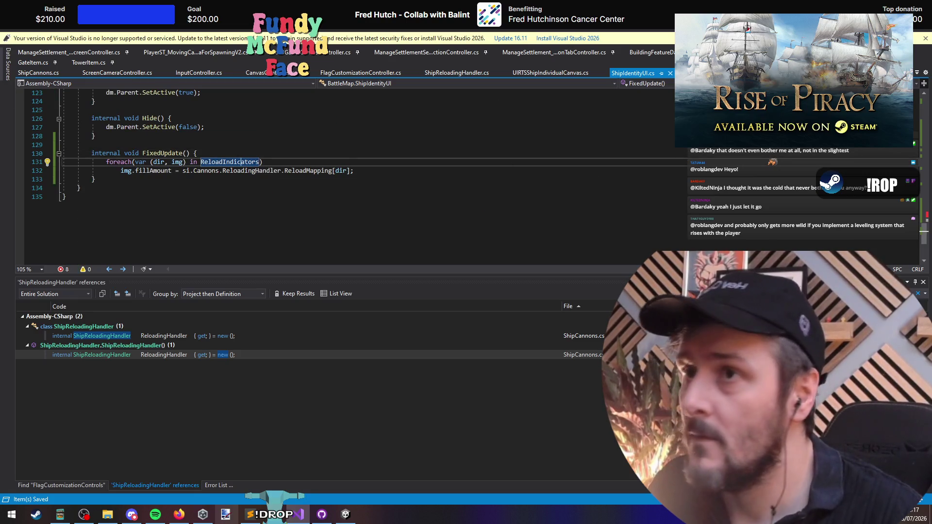
Step: Clear Unity's Console, select the ShipIdentityUI CS1513 error and return to its line 113
{"action": "key", "text": "alt+Tab"}
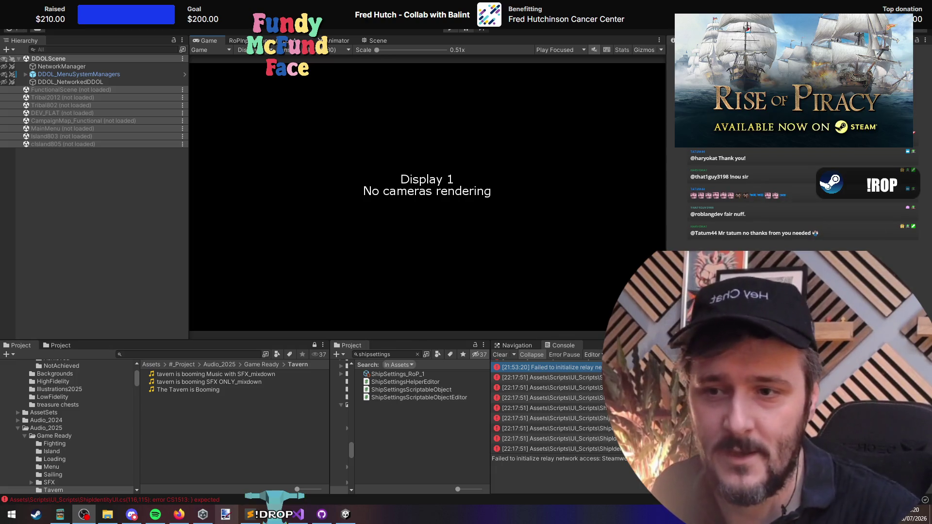
{"action": "left_click", "coordinate": [500, 355]}
{"action": "left_click", "coordinate": [543, 385]}
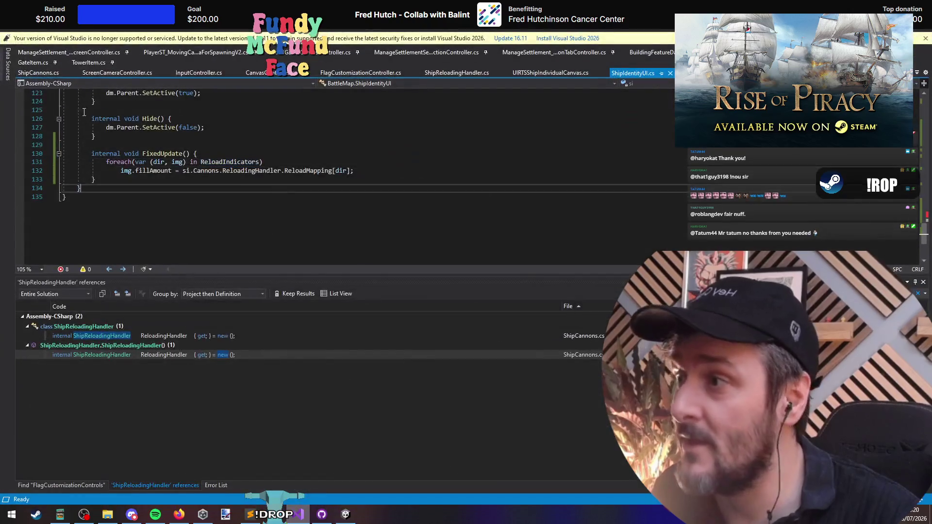
{"action": "left_click", "coordinate": [299, 514]}
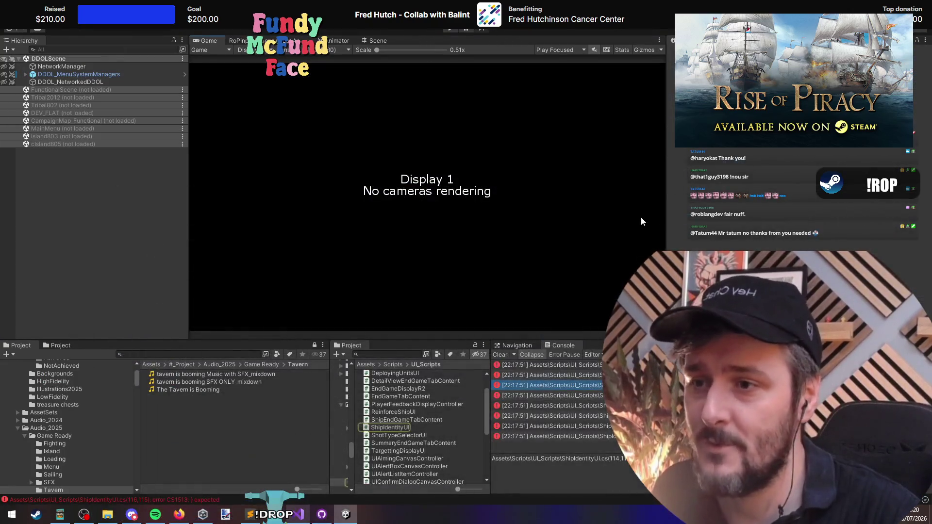
{"action": "left_click", "coordinate": [299, 515]}
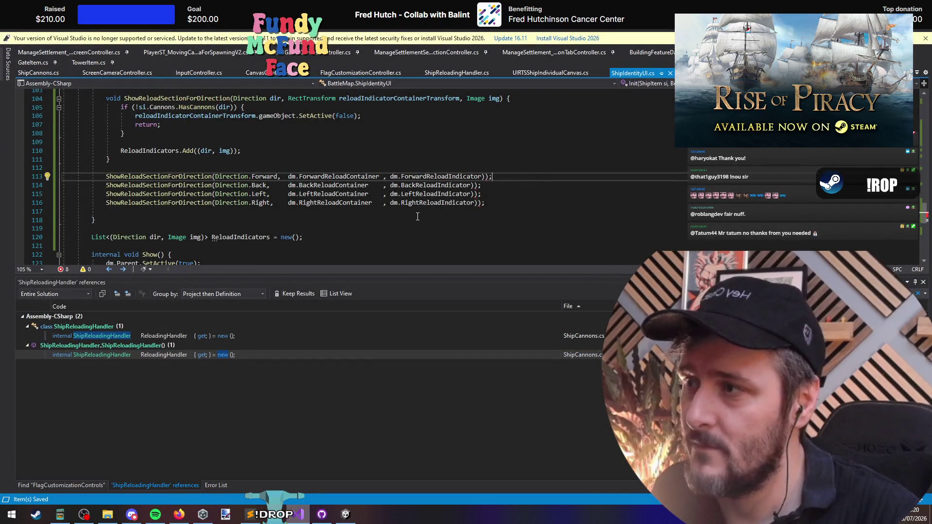
Step: Delete the extra ')' from the Forward, Back, Left and Right calls, save, and return to Unity
{"action": "left_click", "coordinate": [487, 176]}
{"action": "key", "text": "BackSpace"}
{"action": "left_click", "coordinate": [477, 185]}
{"action": "key", "text": "BackSpace"}
{"action": "left_click", "coordinate": [481, 202]}
{"action": "key", "text": "BackSpace"}
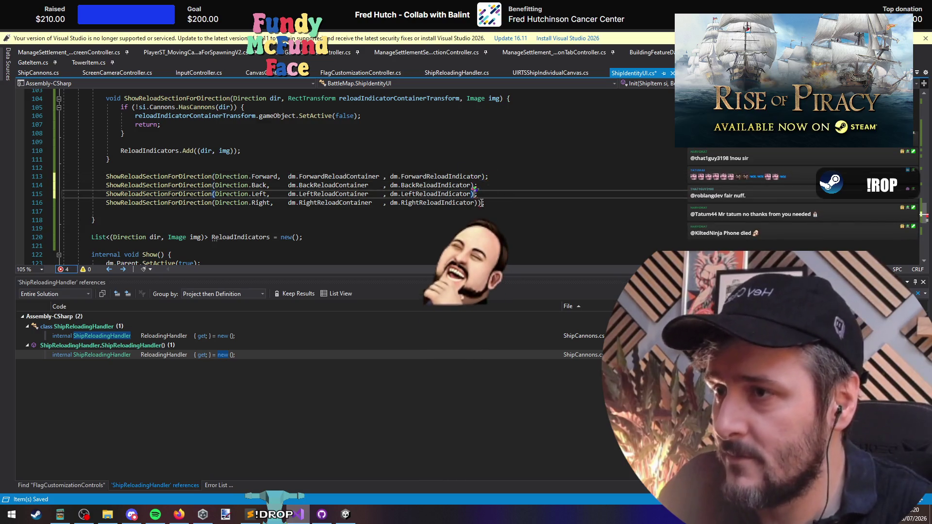
{"action": "left_click", "coordinate": [479, 194]}
{"action": "key", "text": "BackSpace"}
{"action": "key", "text": "ctrl+s"}
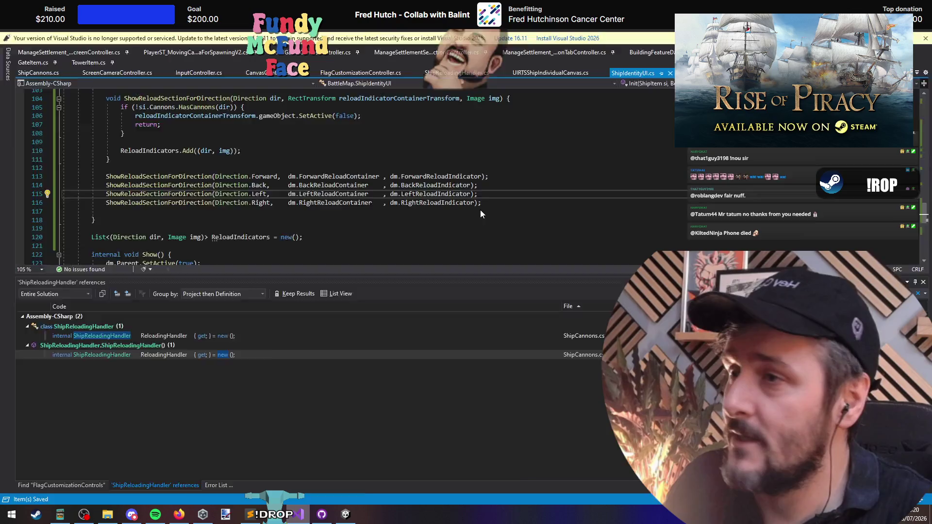
{"action": "key", "text": "alt+Tab"}
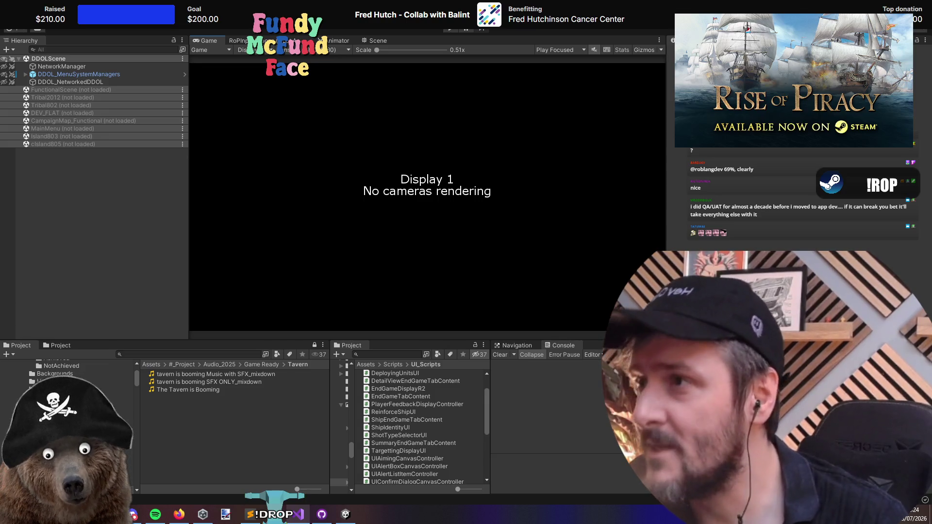
Step: Open the RoPInput actions editor and inspect the CtrlHeld and Action action settings
{"action": "left_click", "coordinate": [234, 41]}
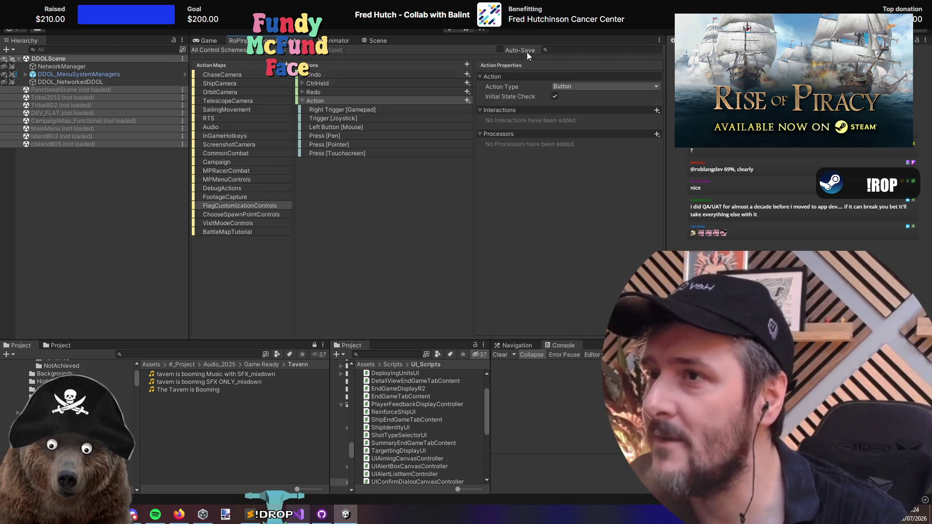
{"action": "left_click", "coordinate": [340, 85]}
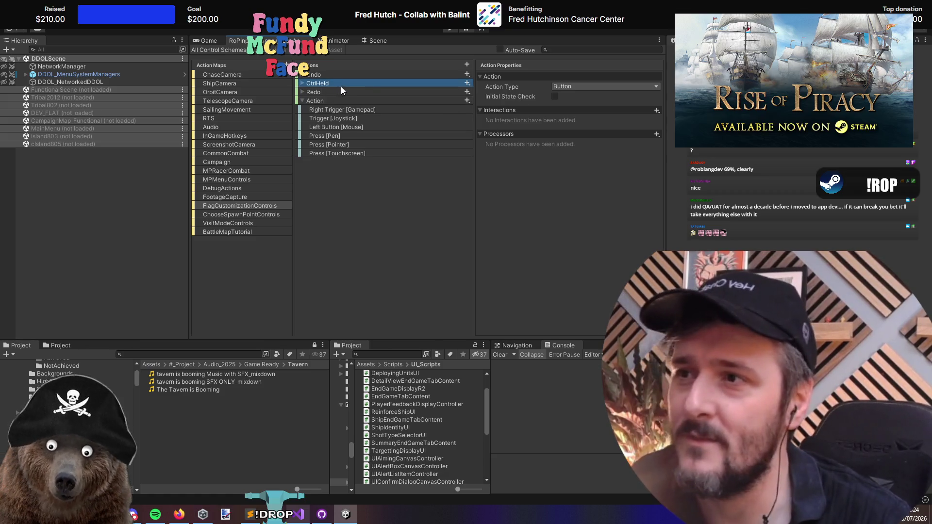
{"action": "left_click", "coordinate": [353, 93]}
{"action": "left_click", "coordinate": [357, 102]}
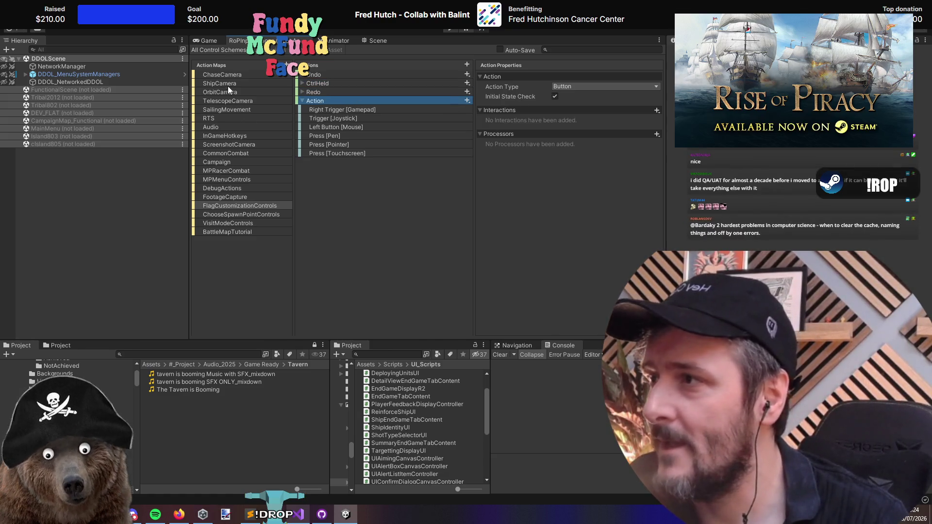
Step: In the ChaseCamera map, inspect MouseLook's Delta [Pointer] binding and its Mouse delta derived binding
{"action": "left_click", "coordinate": [208, 76]}
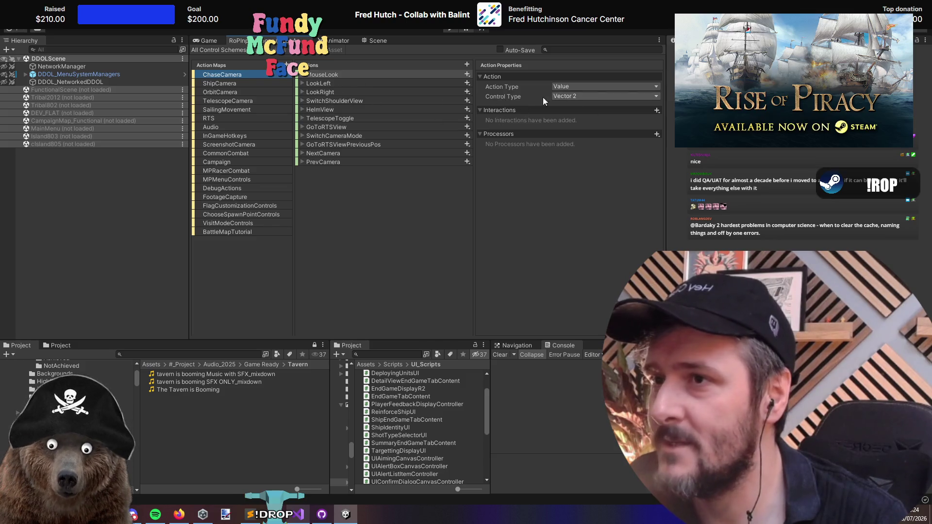
{"action": "left_click", "coordinate": [301, 75]}
{"action": "left_click", "coordinate": [318, 84]}
{"action": "left_click", "coordinate": [486, 96]}
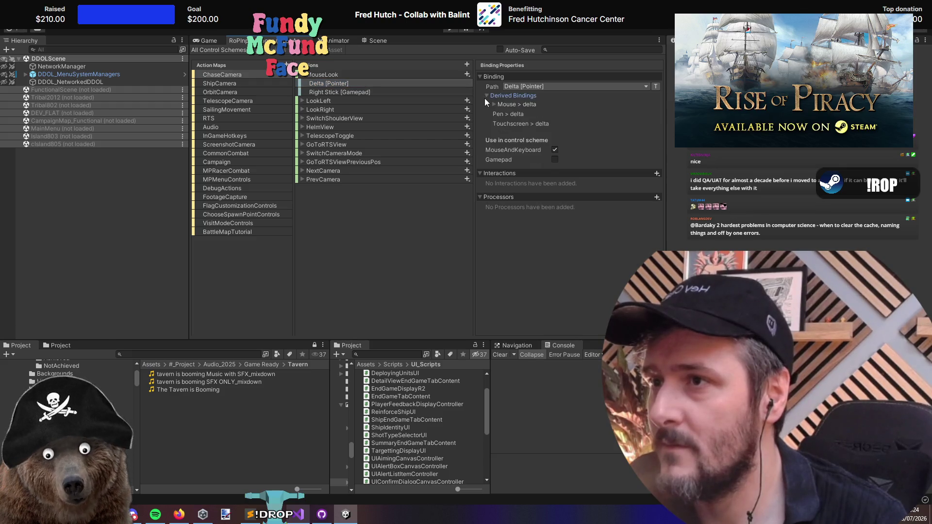
{"action": "left_click", "coordinate": [493, 104]}
{"action": "left_click", "coordinate": [486, 95]}
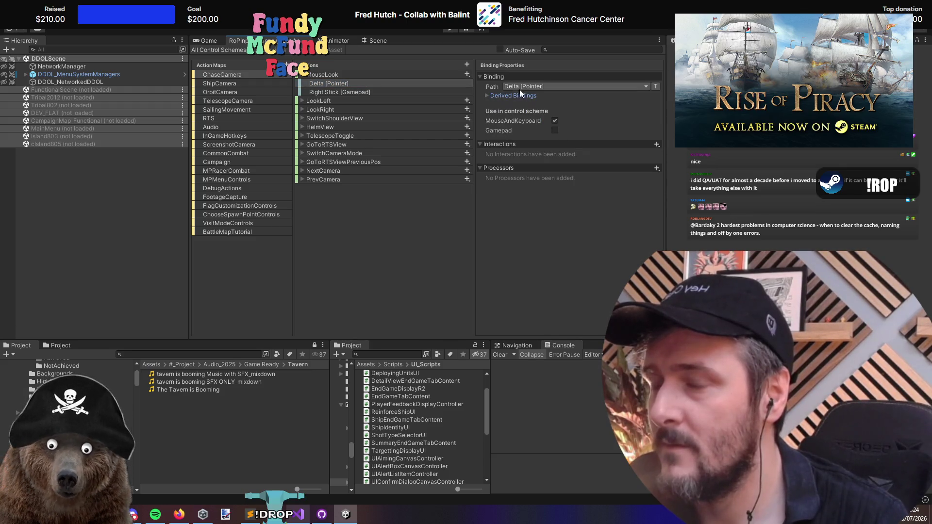
{"action": "left_click", "coordinate": [309, 239]}
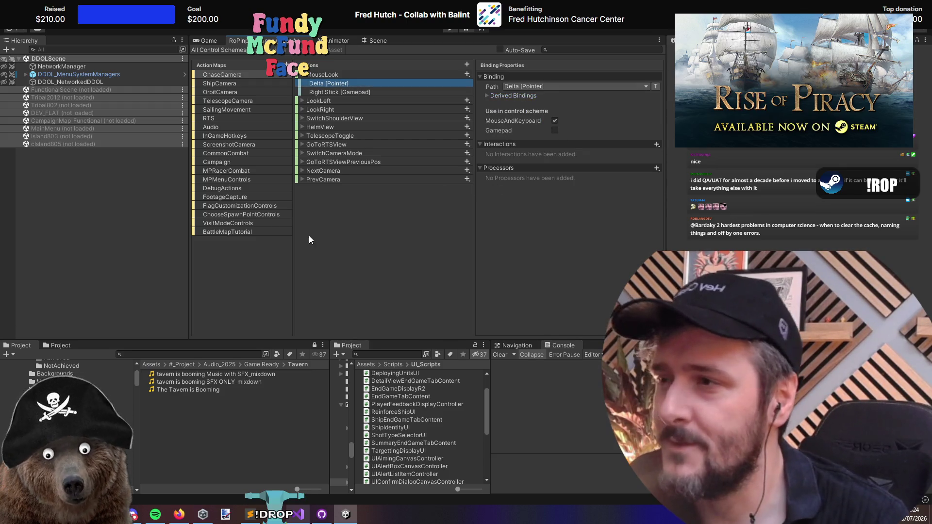
{"action": "left_click", "coordinate": [301, 74]}
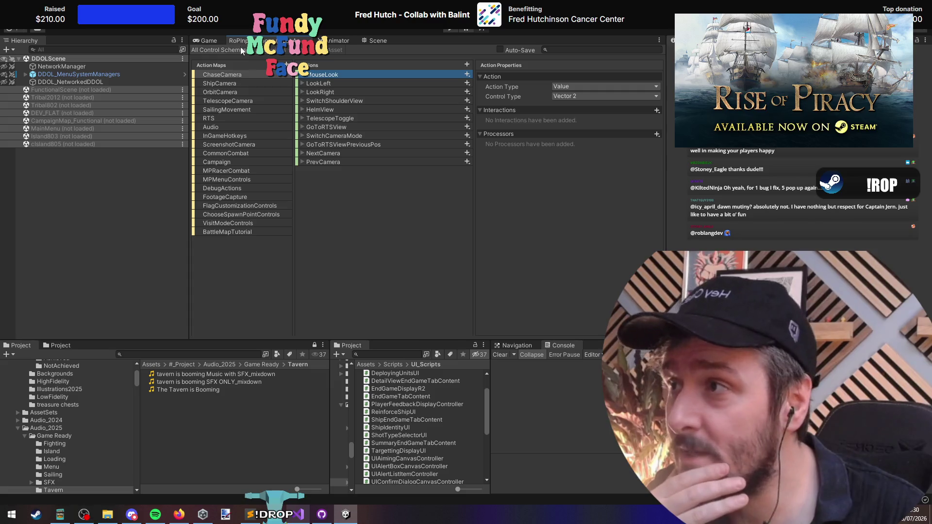
Step: Show the Game view, keeping the Sensible (1920x1080) resolution selected
{"action": "left_click", "coordinate": [213, 42]}
{"action": "left_click", "coordinate": [287, 51]}
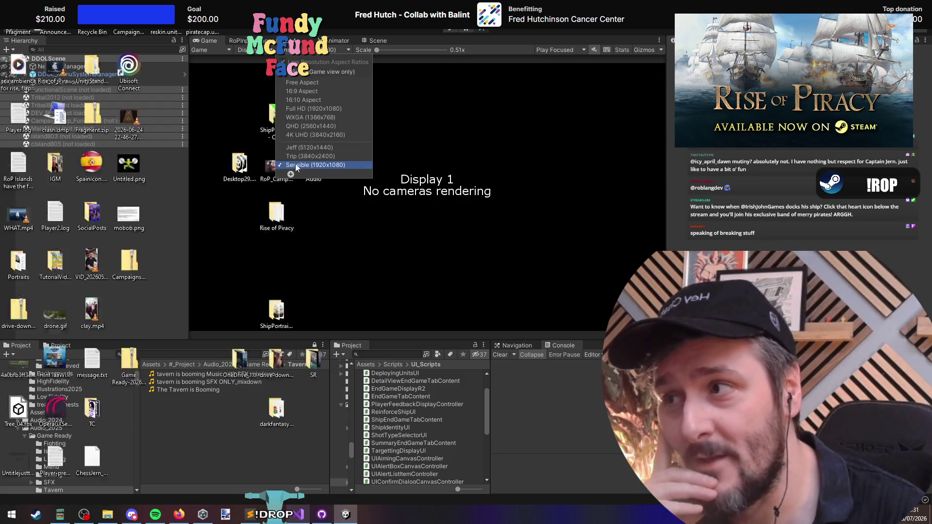
{"action": "left_click", "coordinate": [354, 165]}
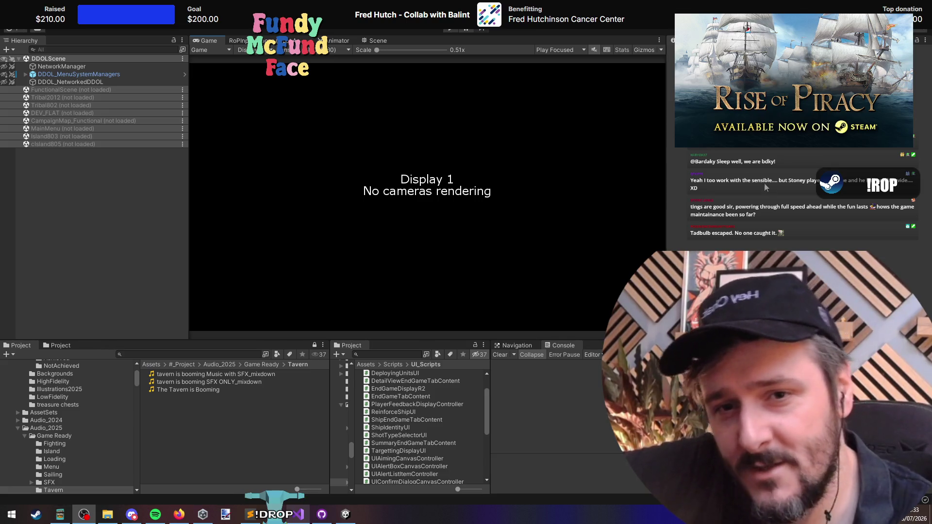
{"action": "left_click", "coordinate": [493, 176]}
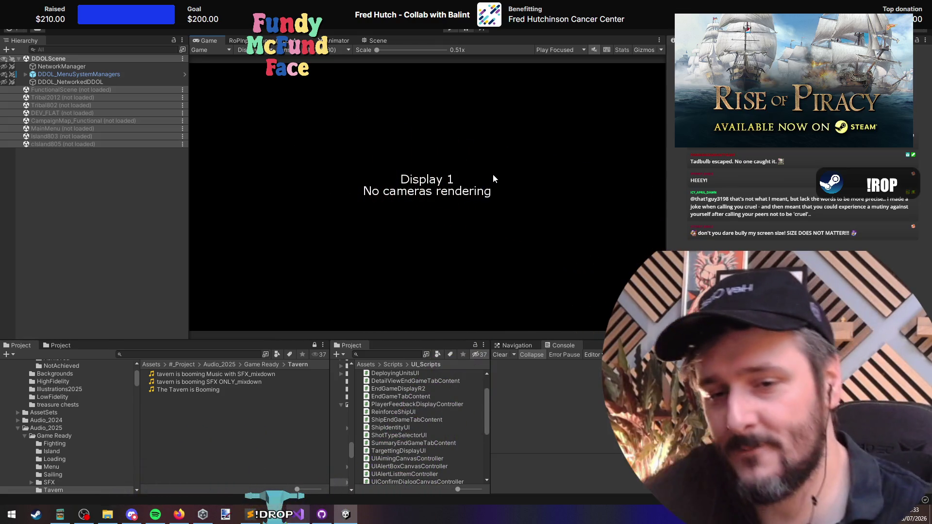
{"action": "key", "text": "alt+Tab"}
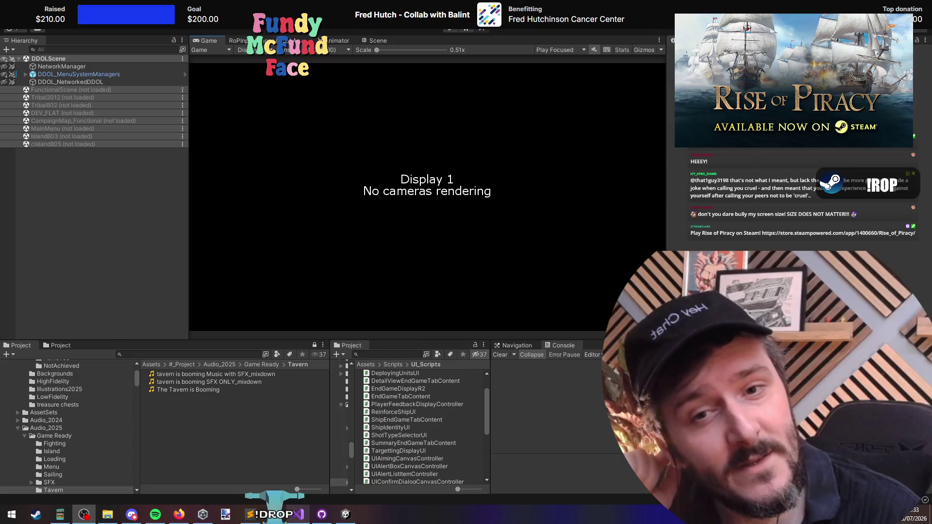
{"action": "left_click", "coordinate": [249, 107]}
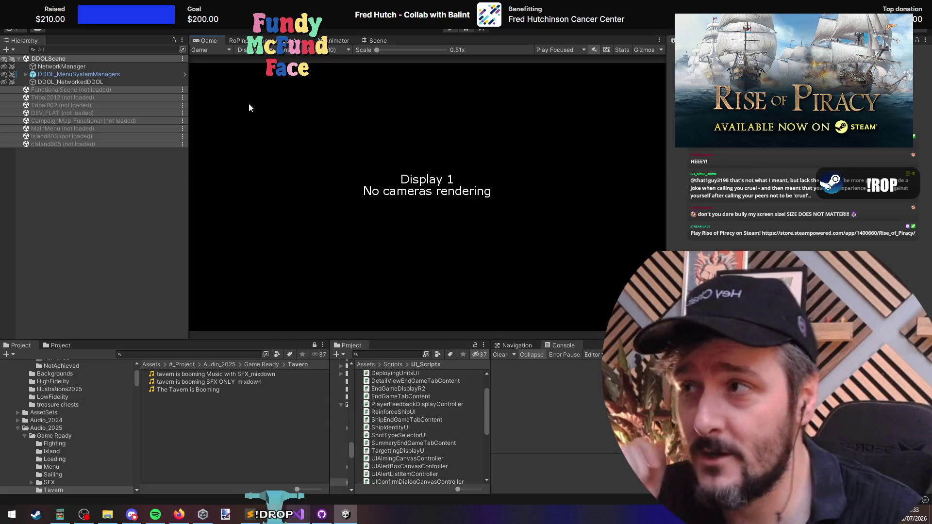
{"action": "left_click", "coordinate": [302, 51]}
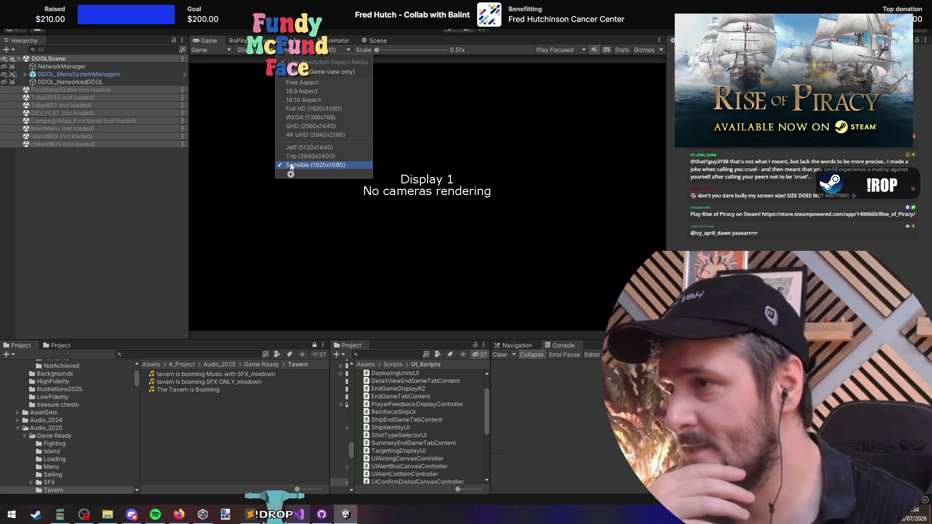
Step: Load the CampaignMap_Functional scene and view its UI in the Scene tab
{"action": "left_click", "coordinate": [469, 99]}
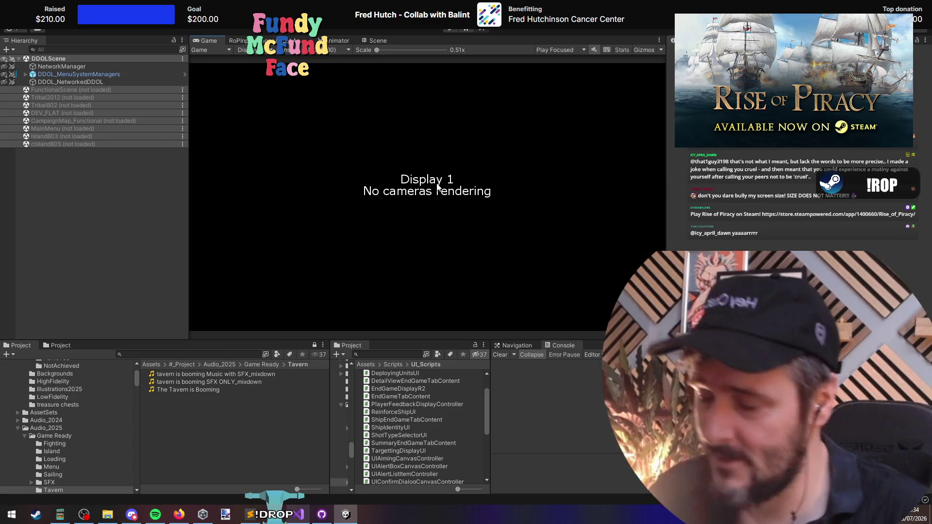
{"action": "right_click", "coordinate": [73, 122]}
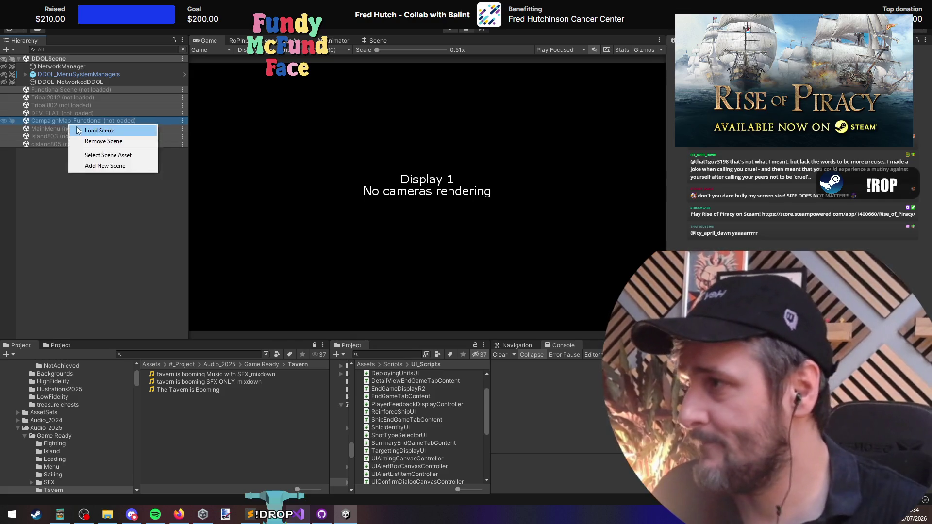
{"action": "left_click", "coordinate": [77, 127]}
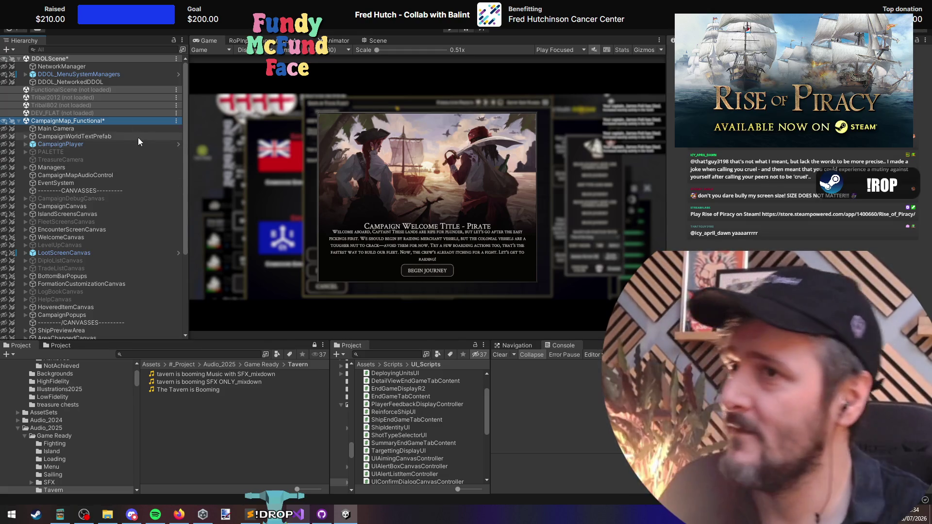
{"action": "left_click", "coordinate": [378, 40]}
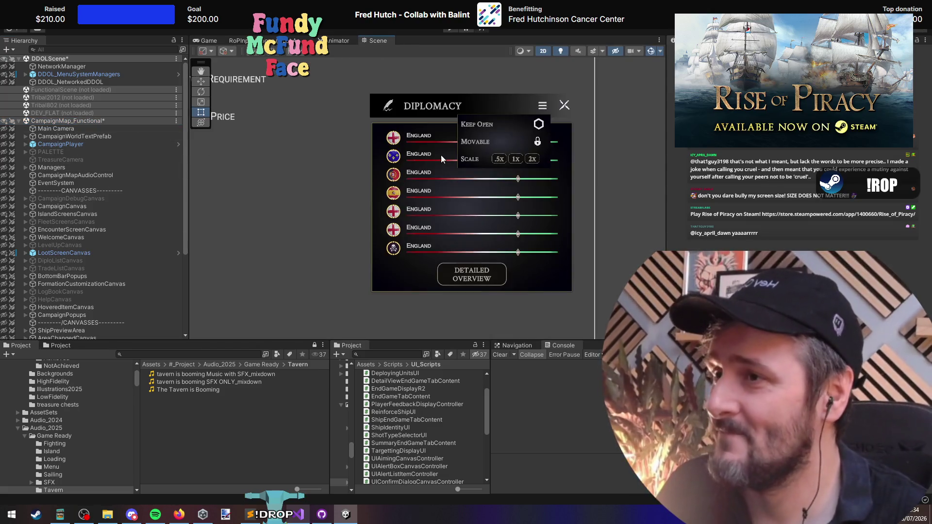
Step: Unload CampaignMap_Functional, discarding its unsaved changes
{"action": "right_click", "coordinate": [77, 120]}
{"action": "left_click", "coordinate": [112, 176]}
{"action": "left_click", "coordinate": [512, 277]}
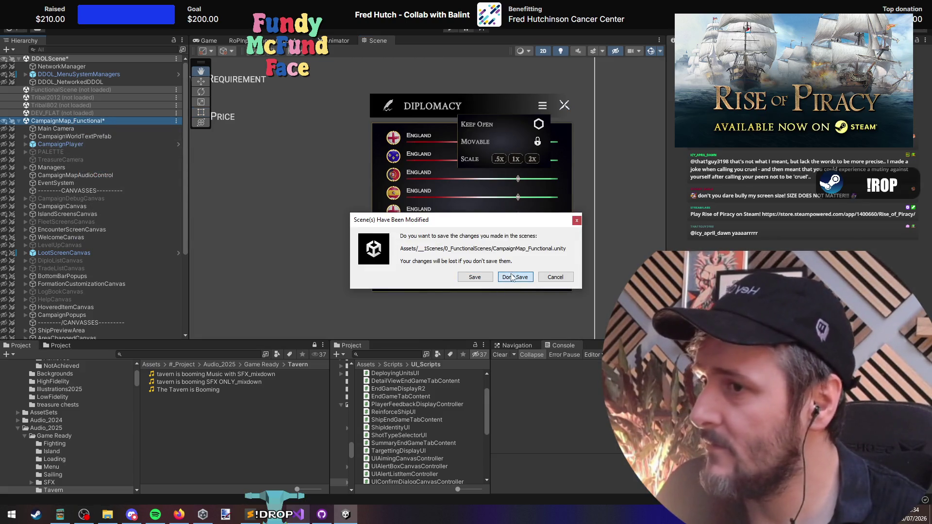
Step: Discard the current scene and open RTS_ShipIndividualUIPrefab found by searching 'indiv'
{"action": "left_click", "coordinate": [224, 361]}
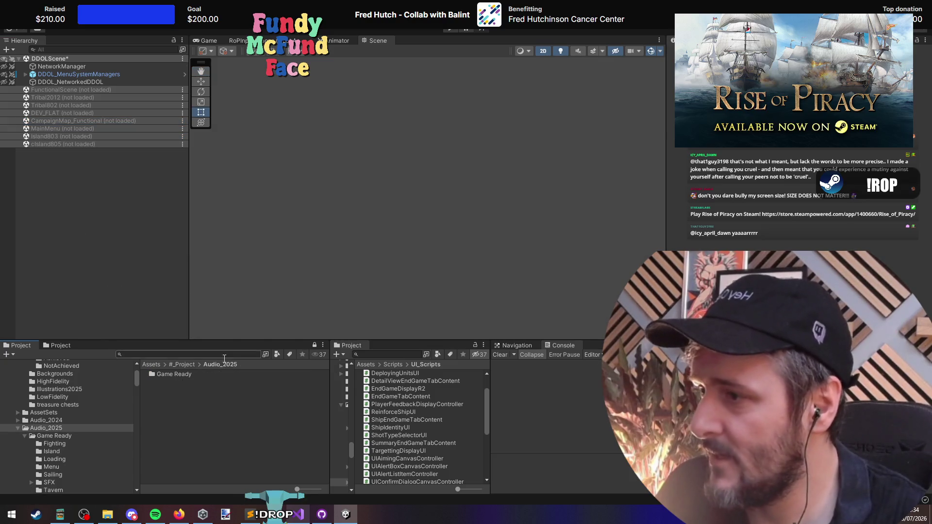
{"action": "type", "text": "indiv"}
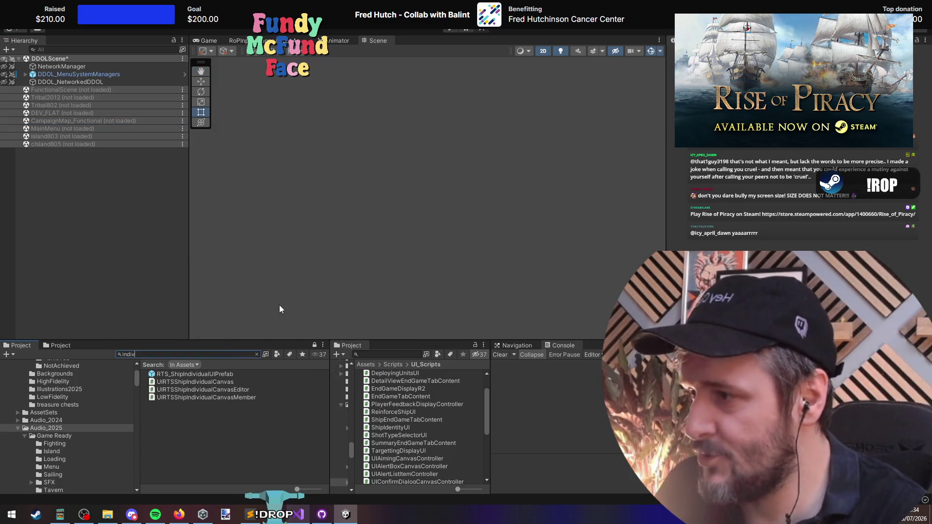
{"action": "double_click", "coordinate": [214, 374]}
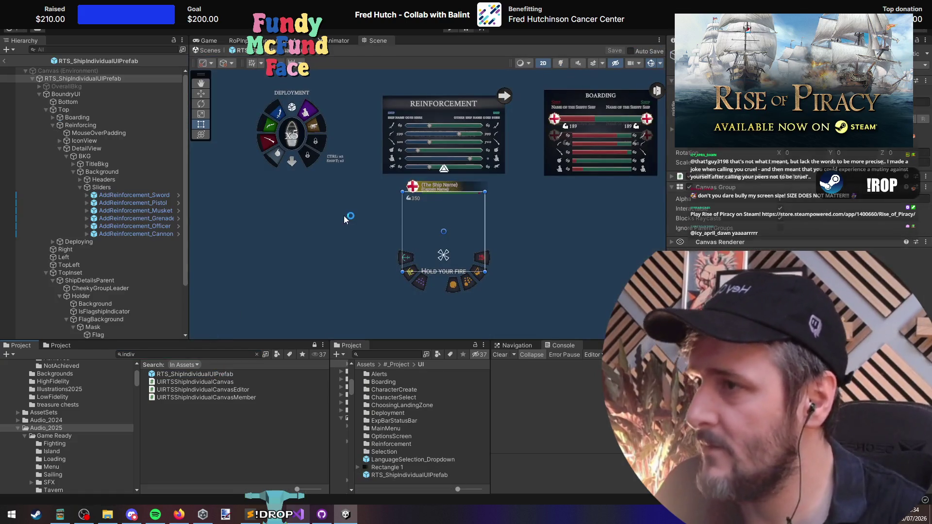
{"action": "scroll", "coordinate": [447, 228], "scroll_direction": "up", "scroll_amount": 3}
{"action": "scroll", "coordinate": [455, 206], "scroll_direction": "up", "scroll_amount": 5}
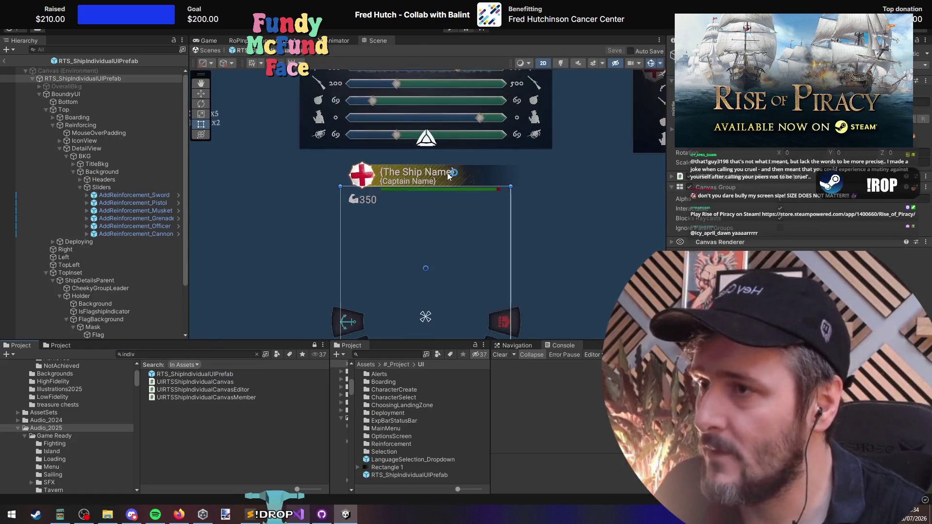
Step: Duplicate the FlagBackground emblem, anchor the copy right, and move it to the name bar's right end
{"action": "left_click", "coordinate": [486, 200]}
{"action": "mouse_move", "coordinate": [485, 199]}
{"action": "left_mouse_down"}
{"action": "mouse_move", "coordinate": [390, 244]}
{"action": "mouse_move", "coordinate": [406, 264]}
{"action": "left_mouse_up"}
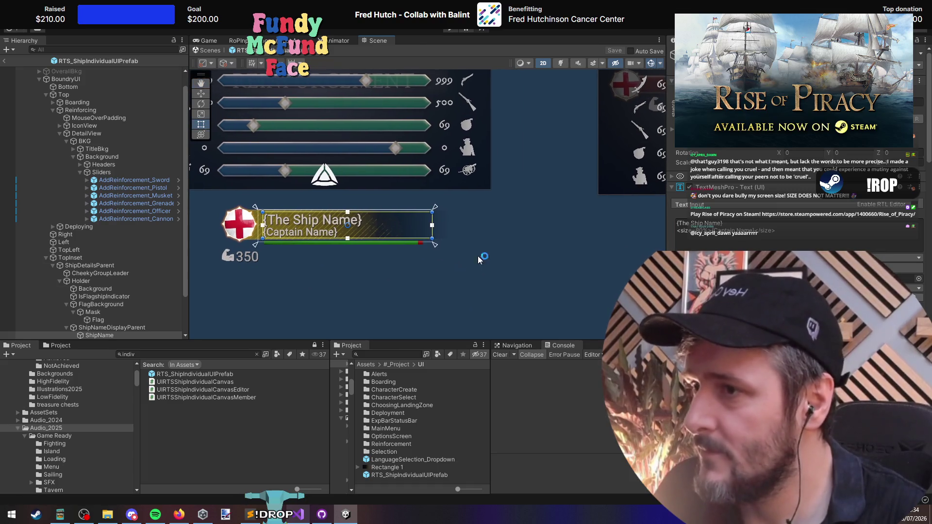
{"action": "left_click_drag", "start_coordinate": [450, 220], "coordinate": [494, 259]}
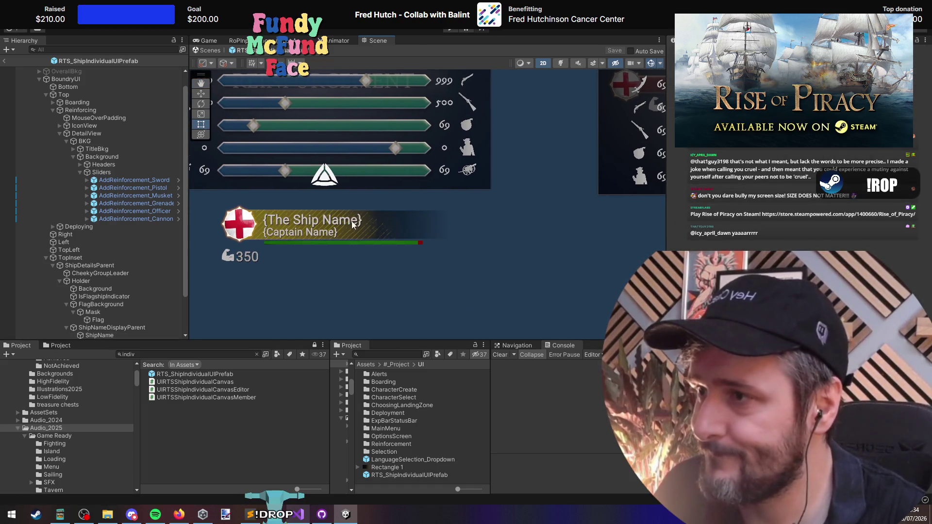
{"action": "left_click", "coordinate": [110, 328]}
{"action": "scroll", "coordinate": [114, 291], "scroll_direction": "down", "scroll_amount": 3}
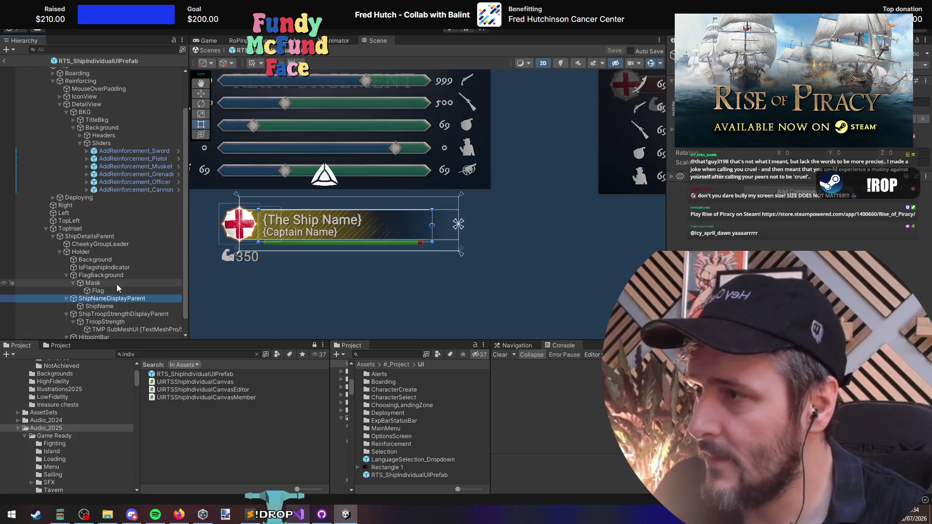
{"action": "left_click", "coordinate": [102, 275]}
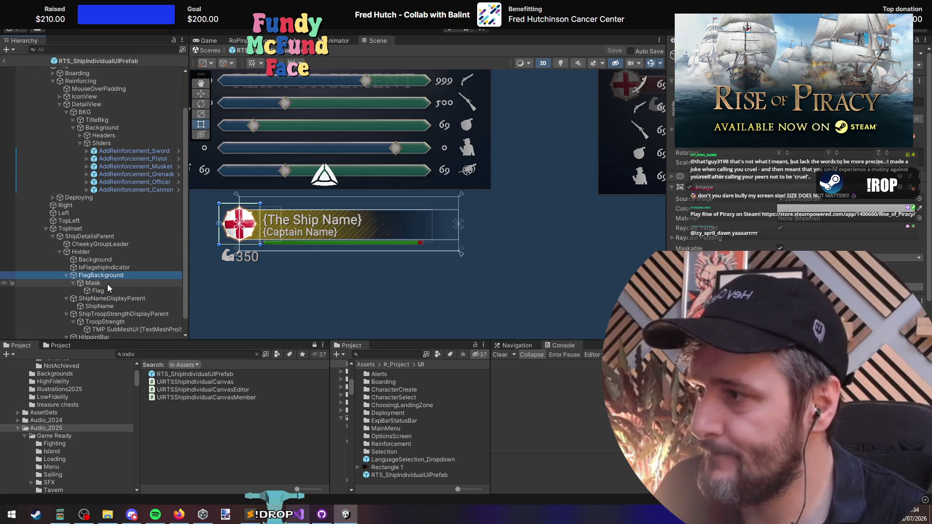
{"action": "key", "text": "ctrl+d"}
{"action": "left_click", "coordinate": [684, 160]}
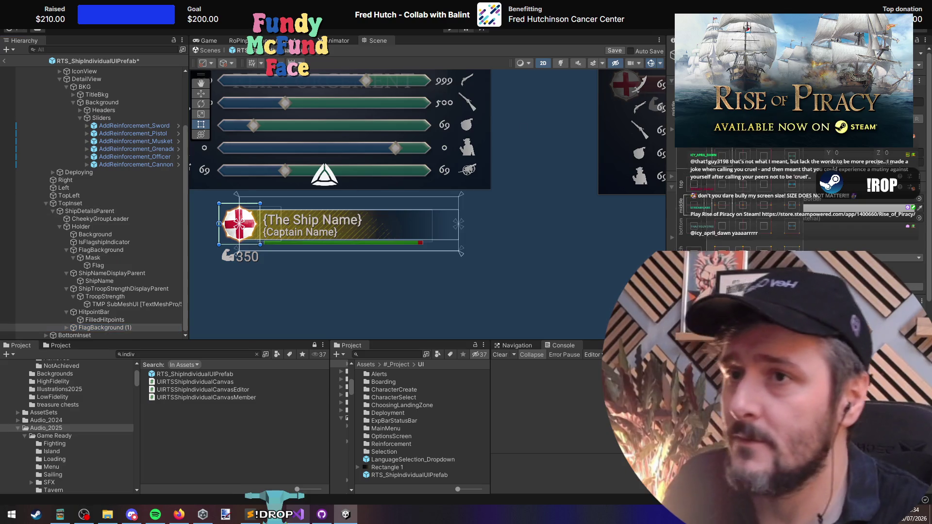
{"action": "left_click", "coordinate": [769, 207], "text": "alt+shift"}
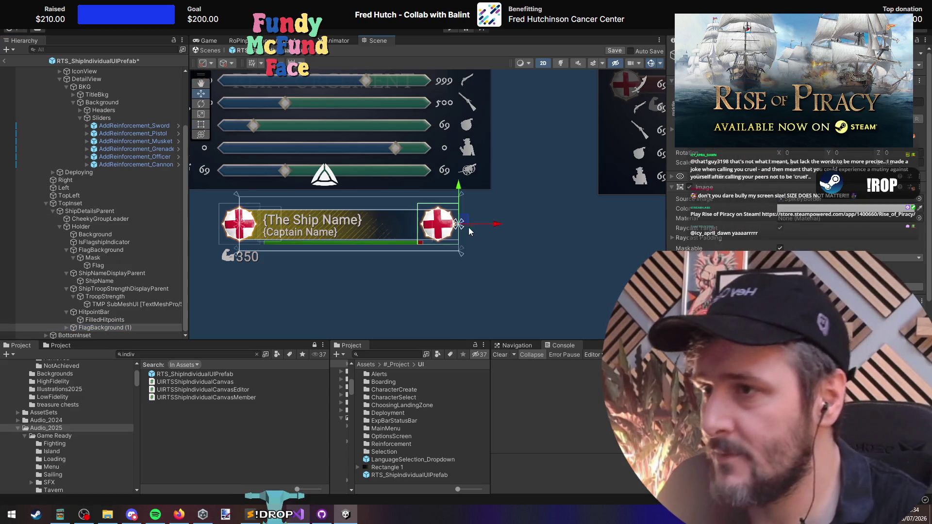
{"action": "left_click_drag", "start_coordinate": [500, 226], "coordinate": [518, 226]}
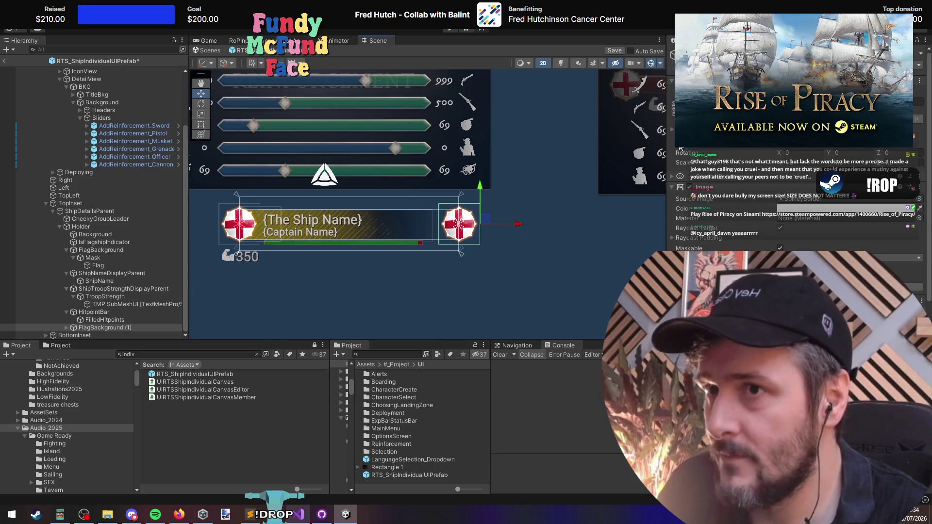
Step: Fine-tune the copied FlagBackground (1) position slightly further right on the ship bar
{"action": "scroll", "coordinate": [503, 253], "scroll_direction": "up", "scroll_amount": 5}
{"action": "scroll", "coordinate": [456, 264], "scroll_direction": "down", "scroll_amount": 5}
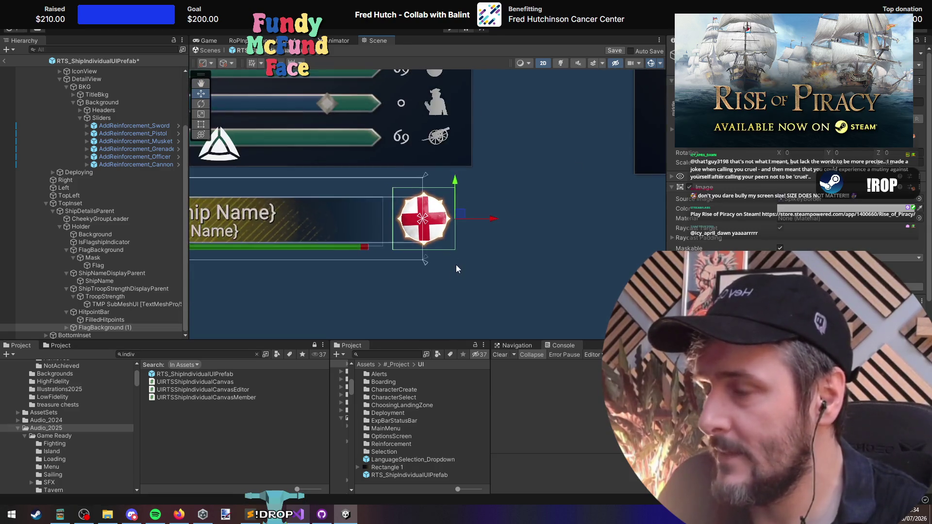
{"action": "left_click_drag", "start_coordinate": [455, 279], "coordinate": [443, 278]}
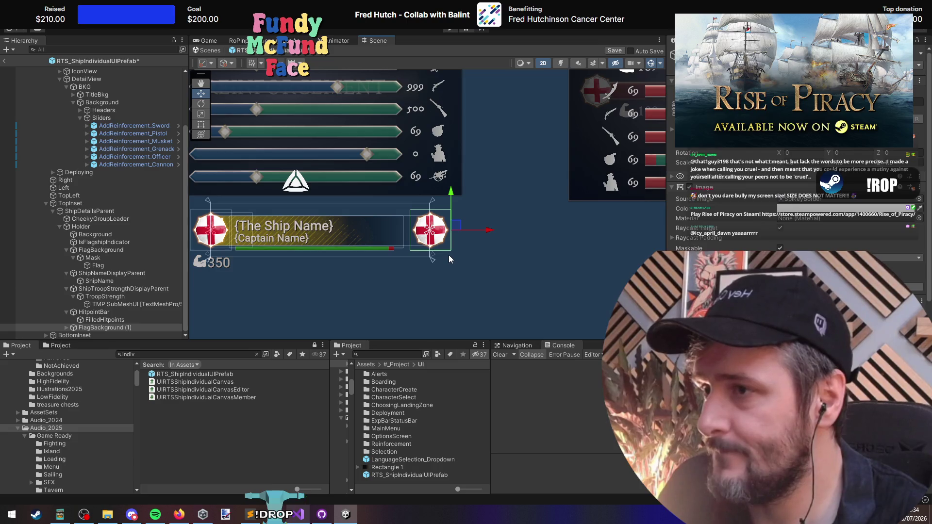
{"action": "scroll", "coordinate": [449, 257], "scroll_direction": "up", "scroll_amount": 4}
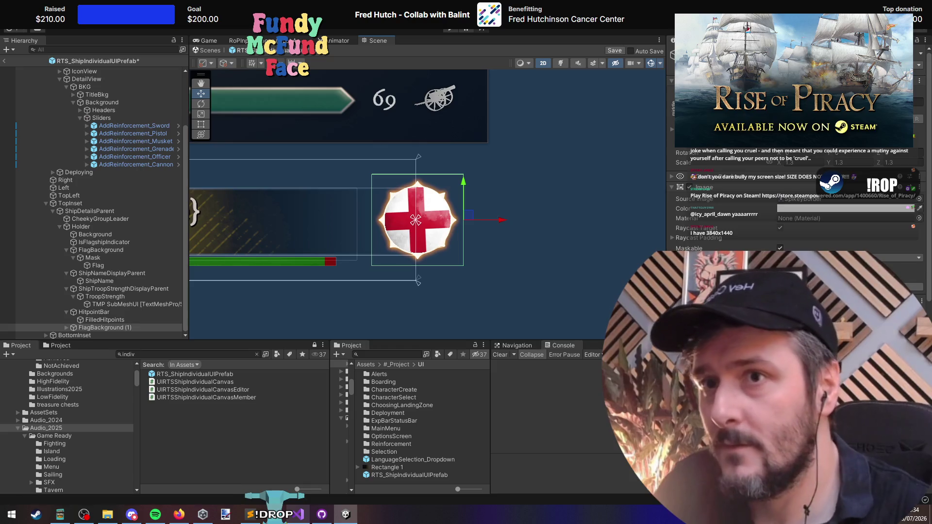
{"action": "type", "text": "5"}
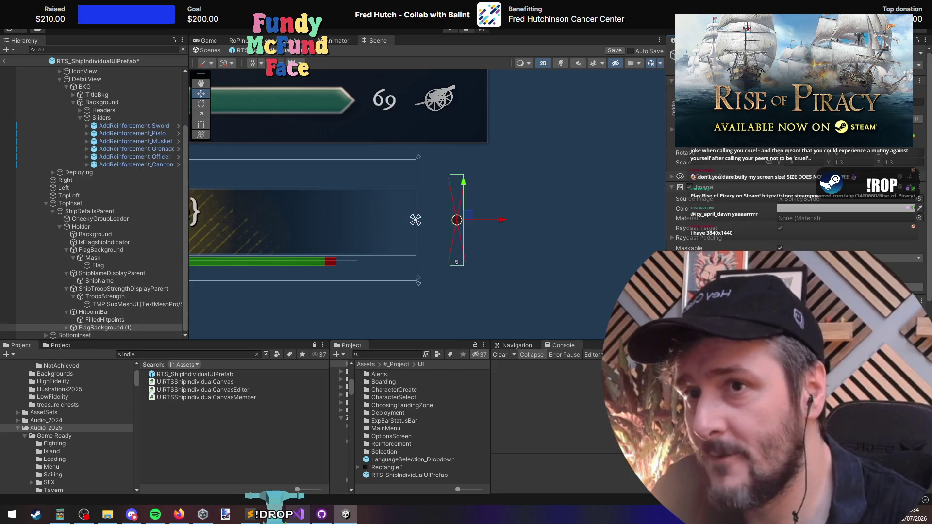
{"action": "type", "text": "4"}
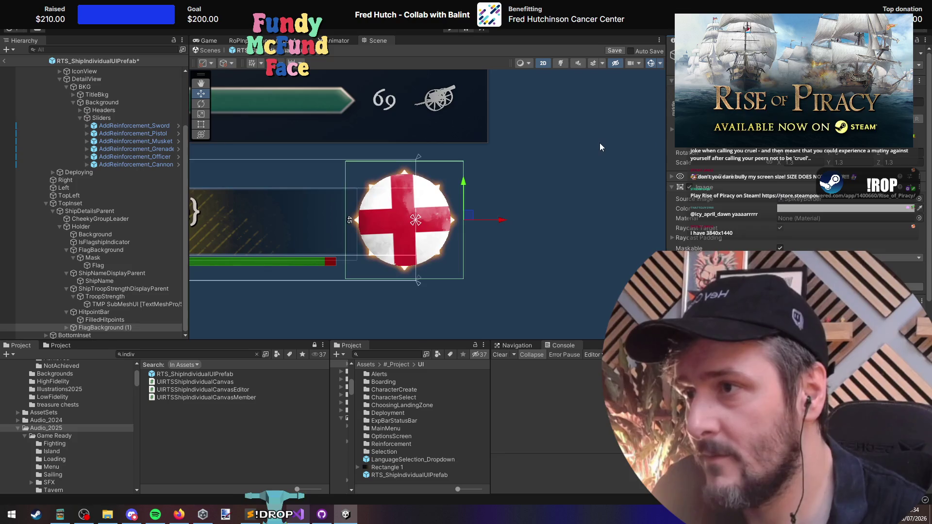
{"action": "scroll", "coordinate": [598, 142], "scroll_direction": "down", "scroll_amount": 2}
{"action": "left_click_drag", "start_coordinate": [505, 184], "coordinate": [655, 178]}
{"action": "key", "text": "f"}
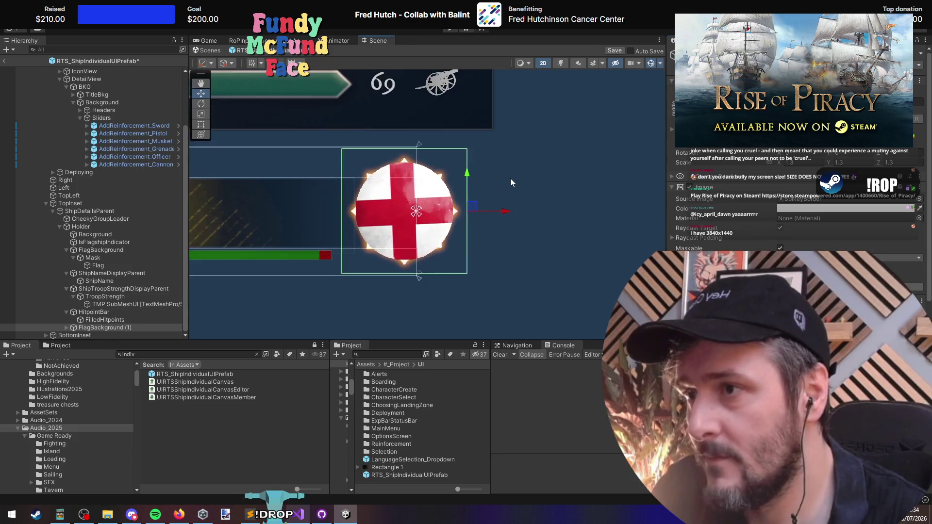
{"action": "left_click", "coordinate": [132, 325]}
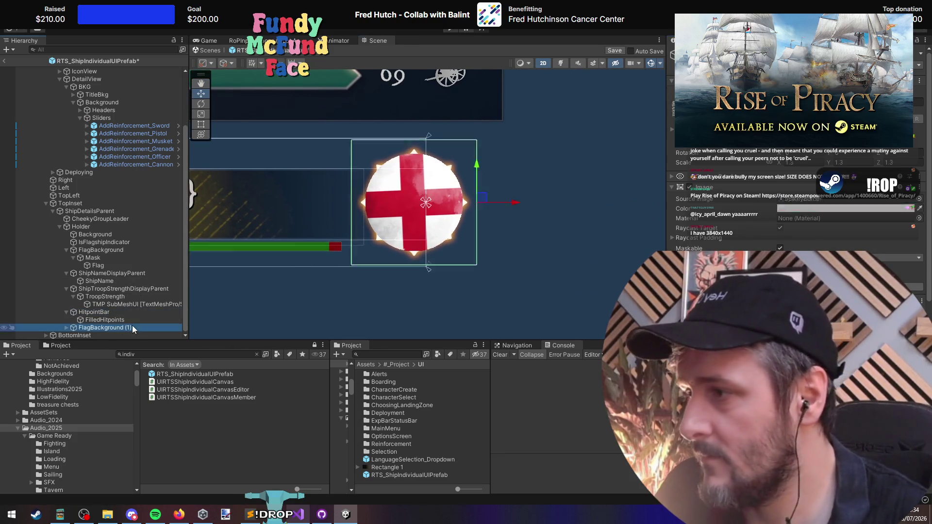
{"action": "left_click_drag", "start_coordinate": [516, 202], "coordinate": [524, 205]}
Step: Inspect the copy's Mask and Flag children and locate its SpikeyBorder sprite in the UI folder
{"action": "left_click", "coordinate": [101, 328]}
{"action": "key", "text": "Right"}
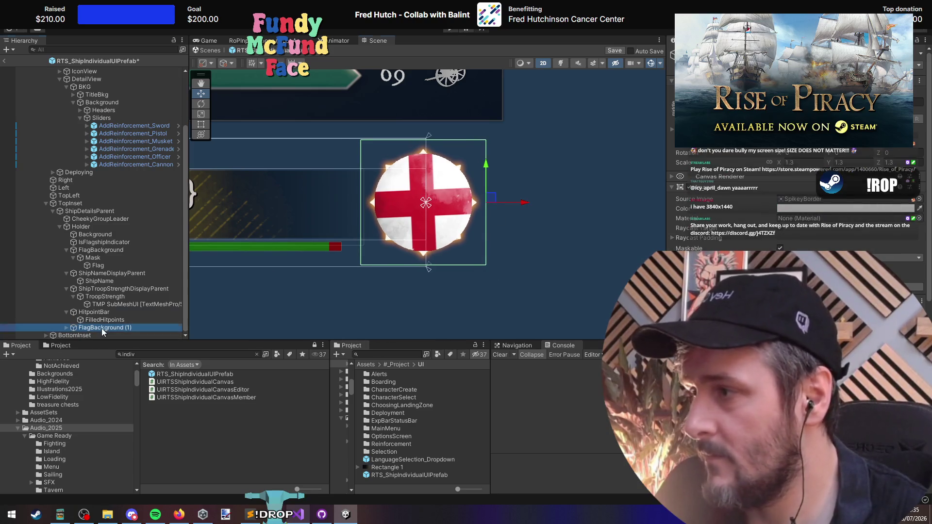
{"action": "key", "text": "Down"}
{"action": "key", "text": "Right"}
{"action": "key", "text": "Down"}
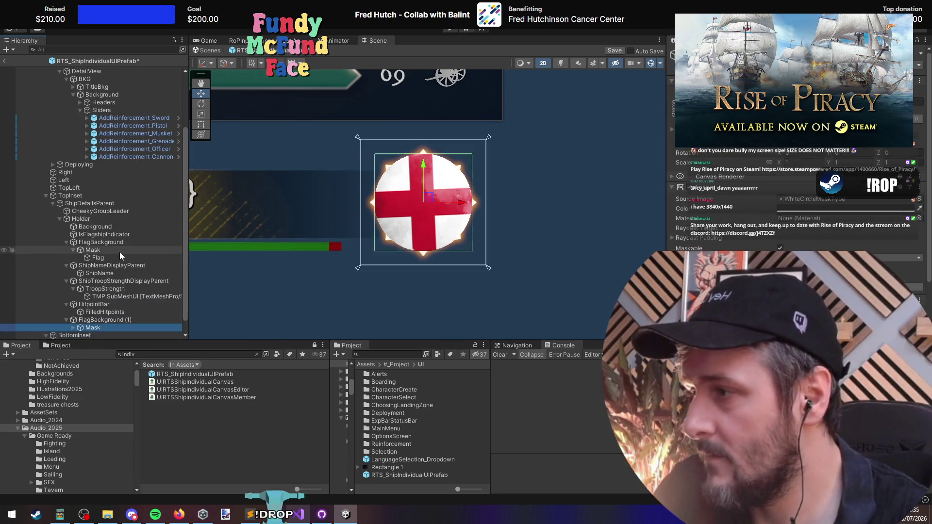
{"action": "scroll", "coordinate": [119, 252], "scroll_direction": "down", "scroll_amount": 1}
{"action": "key", "text": "Up"}
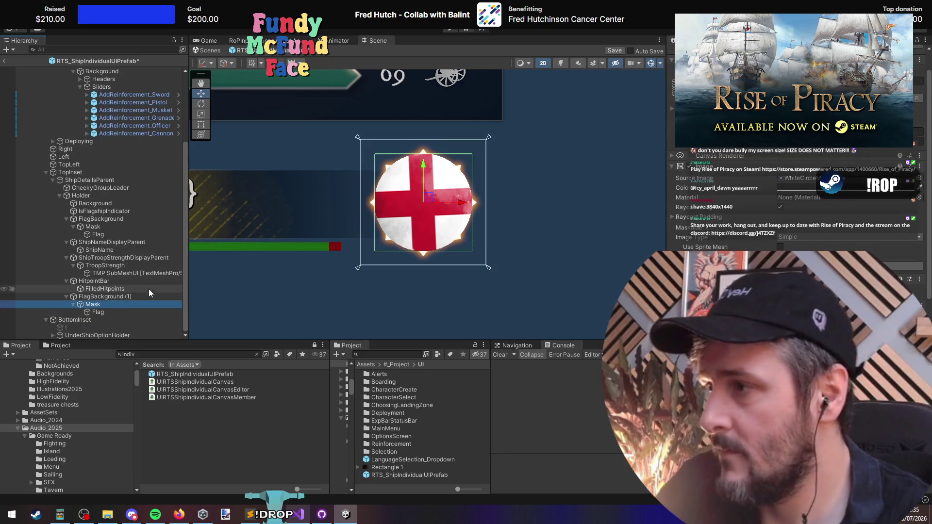
{"action": "left_click", "coordinate": [92, 296]}
{"action": "left_click_drag", "start_coordinate": [557, 243], "coordinate": [574, 240]}
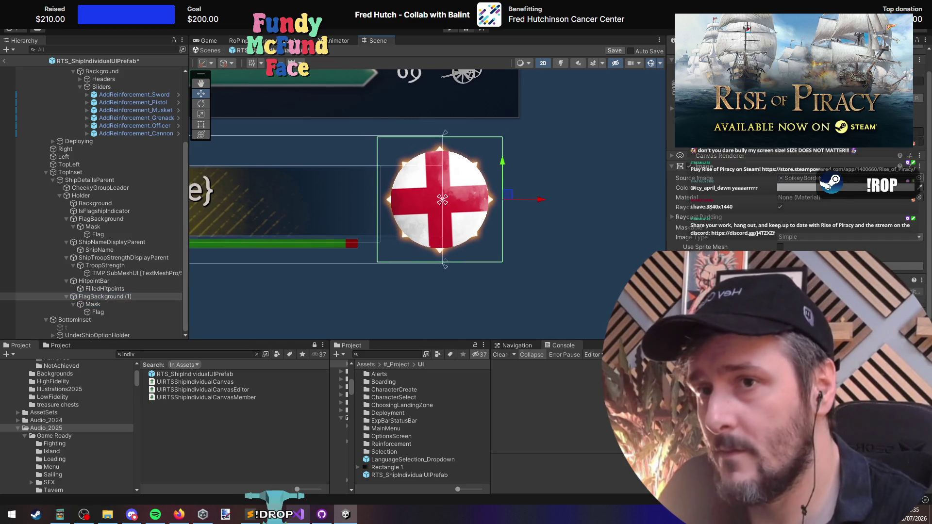
{"action": "left_click", "coordinate": [798, 178]}
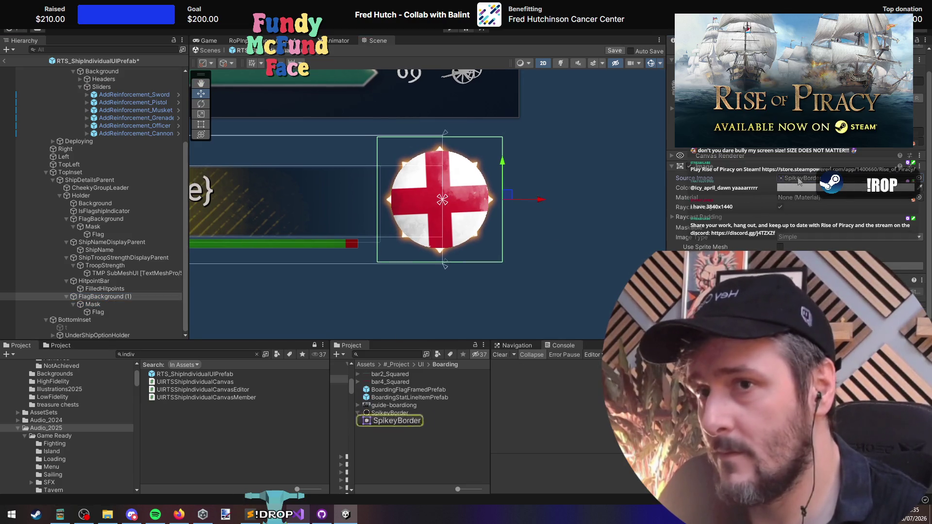
{"action": "left_click", "coordinate": [421, 364]}
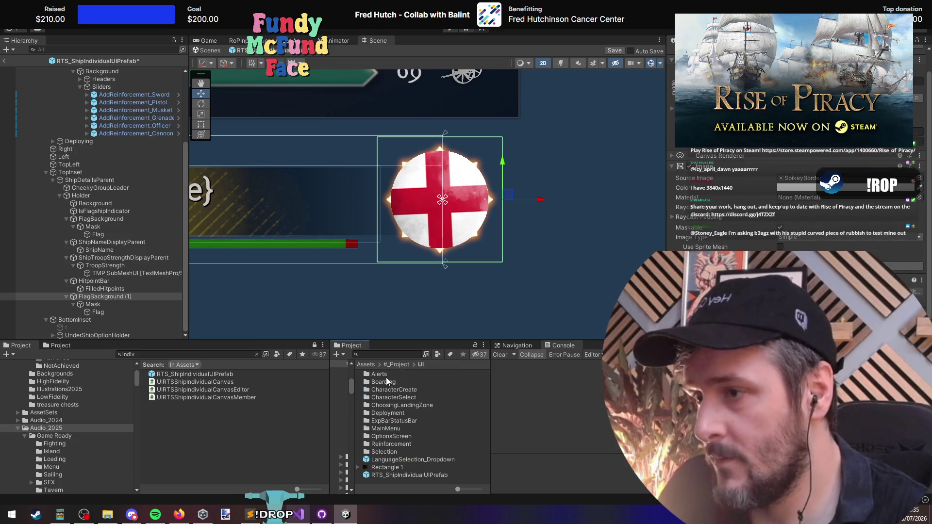
{"action": "left_click_drag", "start_coordinate": [353, 432], "coordinate": [407, 433]}
Step: Create a new IndividualCanvasReloading folder inside the UI folder
{"action": "right_click", "coordinate": [366, 363]}
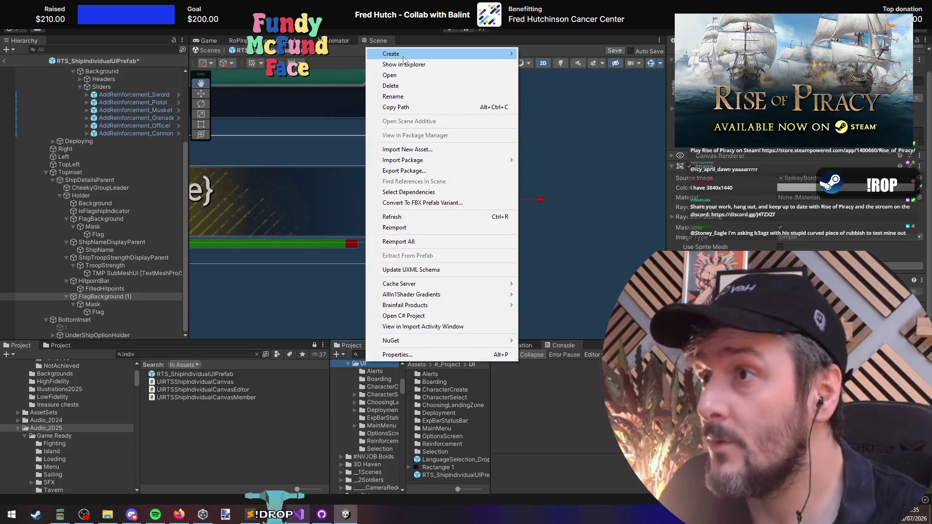
{"action": "mouse_move", "coordinate": [403, 54]}
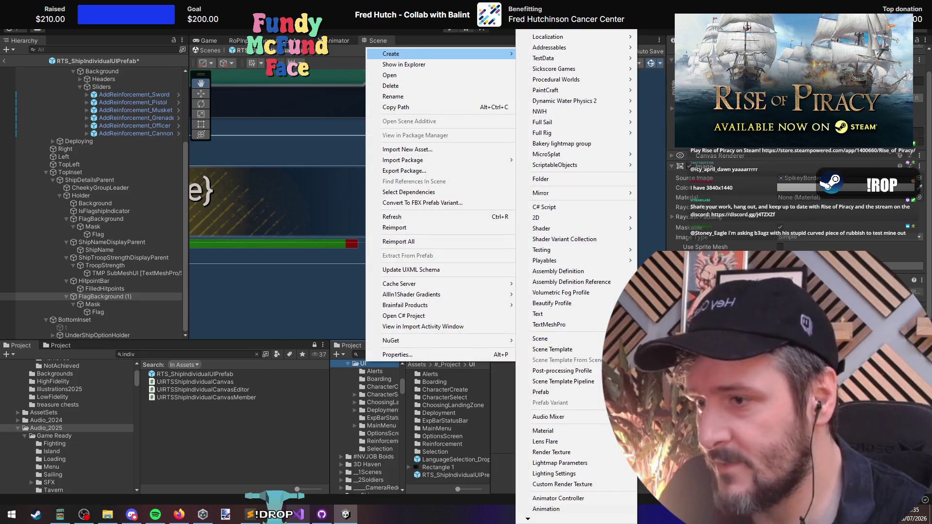
{"action": "left_click", "coordinate": [572, 179]}
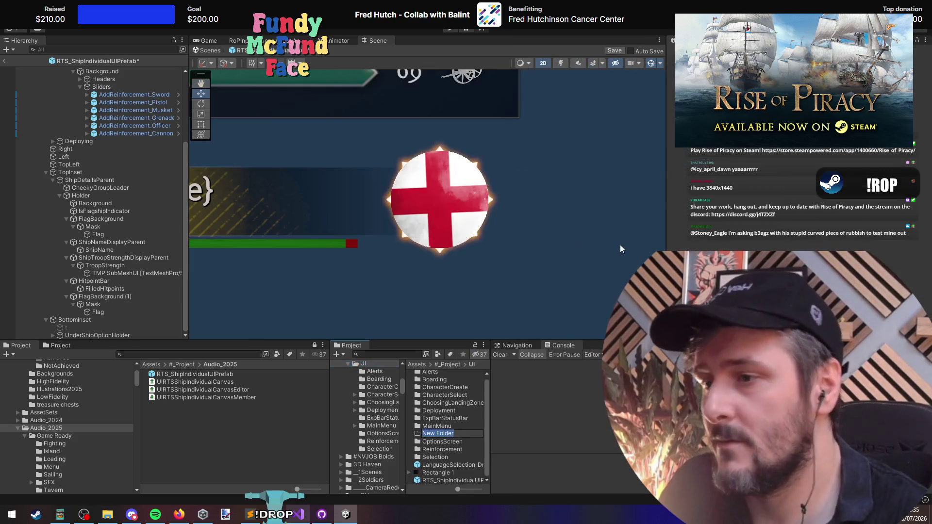
{"action": "type", "text": "R"}
{"action": "key", "text": "BackSpace"}
{"action": "type", "text": "Indic"}
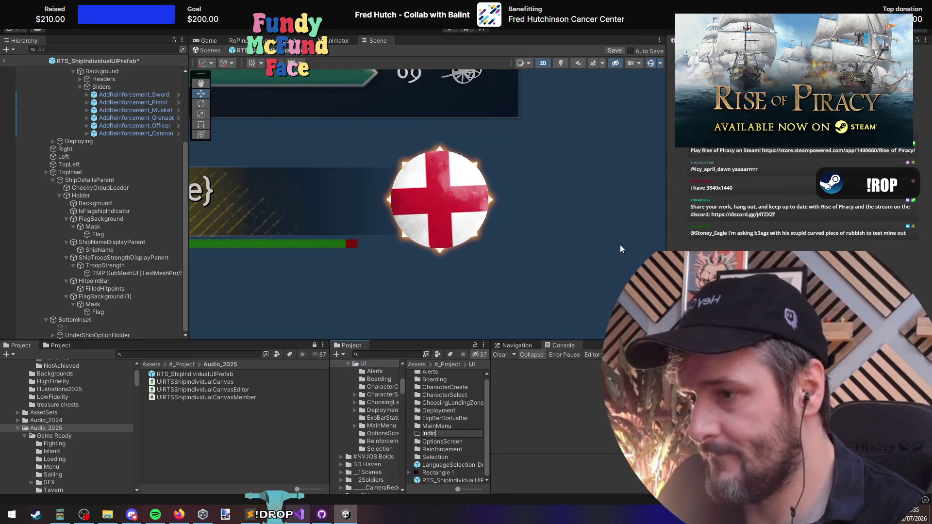
{"action": "key", "text": "BackSpace"}
{"action": "type", "text": "vidualCanvas"}
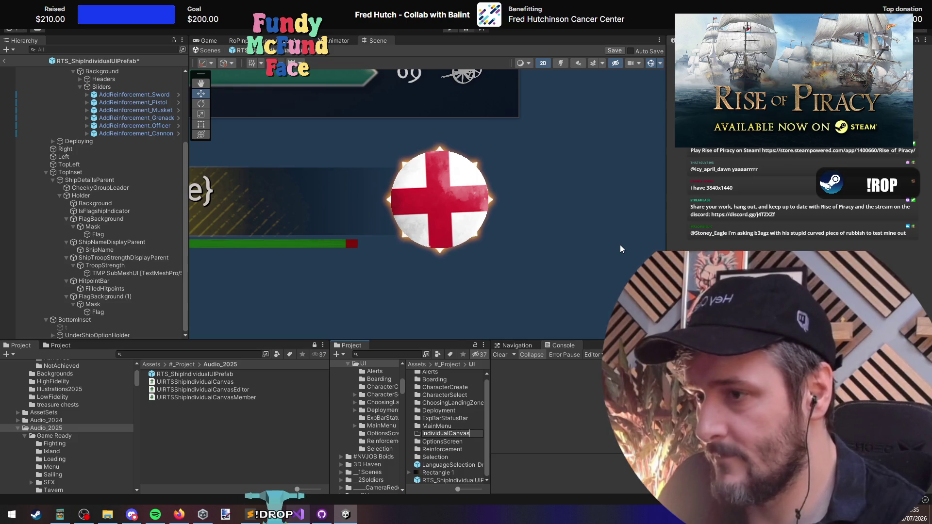
{"action": "type", "text": "ading"}
{"action": "key", "text": "Return"}
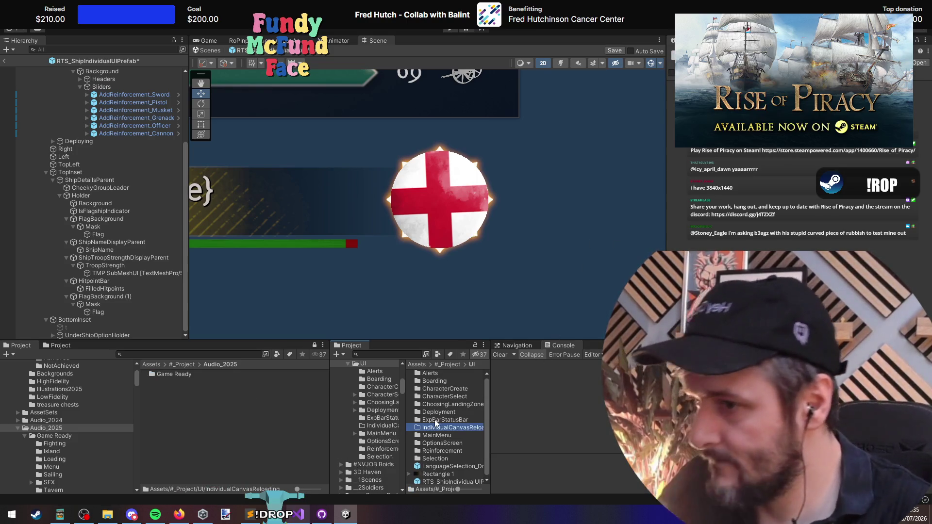
{"action": "double_click", "coordinate": [438, 431]}
{"action": "right_click", "coordinate": [438, 431]}
{"action": "key", "text": "Escape"}
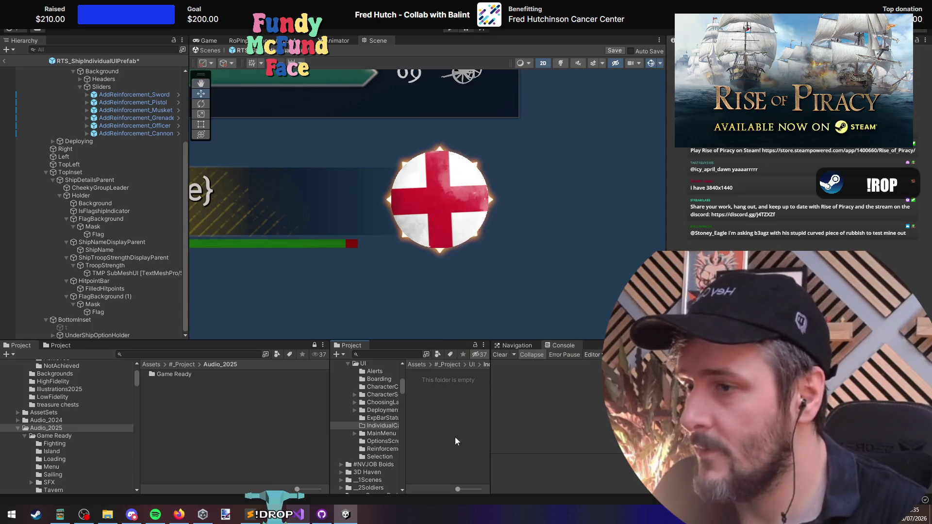
Step: Duplicate the DenmarkIcon sprite into the new folder as ShipMask and open it in Paint.NET
{"action": "left_click", "coordinate": [456, 200]}
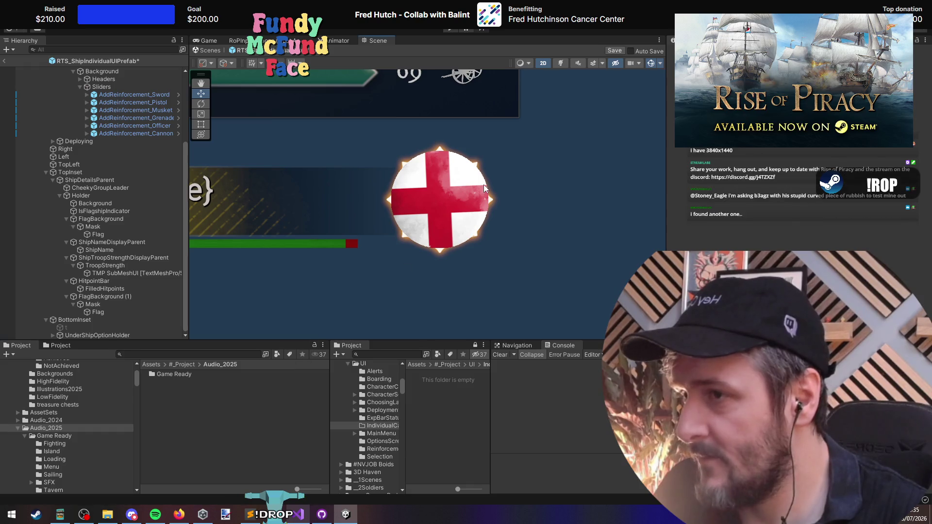
{"action": "left_click", "coordinate": [825, 199]}
{"action": "left_click", "coordinate": [213, 383]}
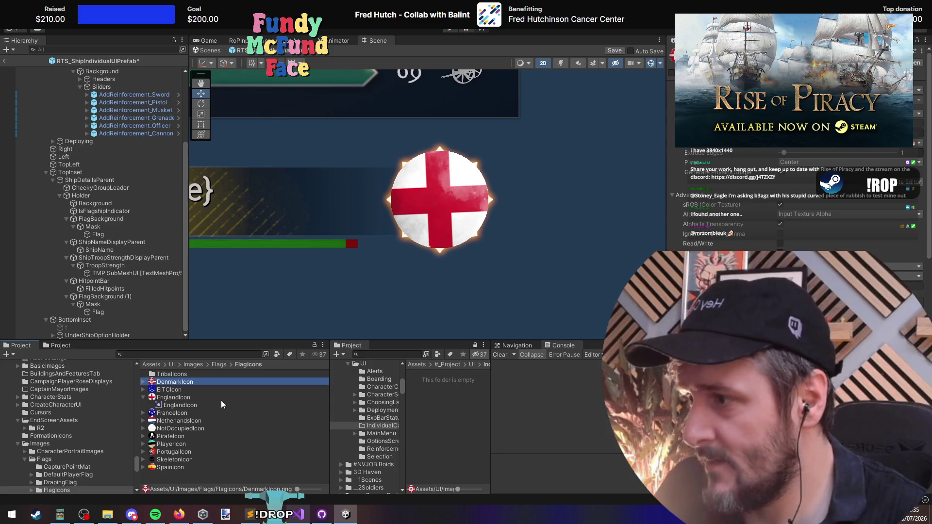
{"action": "key", "text": "ctrl+d"}
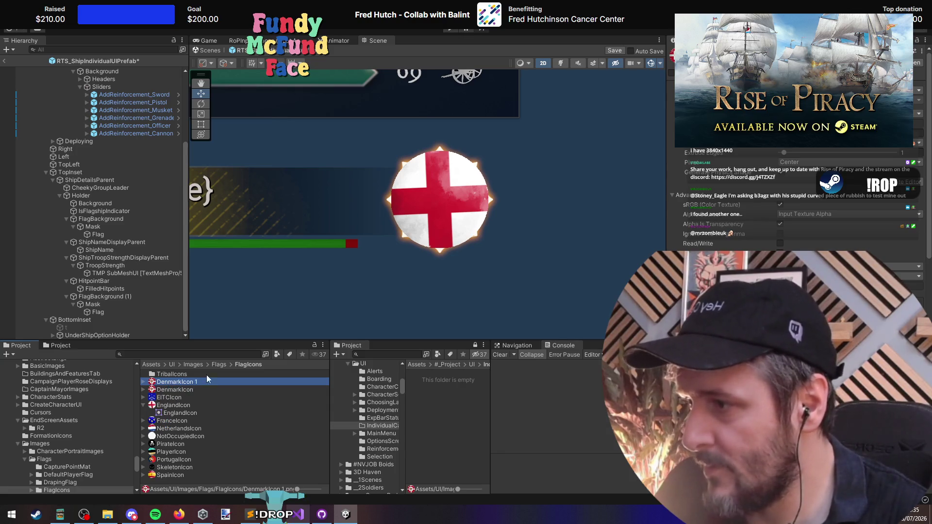
{"action": "left_click", "coordinate": [413, 394]}
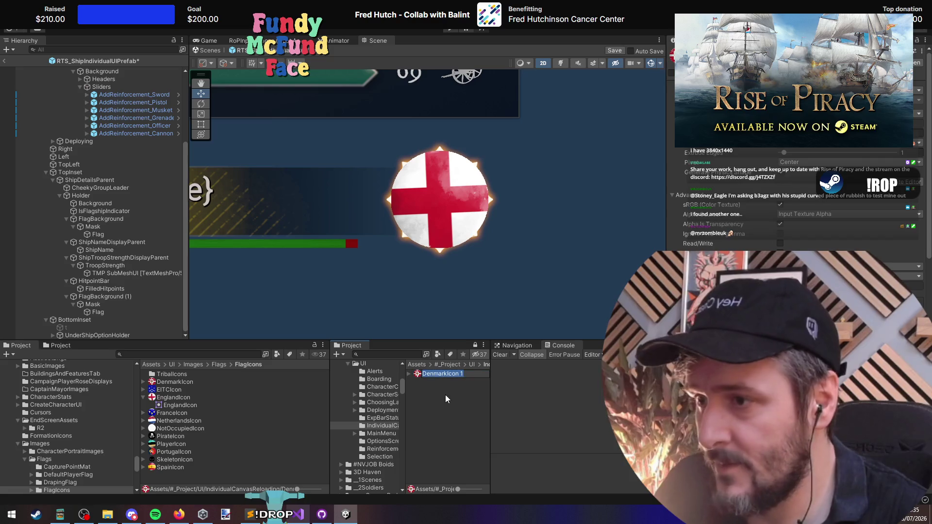
{"action": "type", "text": "S"}
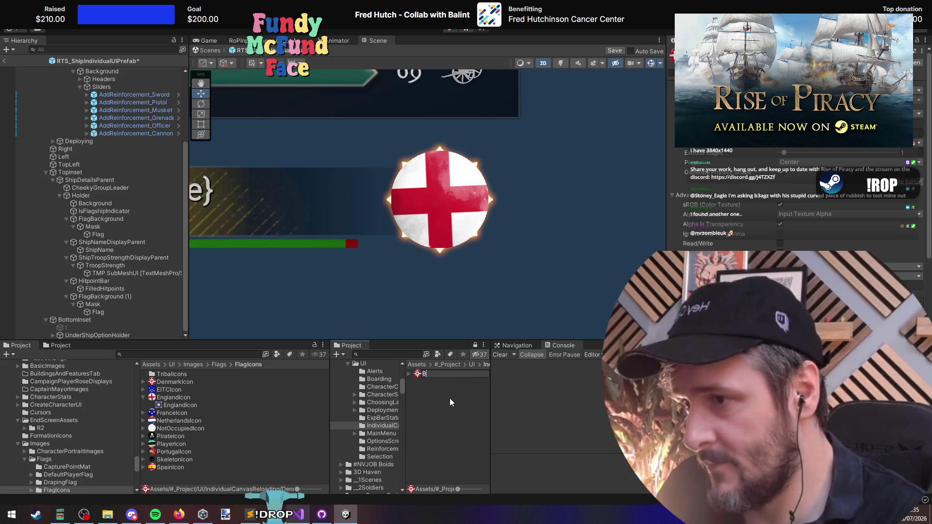
{"action": "type", "text": "hipMask"}
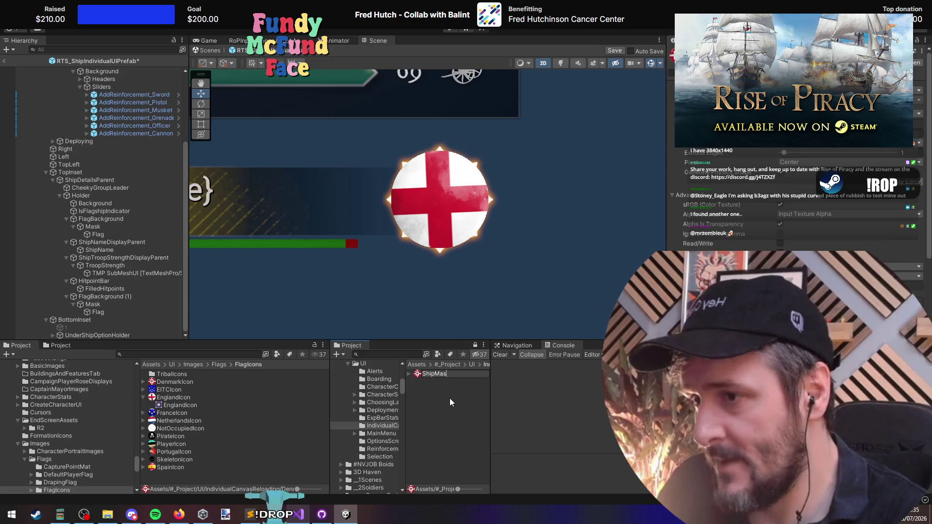
{"action": "key", "text": "Return"}
{"action": "double_click", "coordinate": [439, 380]}
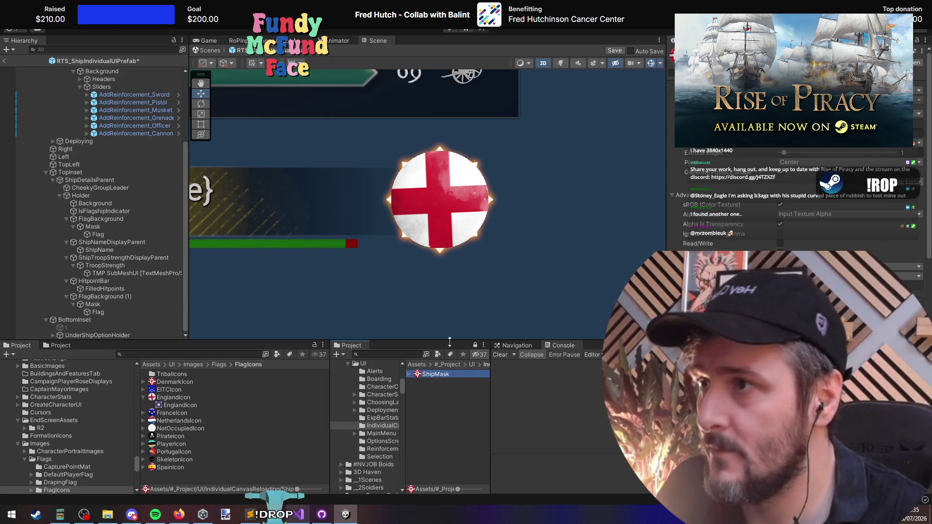
Step: Erase the whole ShipMask image to transparency
{"action": "scroll", "coordinate": [451, 258], "scroll_direction": "down", "scroll_amount": 1}
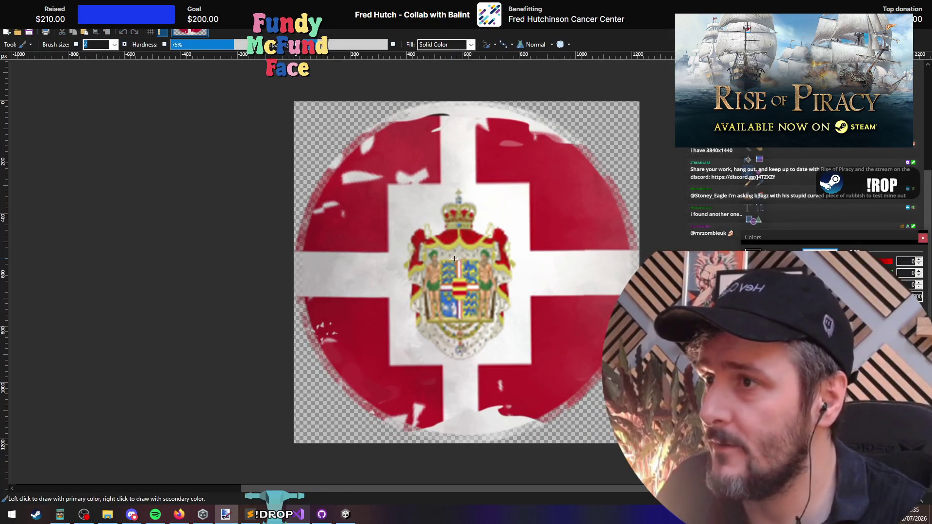
{"action": "key", "text": "ctrl+a"}
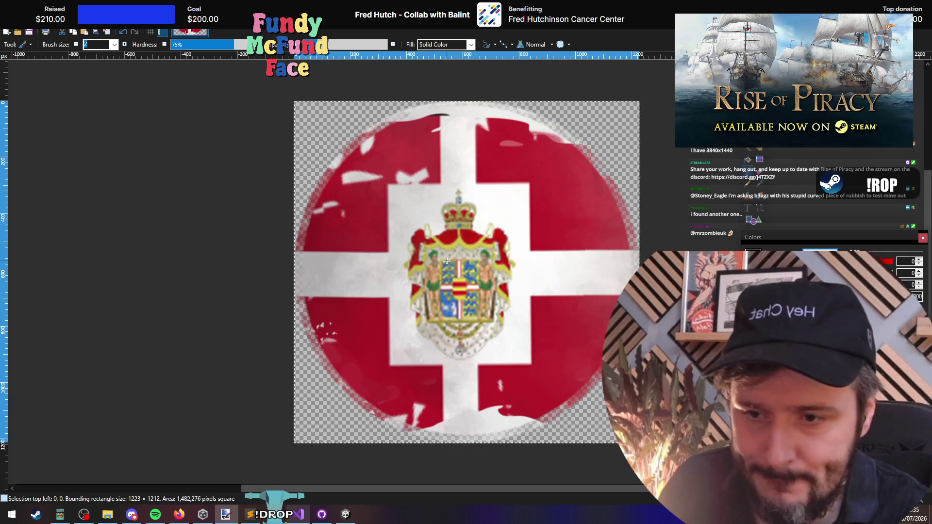
{"action": "key", "text": "Delete"}
Step: Resize the blank image to a 512 × 512 pixel square
{"action": "key", "text": "ctrl+r"}
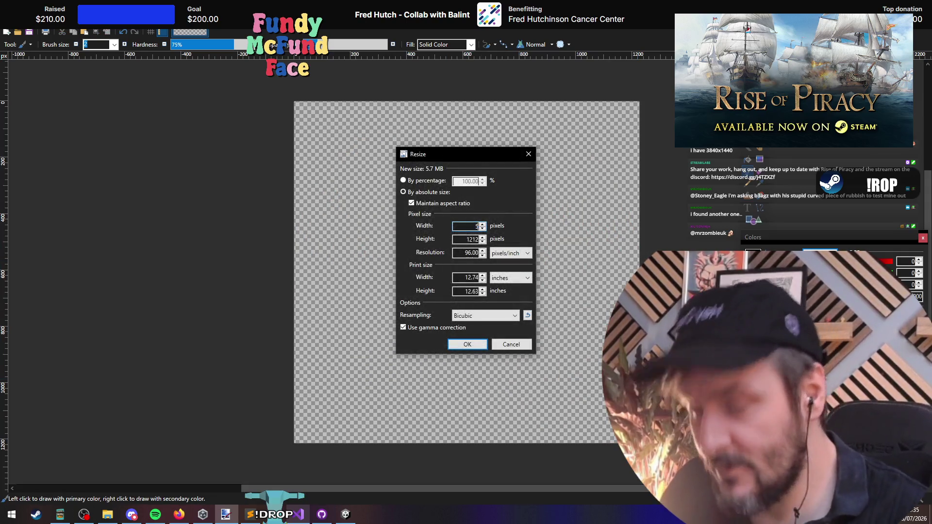
{"action": "type", "text": "512"}
{"action": "key", "text": "Return"}
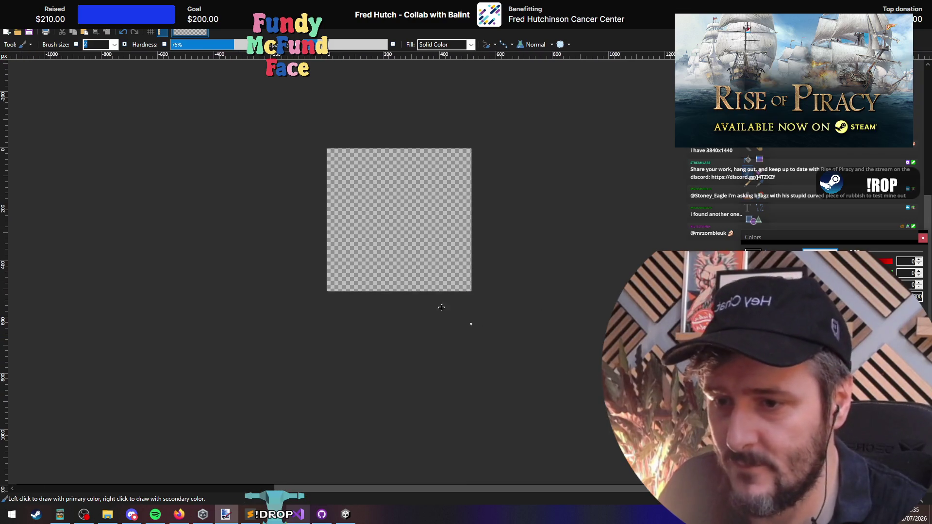
{"action": "key", "text": "ctrl+r"}
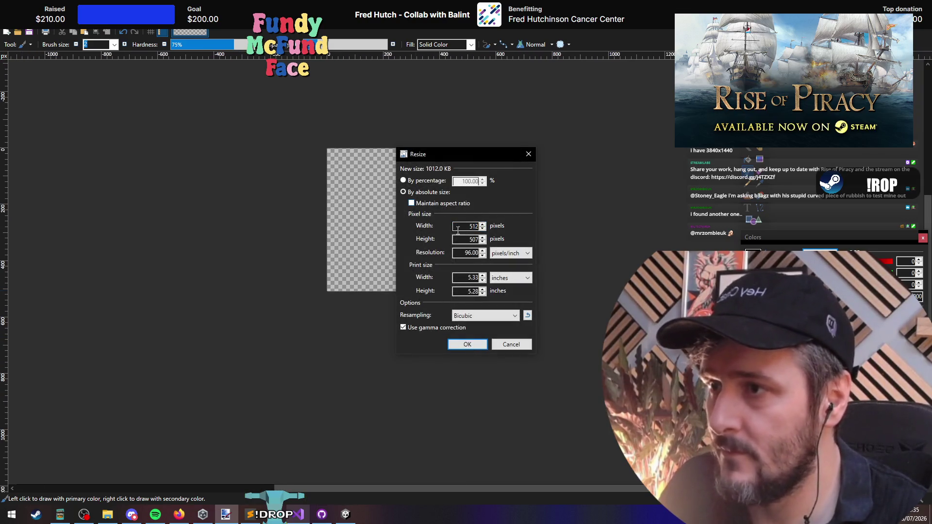
{"action": "key", "text": "Tab"}
{"action": "type", "text": "12"}
{"action": "key", "text": "Return"}
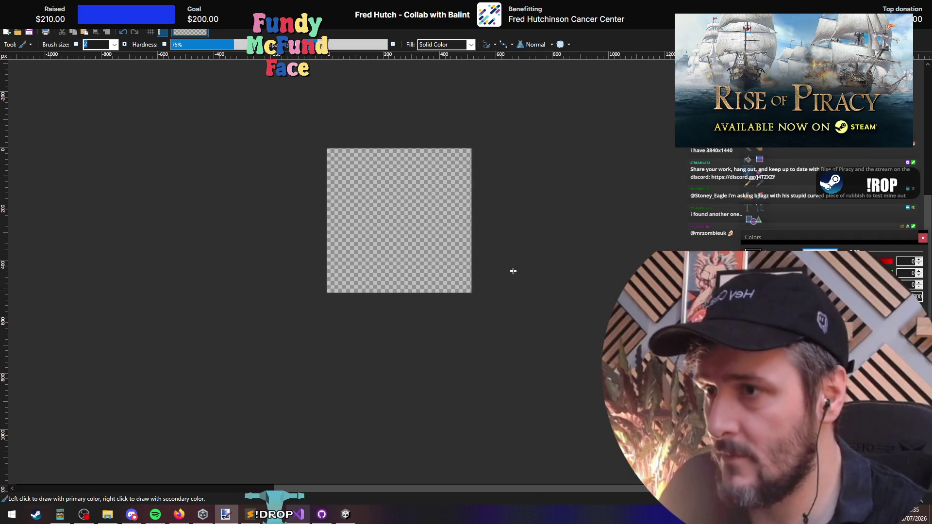
{"action": "scroll", "coordinate": [484, 219], "scroll_direction": "up", "scroll_amount": 3}
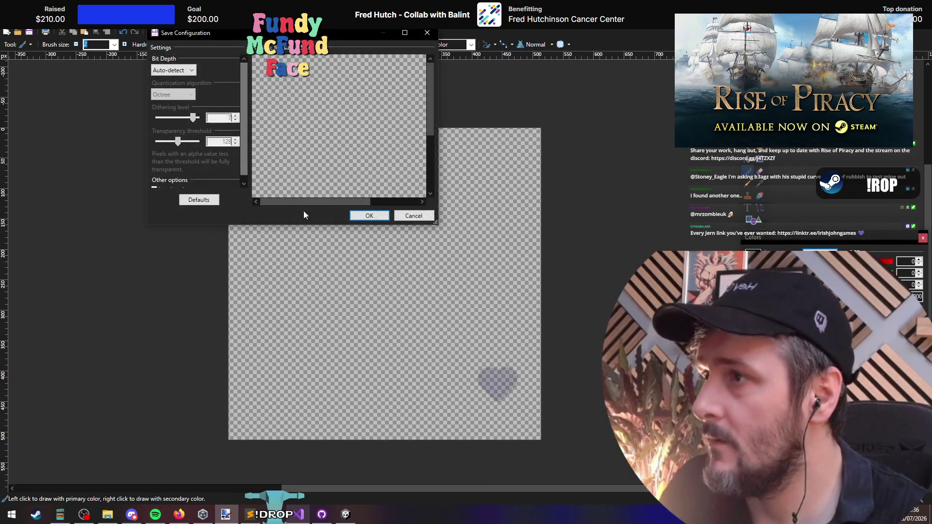
{"action": "scroll", "coordinate": [336, 184], "scroll_direction": "down", "scroll_amount": 3}
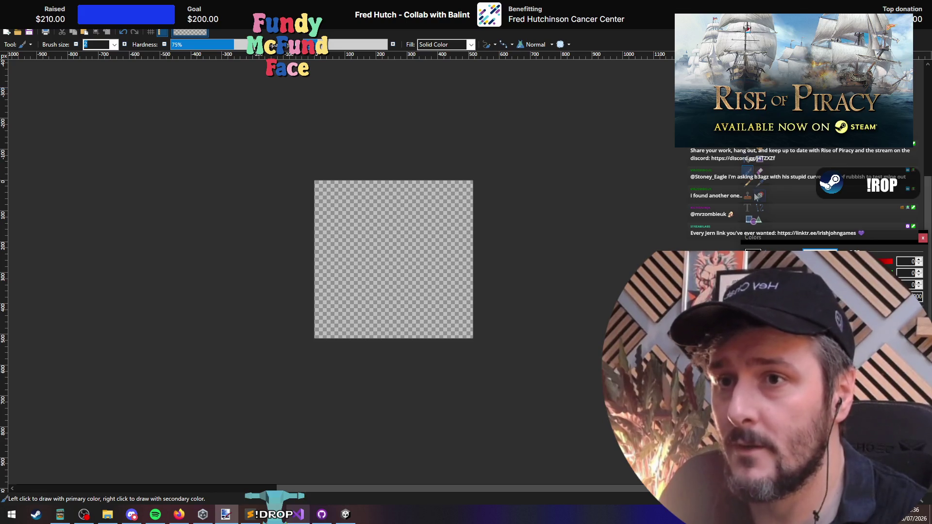
Step: Draw a canvas-filling octagon with white fill and a 45-pixel black outline
{"action": "left_click", "coordinate": [753, 221]}
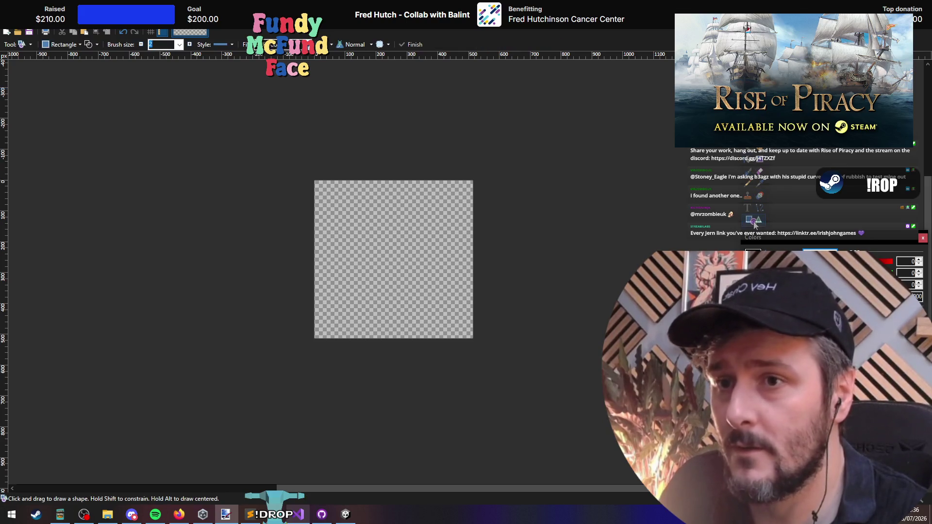
{"action": "left_click", "coordinate": [73, 44]}
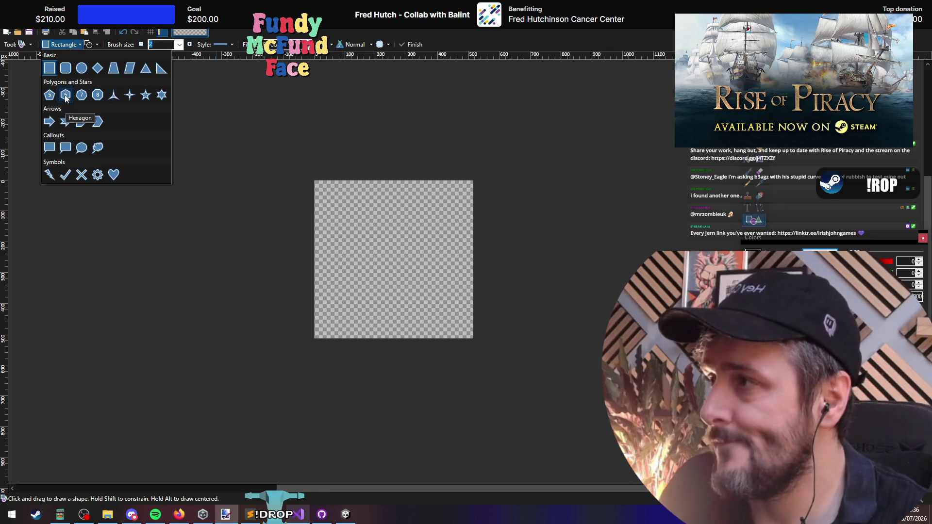
{"action": "left_click", "coordinate": [98, 95]}
{"action": "mouse_move", "coordinate": [322, 191]}
{"action": "left_mouse_down"}
{"action": "mouse_move", "coordinate": [449, 325]}
{"action": "mouse_move", "coordinate": [470, 335]}
{"action": "left_mouse_up"}
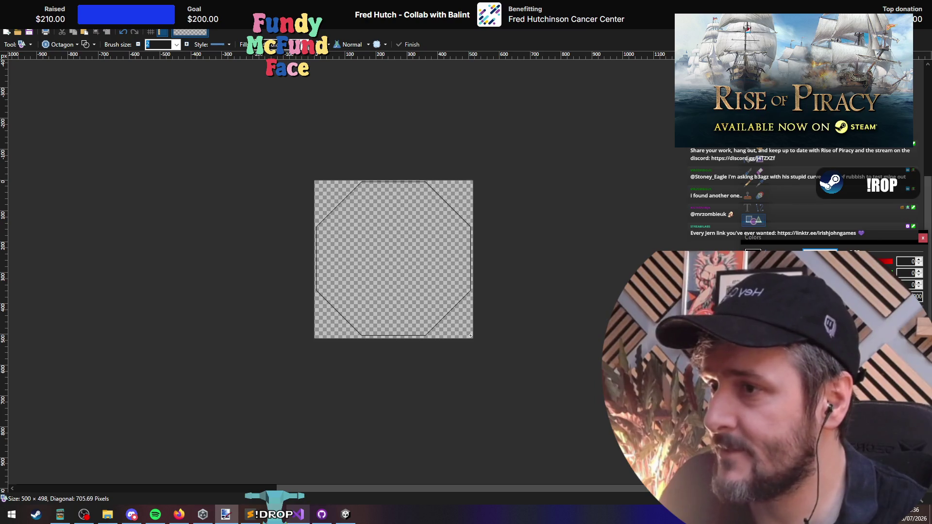
{"action": "scroll", "coordinate": [432, 313], "scroll_direction": "up", "scroll_amount": 3}
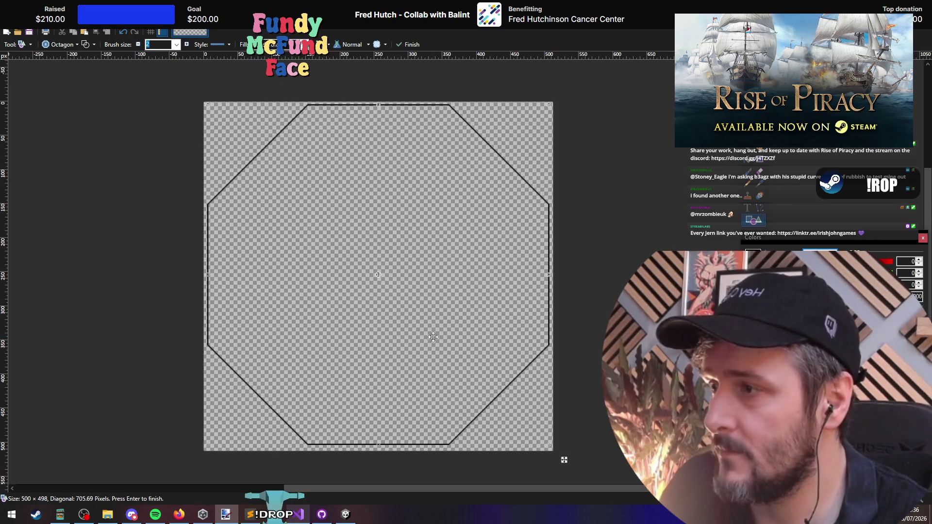
{"action": "scroll", "coordinate": [261, 238], "scroll_direction": "down", "scroll_amount": 2}
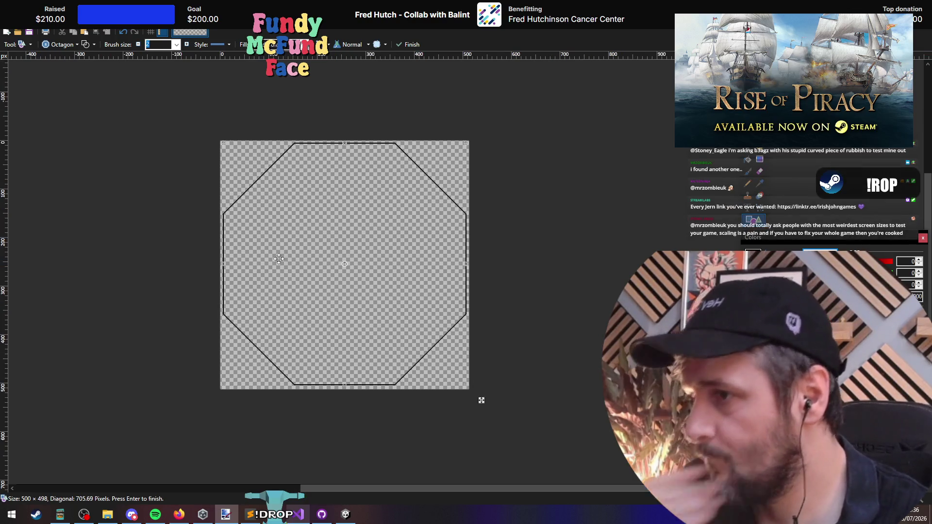
{"action": "scroll", "coordinate": [288, 261], "scroll_direction": "left", "scroll_amount": 1}
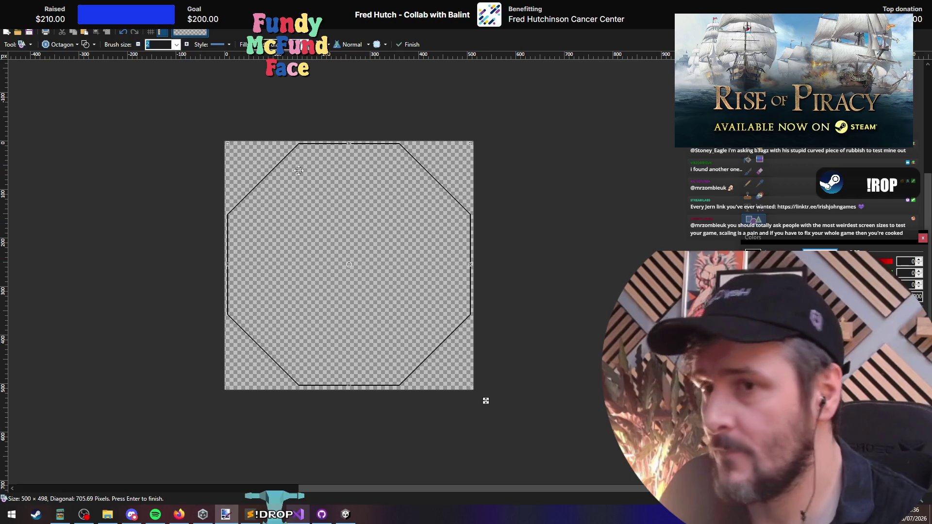
{"action": "left_click", "coordinate": [86, 45]}
{"action": "left_click", "coordinate": [87, 45]}
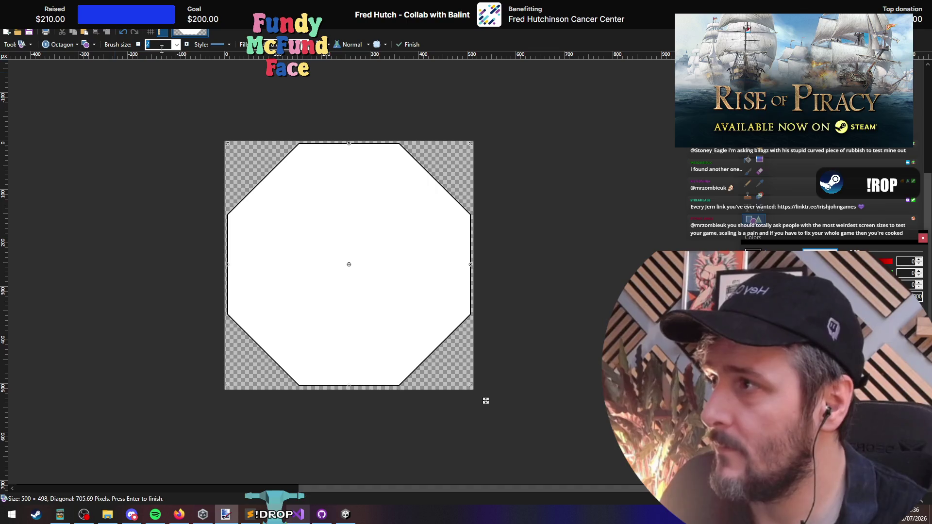
{"action": "left_click", "coordinate": [177, 45]}
{"action": "left_click", "coordinate": [157, 221]}
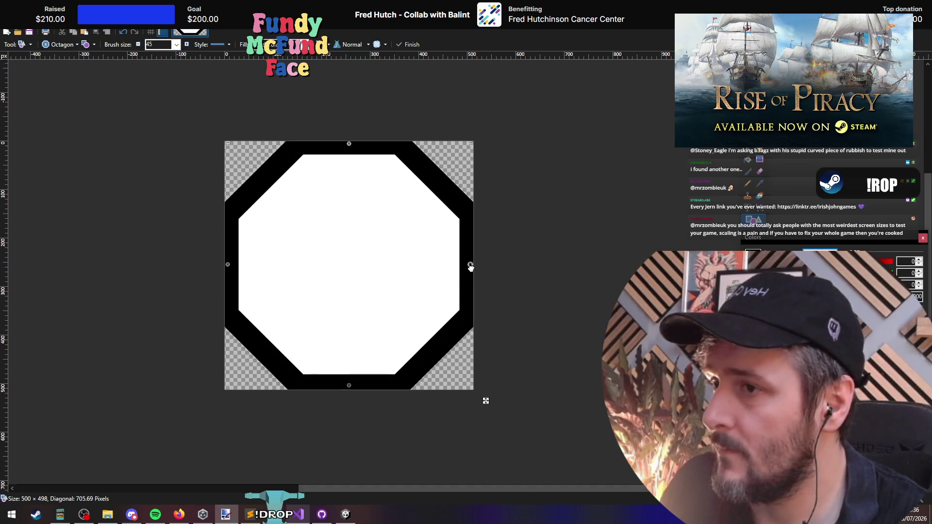
Step: Adjust the octagon's edges to sit snugly in the canvas at about 468 × 469
{"action": "left_click_drag", "start_coordinate": [470, 266], "coordinate": [430, 250]}
{"action": "scroll", "coordinate": [462, 266], "scroll_direction": "up", "scroll_amount": 5}
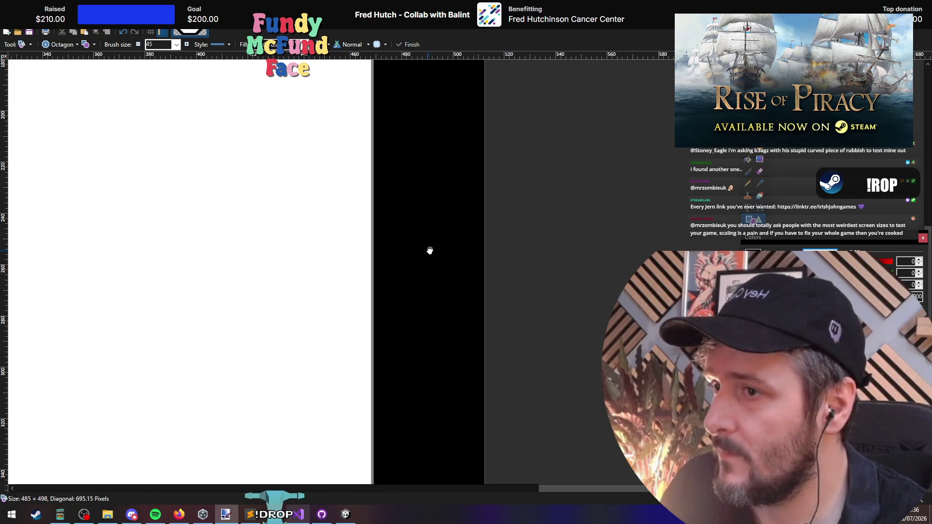
{"action": "scroll", "coordinate": [430, 250], "scroll_direction": "down", "scroll_amount": 5}
{"action": "scroll", "coordinate": [335, 182], "scroll_direction": "up", "scroll_amount": 5}
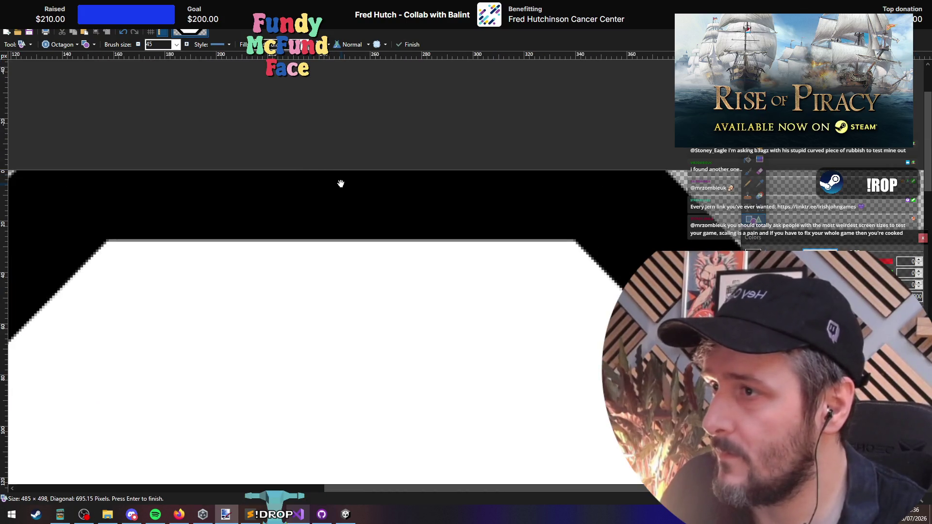
{"action": "left_click_drag", "start_coordinate": [341, 183], "coordinate": [341, 227]}
{"action": "scroll", "coordinate": [342, 224], "scroll_direction": "down", "scroll_amount": 5}
{"action": "scroll", "coordinate": [581, 262], "scroll_direction": "up", "scroll_amount": 3}
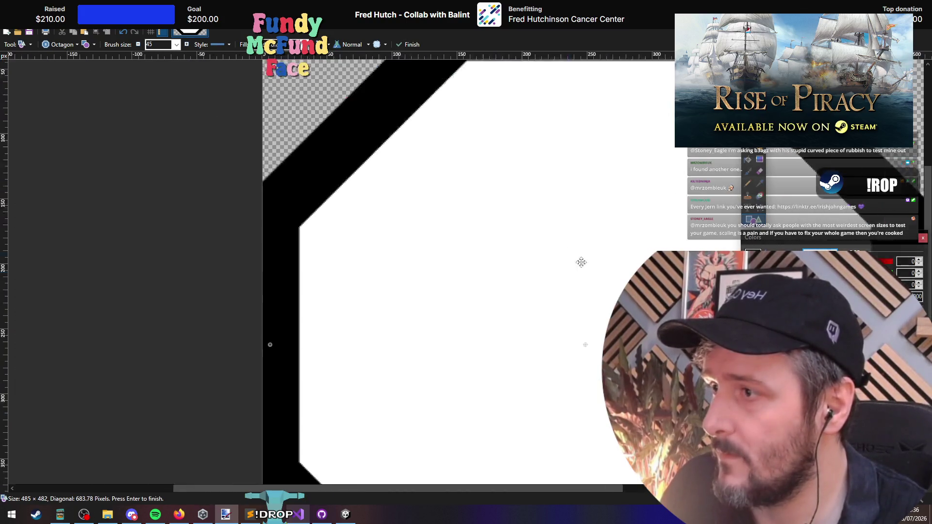
{"action": "scroll", "coordinate": [326, 278], "scroll_direction": "up", "scroll_amount": 3}
{"action": "mouse_move", "coordinate": [326, 278]}
{"action": "left_mouse_down"}
{"action": "mouse_move", "coordinate": [451, 278]}
{"action": "mouse_move", "coordinate": [384, 287]}
{"action": "left_mouse_up"}
{"action": "scroll", "coordinate": [469, 317], "scroll_direction": "down", "scroll_amount": 10}
{"action": "scroll", "coordinate": [447, 230], "scroll_direction": "right", "scroll_amount": 15}
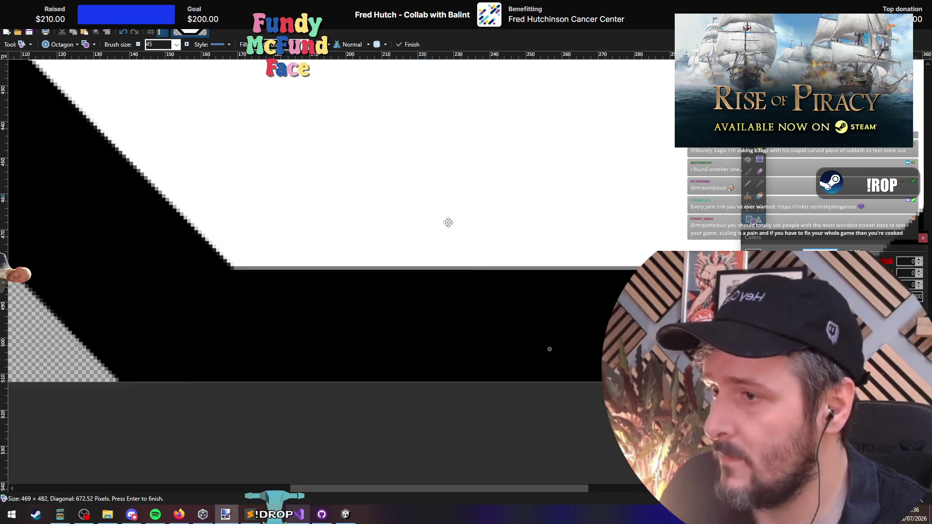
{"action": "mouse_move", "coordinate": [457, 270]}
{"action": "left_mouse_down"}
{"action": "mouse_move", "coordinate": [456, 207]}
{"action": "mouse_move", "coordinate": [458, 219]}
{"action": "left_mouse_up"}
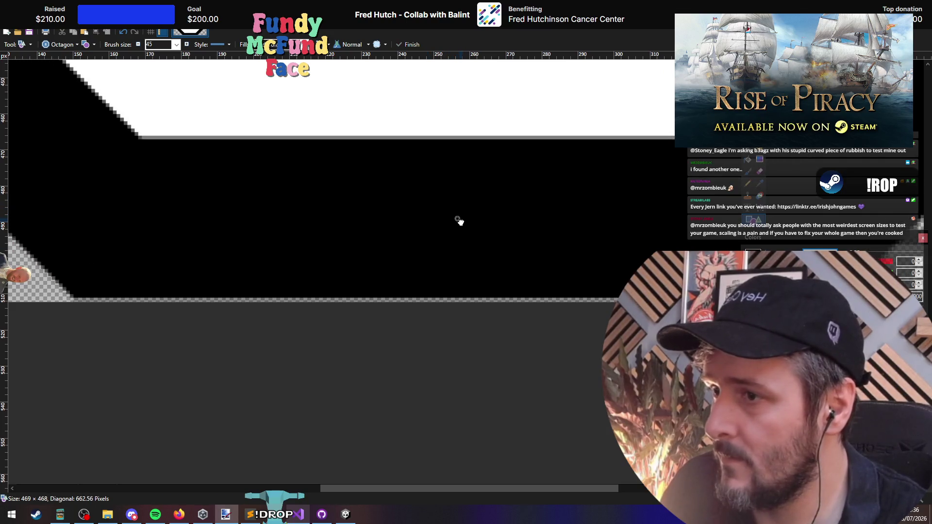
{"action": "scroll", "coordinate": [459, 228], "scroll_direction": "down", "scroll_amount": 3}
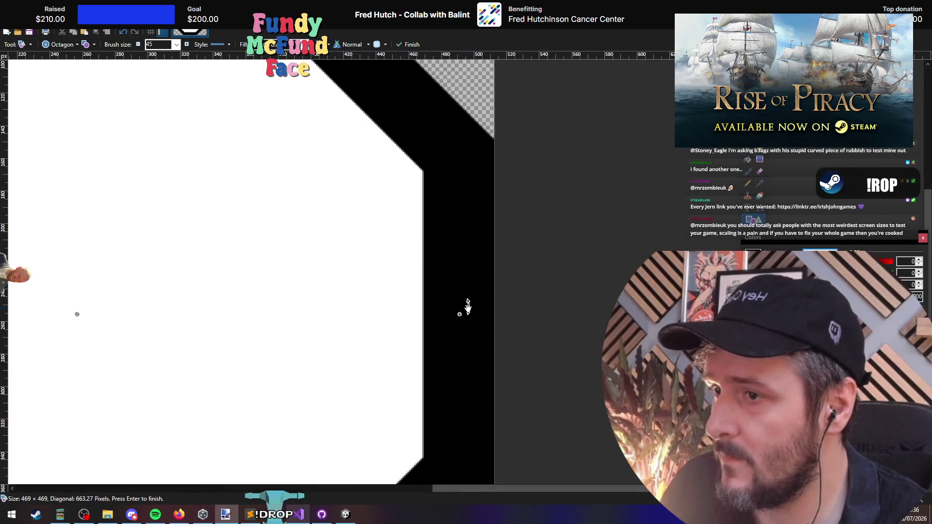
{"action": "left_click_drag", "start_coordinate": [461, 313], "coordinate": [460, 316]}
{"action": "scroll", "coordinate": [458, 316], "scroll_direction": "down", "scroll_amount": 5}
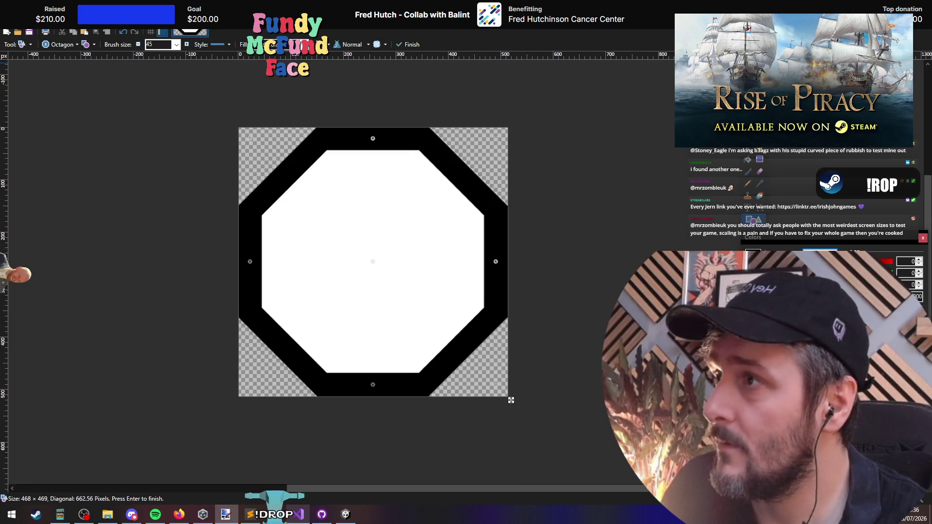
Step: Save the octagon as ShipMask.png, accepting the PNG save settings
{"action": "left_click_drag", "start_coordinate": [436, 6], "coordinate": [429, 153]}
{"action": "key", "text": "ctrl+s"}
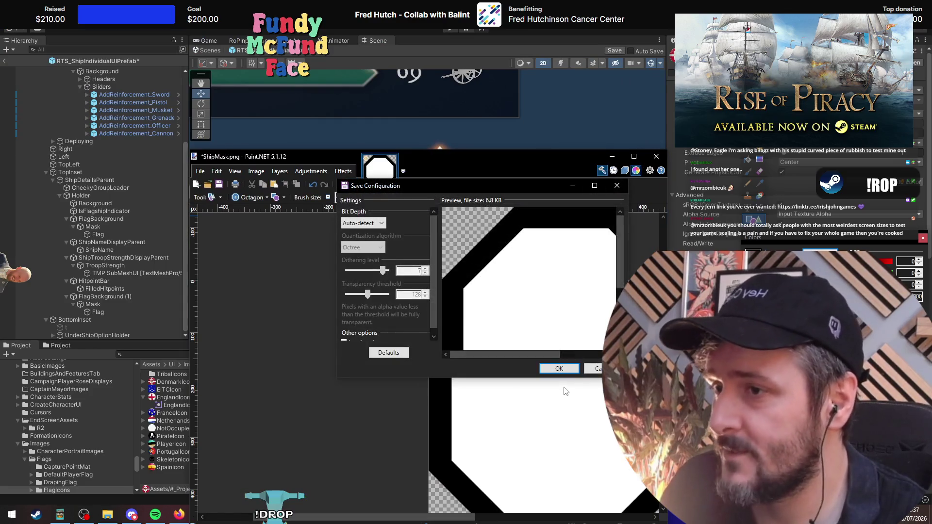
{"action": "left_click", "coordinate": [558, 371]}
{"action": "key", "text": "alt+Tab"}
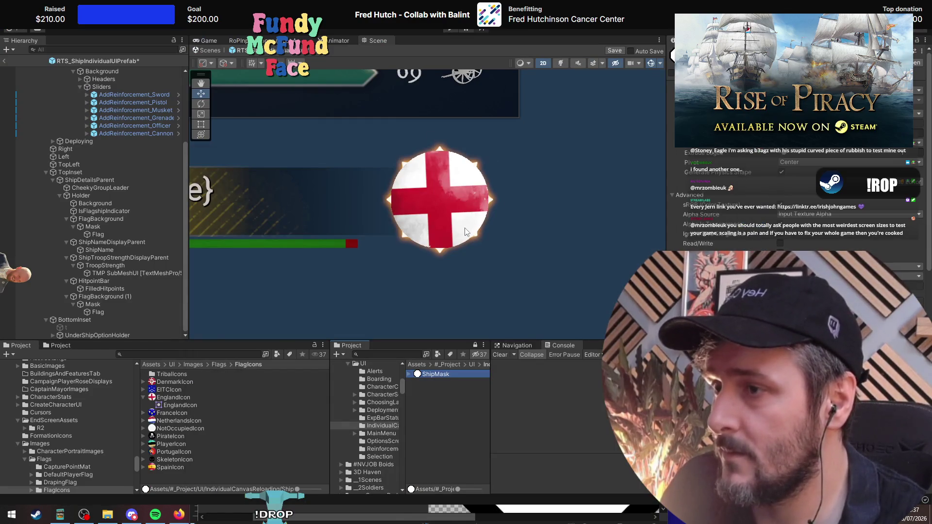
Step: Set ShipMask as the Source Image of both the flag's Mask and FlagBackground (1)
{"action": "left_click", "coordinate": [440, 191]}
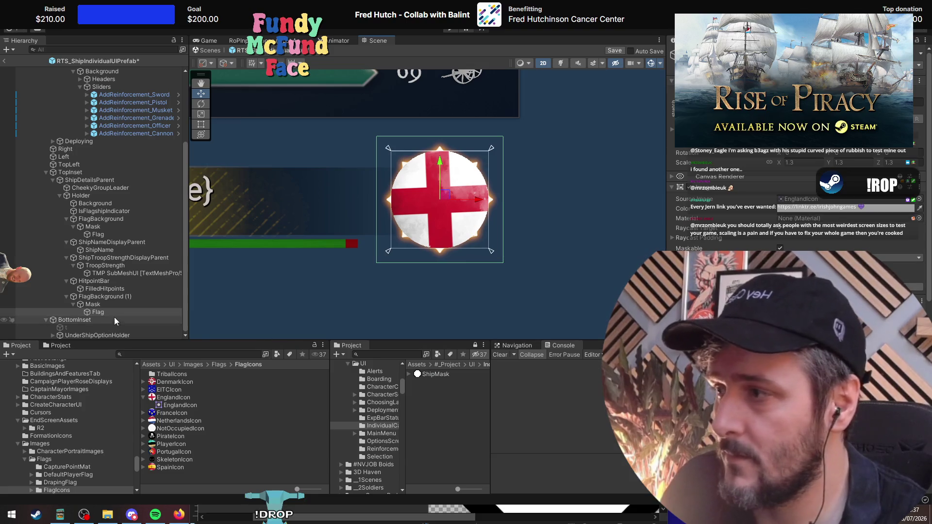
{"action": "left_click", "coordinate": [121, 305]}
{"action": "left_click_drag", "start_coordinate": [437, 376], "coordinate": [813, 154]}
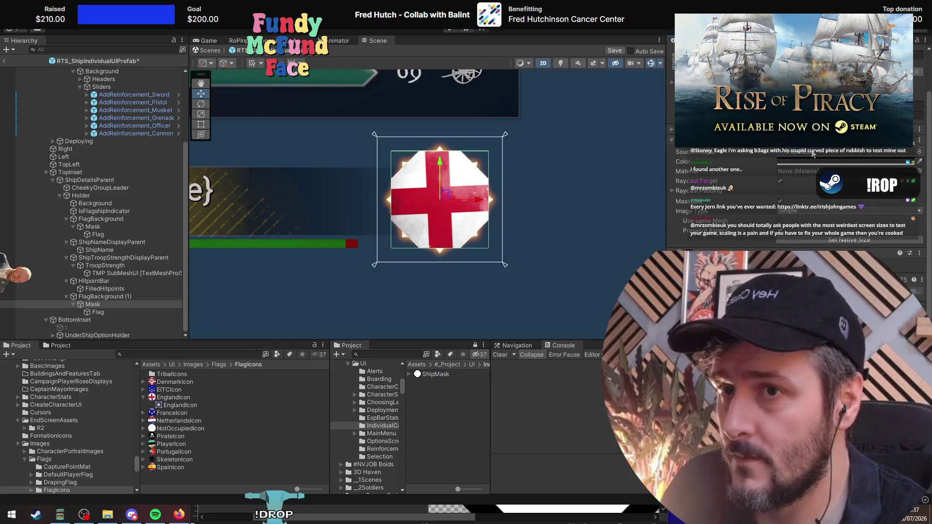
{"action": "left_click", "coordinate": [103, 296]}
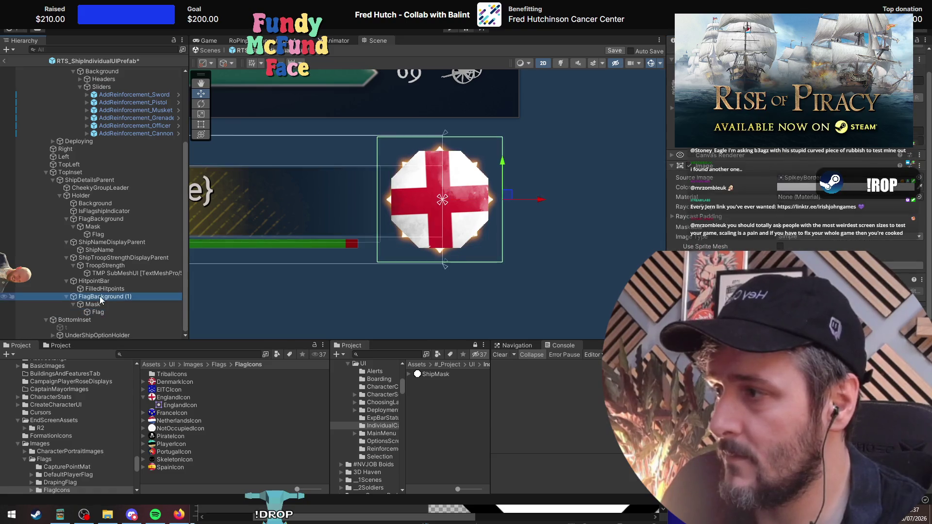
{"action": "right_click", "coordinate": [707, 171]}
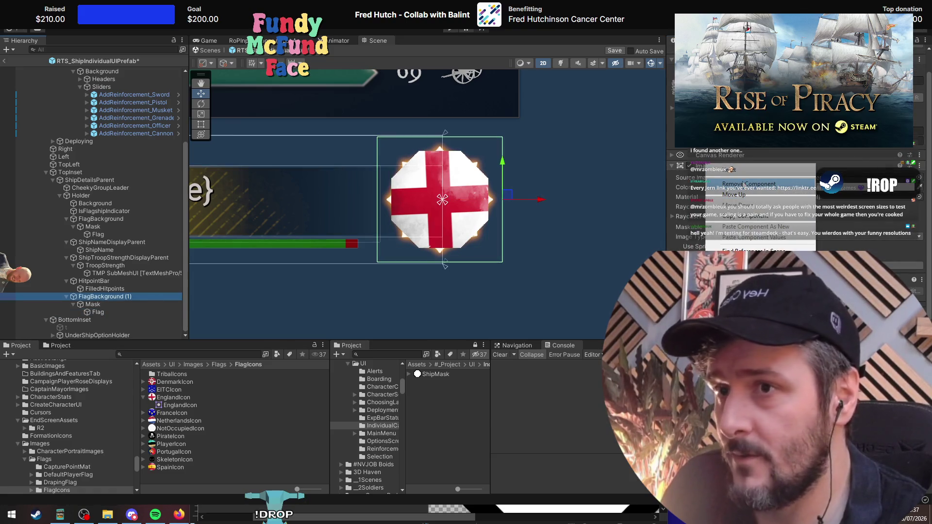
{"action": "left_click", "coordinate": [499, 212]}
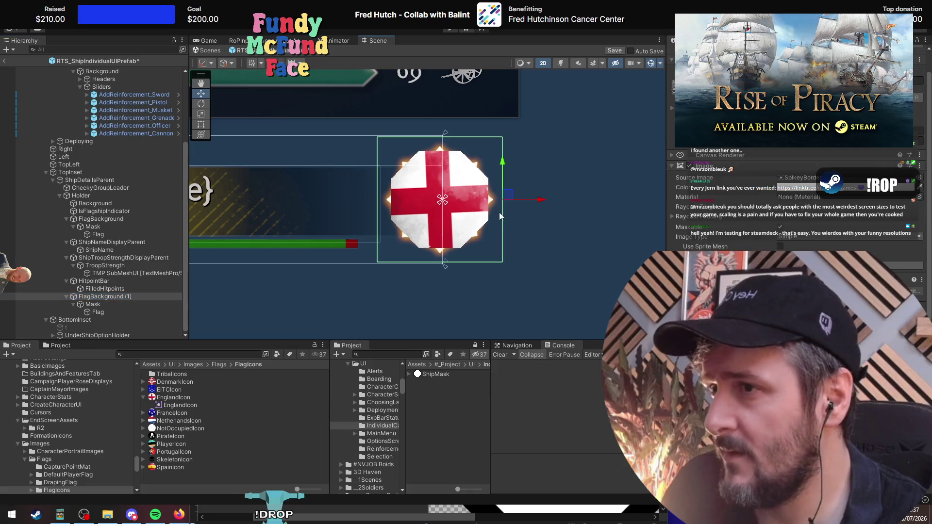
{"action": "left_click_drag", "start_coordinate": [436, 374], "coordinate": [800, 178]}
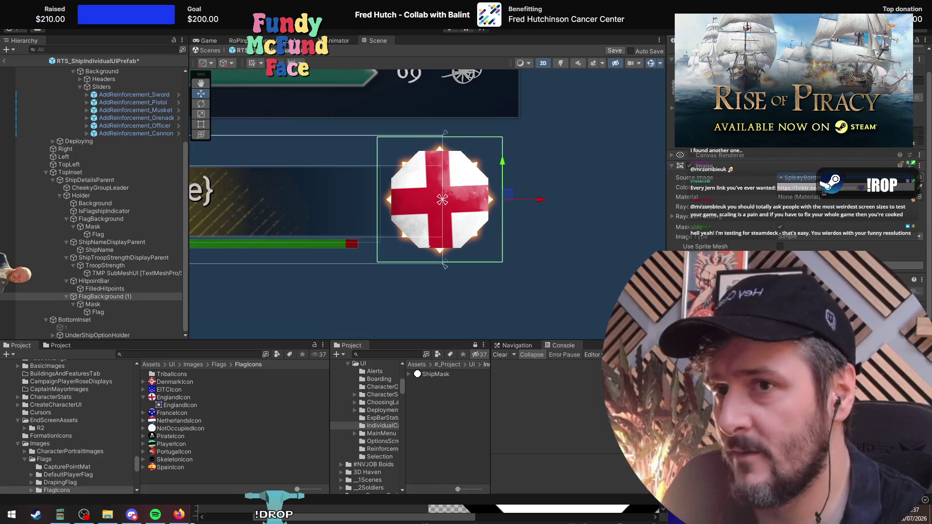
Step: Turn off Show Mask Graphic on the Mask so no black border shows
{"action": "left_click", "coordinate": [111, 304]}
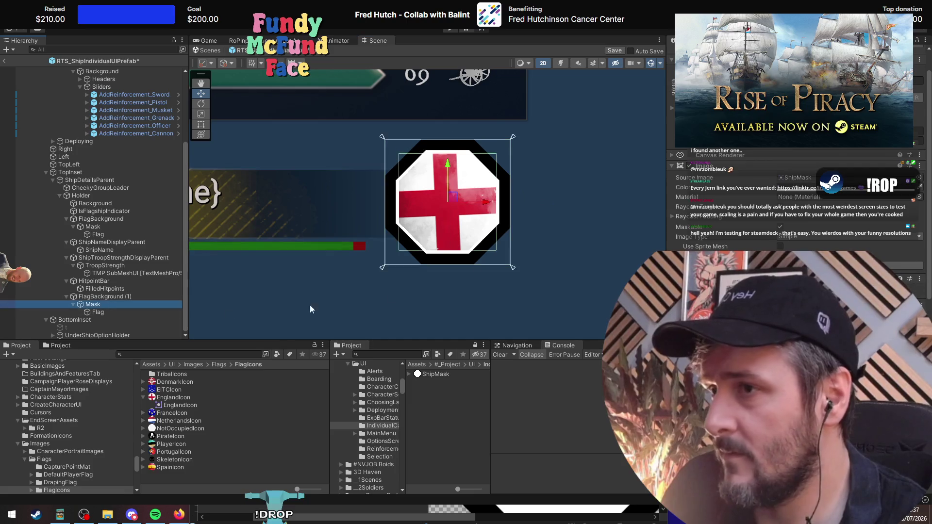
{"action": "key", "text": "f"}
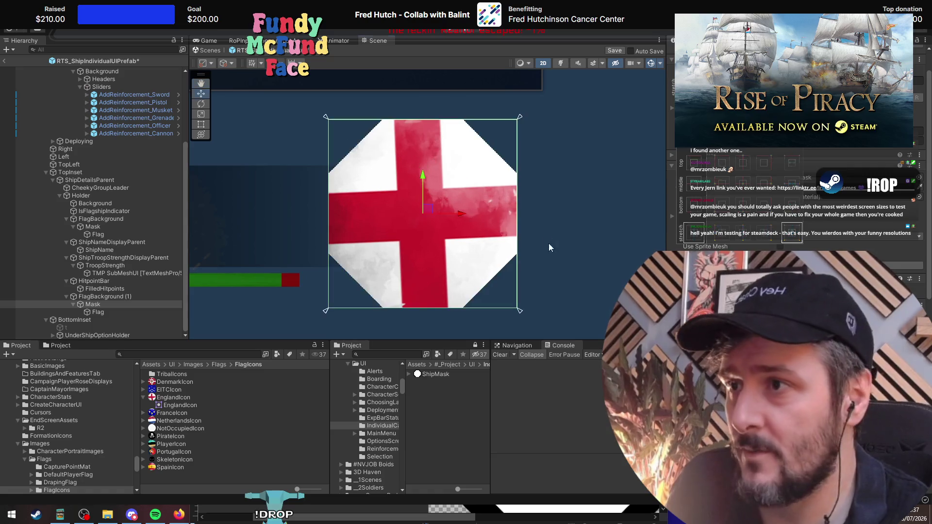
{"action": "left_click", "coordinate": [780, 290]}
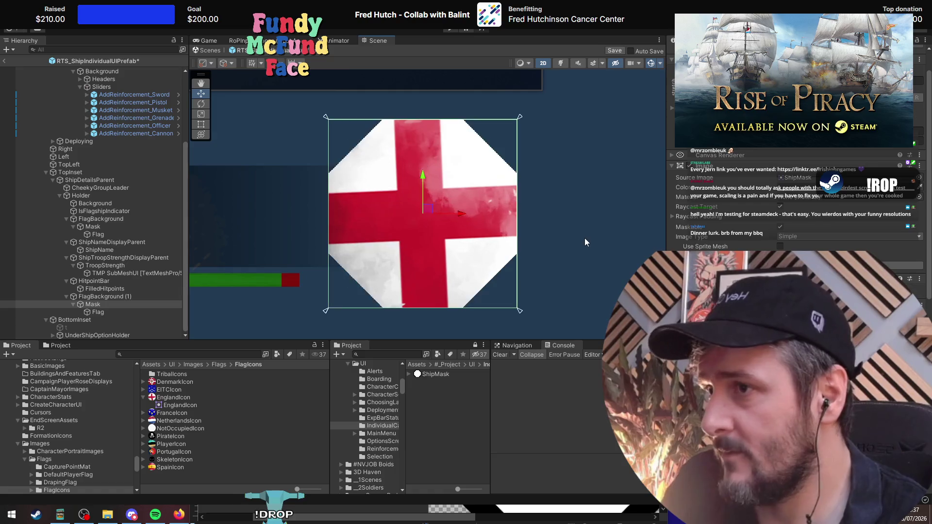
{"action": "left_click", "coordinate": [453, 375]}
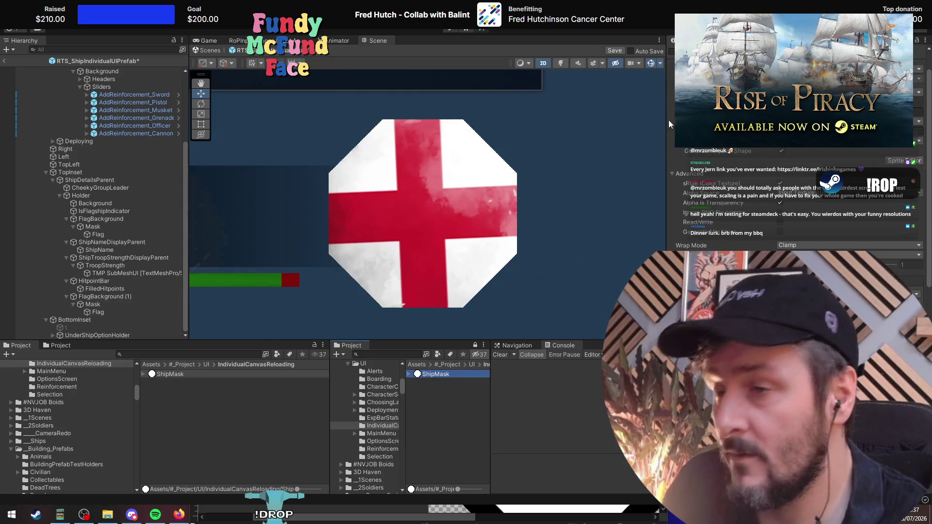
Step: Set ShipMask sprite borders to left 44, top 45, right 46, bottom 44 and apply
{"action": "left_click", "coordinate": [904, 161]}
{"action": "left_click_drag", "start_coordinate": [310, 138], "coordinate": [318, 162]}
{"action": "left_click_drag", "start_coordinate": [164, 299], "coordinate": [190, 299]}
{"action": "left_click_drag", "start_coordinate": [327, 431], "coordinate": [331, 407]}
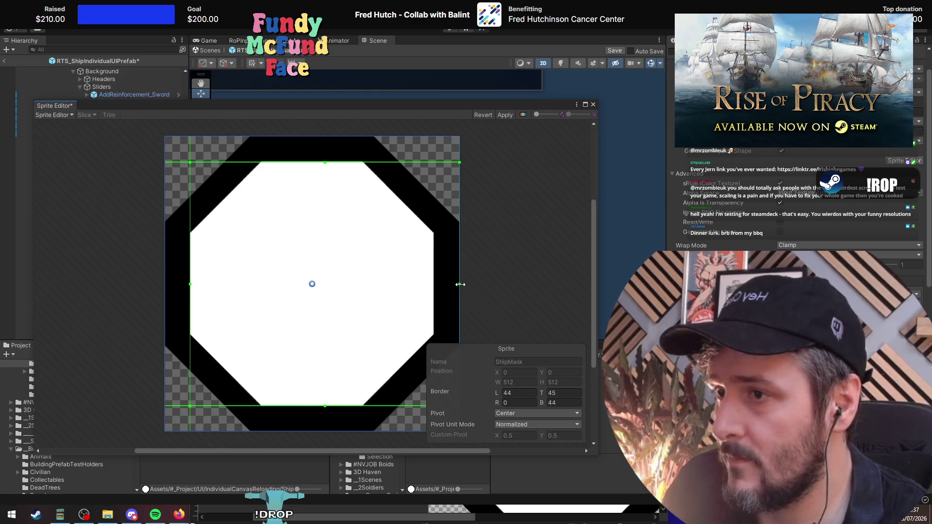
{"action": "left_click_drag", "start_coordinate": [460, 284], "coordinate": [433, 284]}
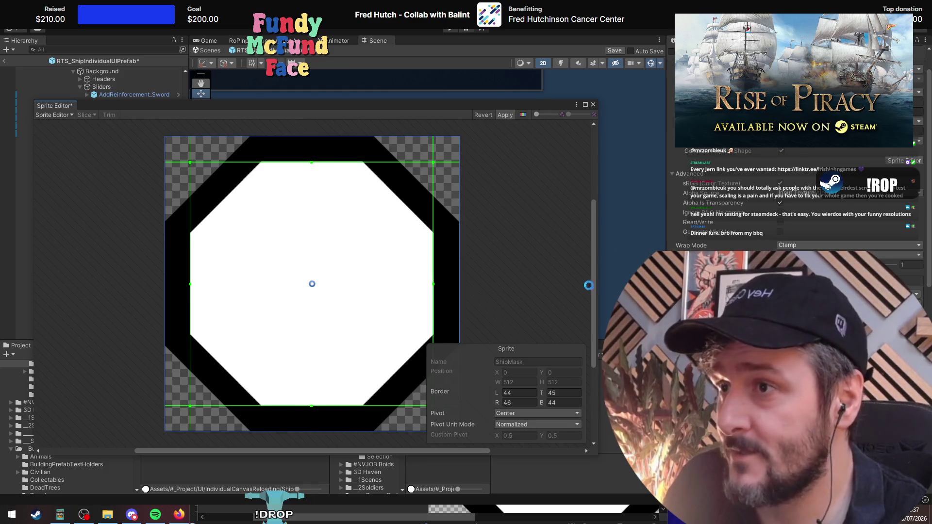
{"action": "left_click", "coordinate": [592, 104]}
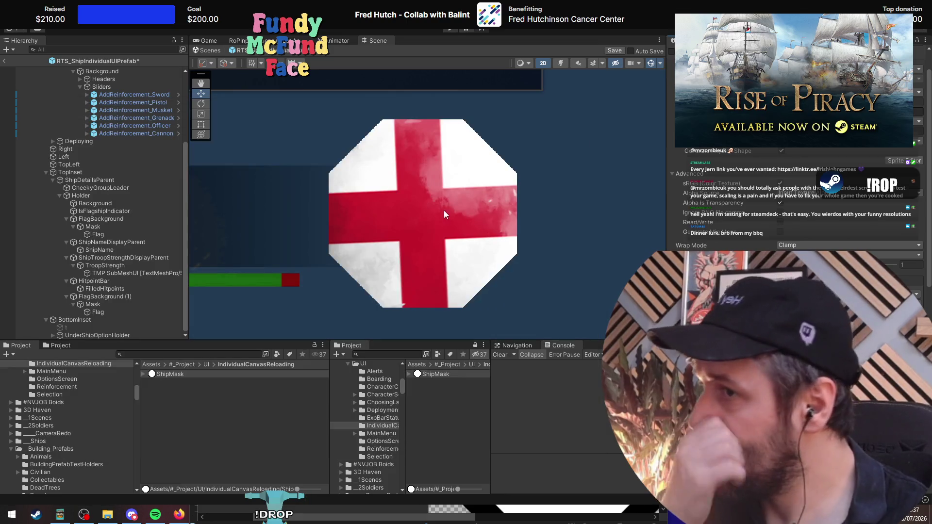
{"action": "left_click_drag", "start_coordinate": [344, 235], "coordinate": [353, 232]}
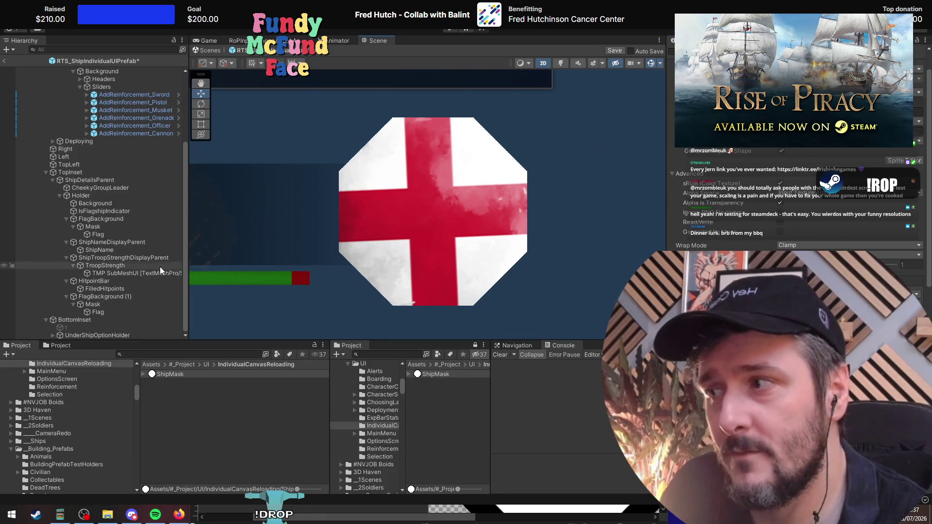
Step: Set the Flag and Mask images to Sliced and shrink the mask's black octagon corners
{"action": "left_click", "coordinate": [455, 219]}
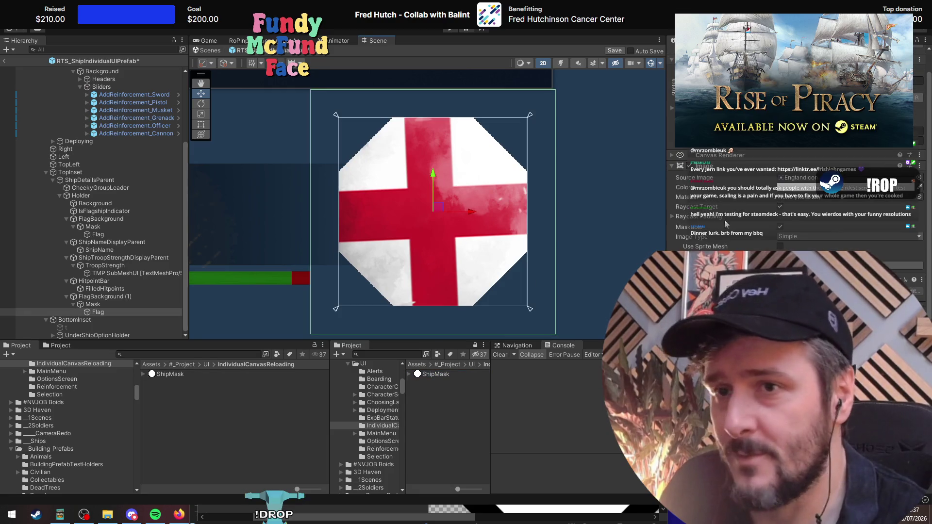
{"action": "left_click", "coordinate": [803, 256]}
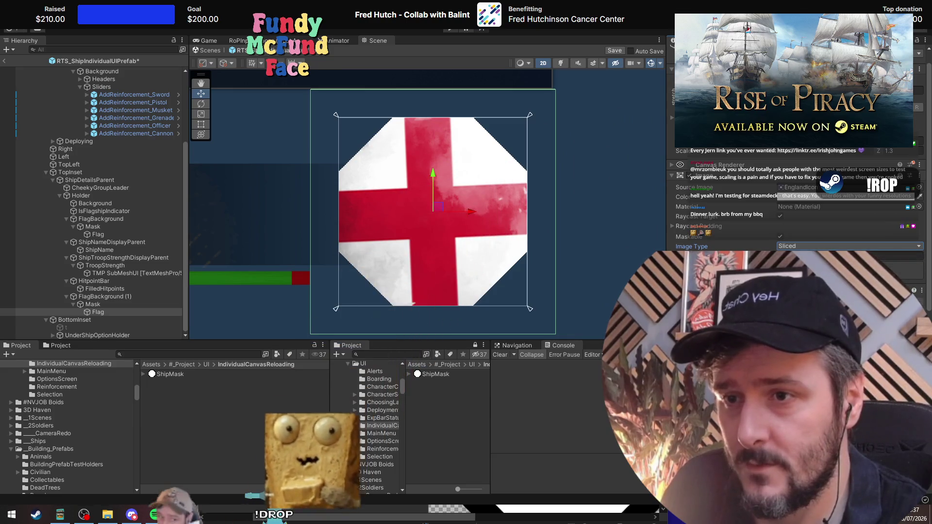
{"action": "left_click", "coordinate": [435, 374]}
{"action": "left_click", "coordinate": [899, 171]}
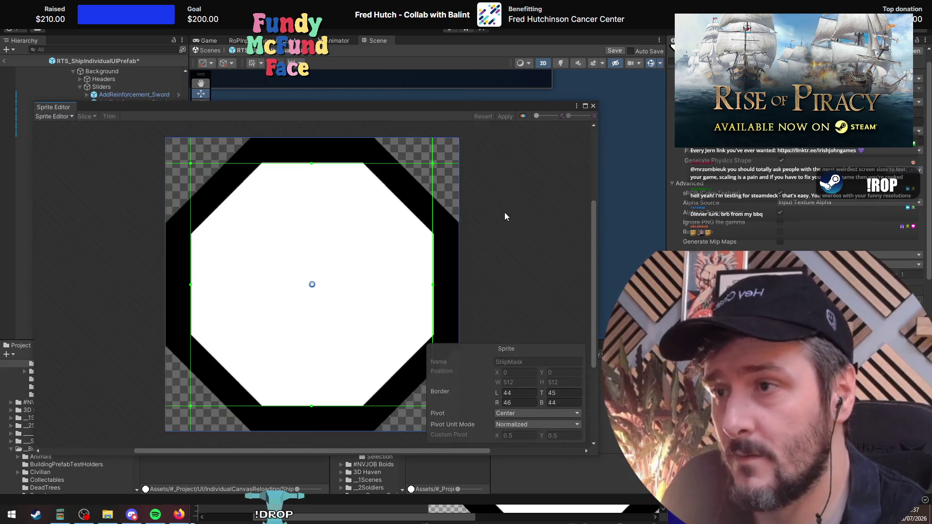
{"action": "mouse_move", "coordinate": [231, 111]}
{"action": "left_mouse_down"}
{"action": "mouse_move", "coordinate": [427, 457]}
{"action": "mouse_move", "coordinate": [434, 311]}
{"action": "left_mouse_up"}
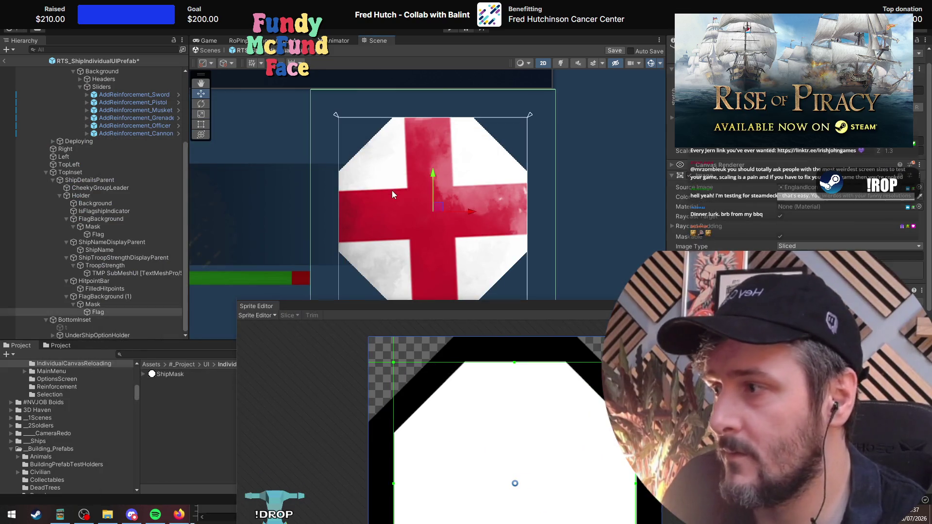
{"action": "left_click", "coordinate": [97, 304]}
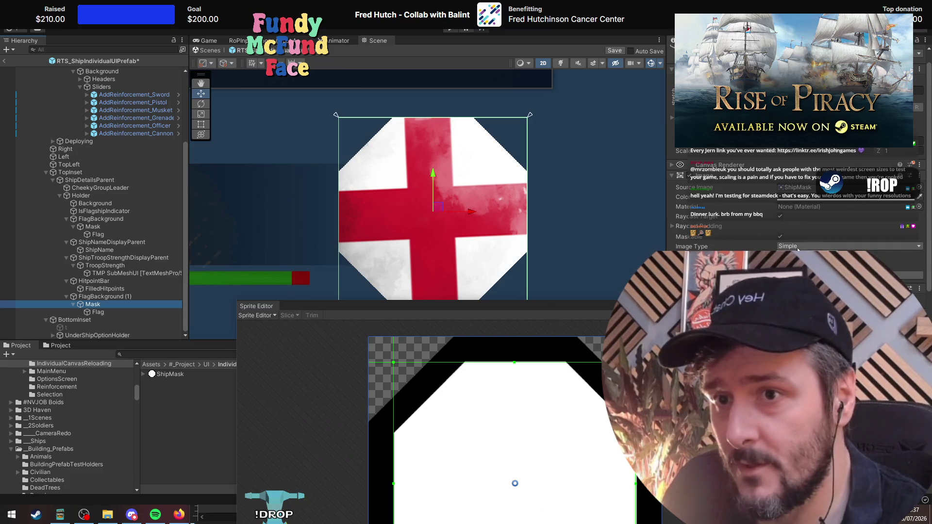
{"action": "left_click", "coordinate": [849, 255]}
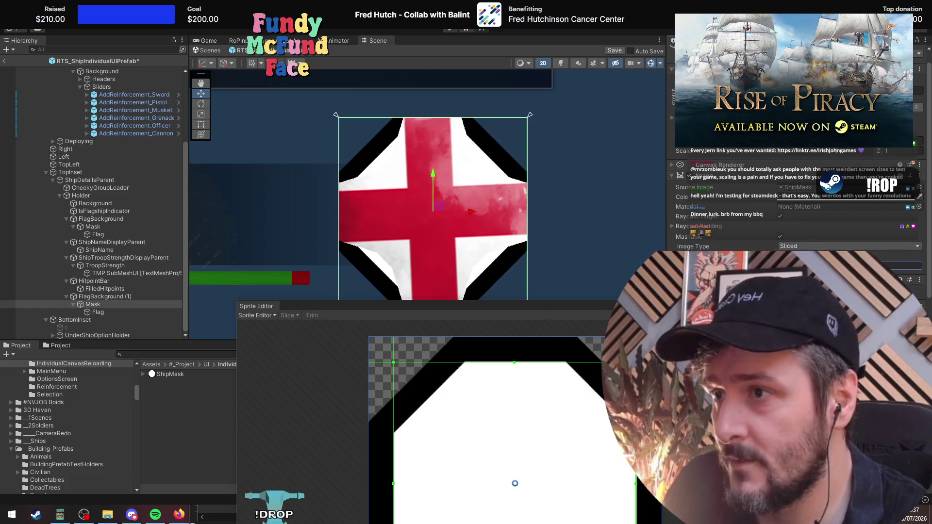
{"action": "left_click_drag", "start_coordinate": [718, 265], "coordinate": [735, 265]}
Step: Enable FlagBackground (1)'s black background Image behind the flag
{"action": "left_click", "coordinate": [104, 312]}
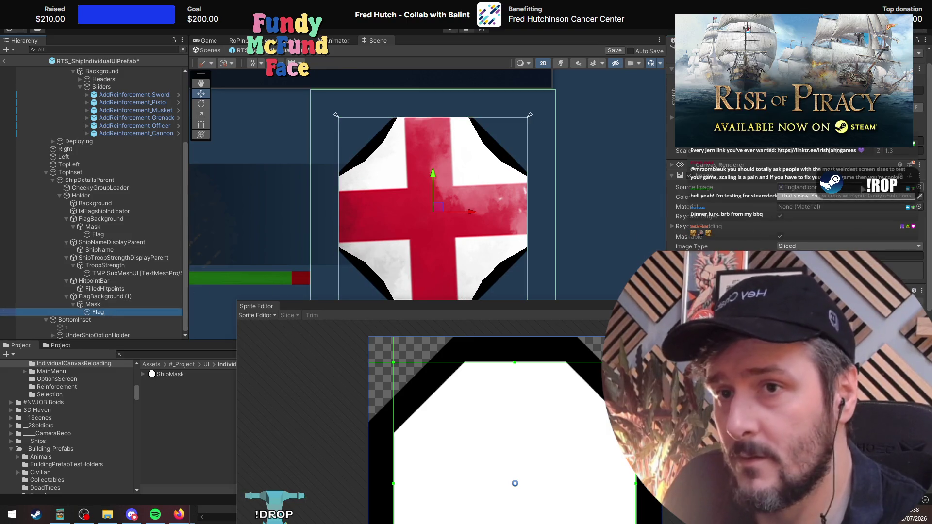
{"action": "left_click", "coordinate": [109, 304]}
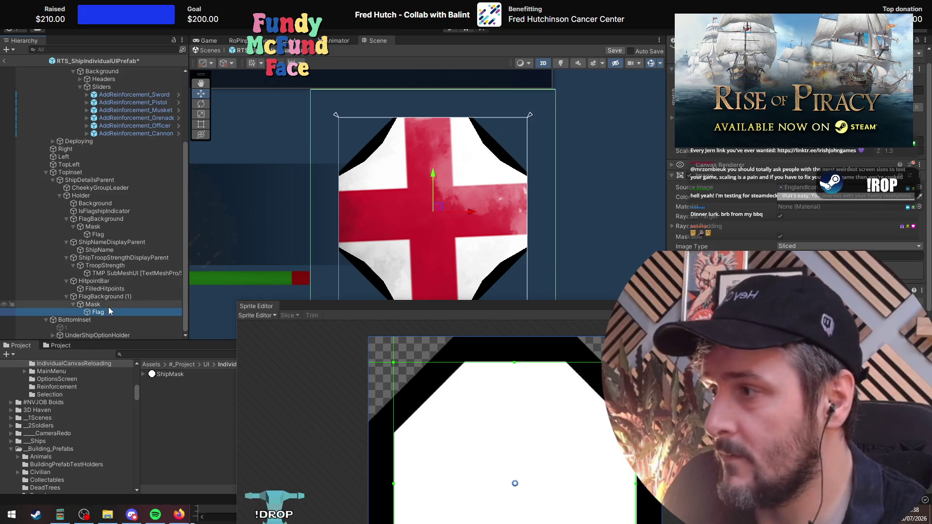
{"action": "left_click_drag", "start_coordinate": [471, 204], "coordinate": [479, 166]}
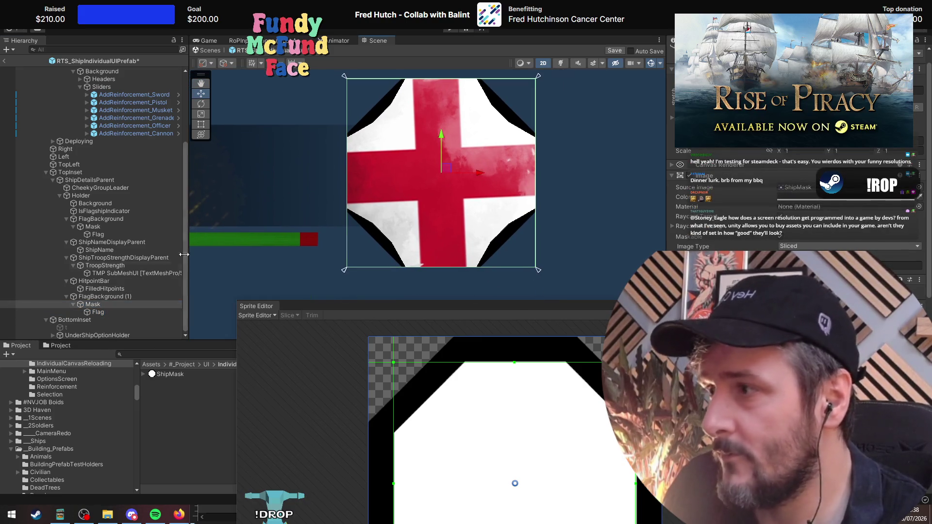
{"action": "left_click", "coordinate": [102, 311]}
{"action": "left_click", "coordinate": [101, 304]}
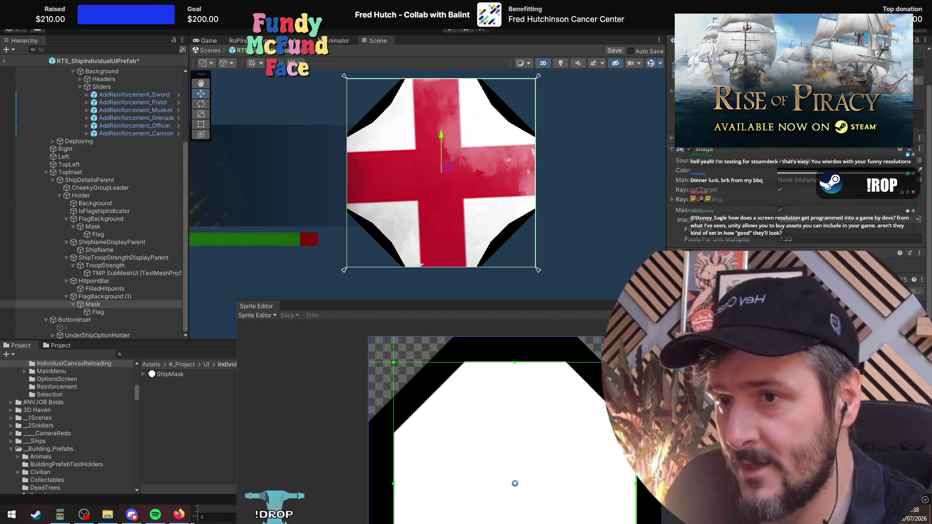
{"action": "left_click", "coordinate": [141, 296]}
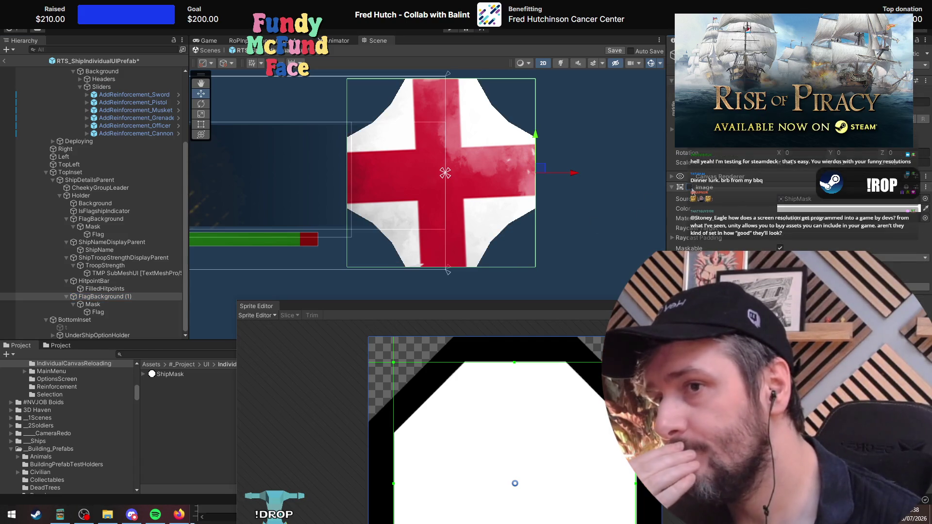
{"action": "left_click", "coordinate": [689, 188]}
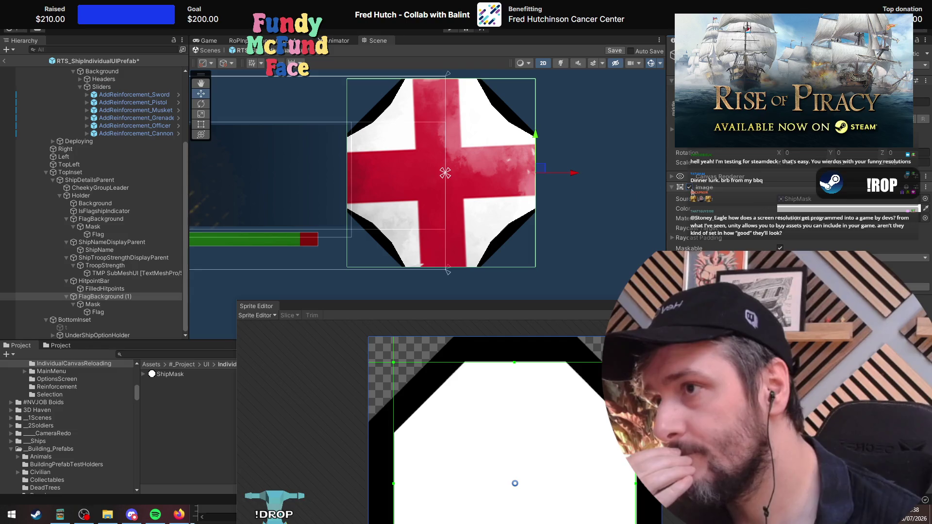
Step: Clear the Flag's England Source Image so it renders plain white
{"action": "left_click", "coordinate": [113, 302]}
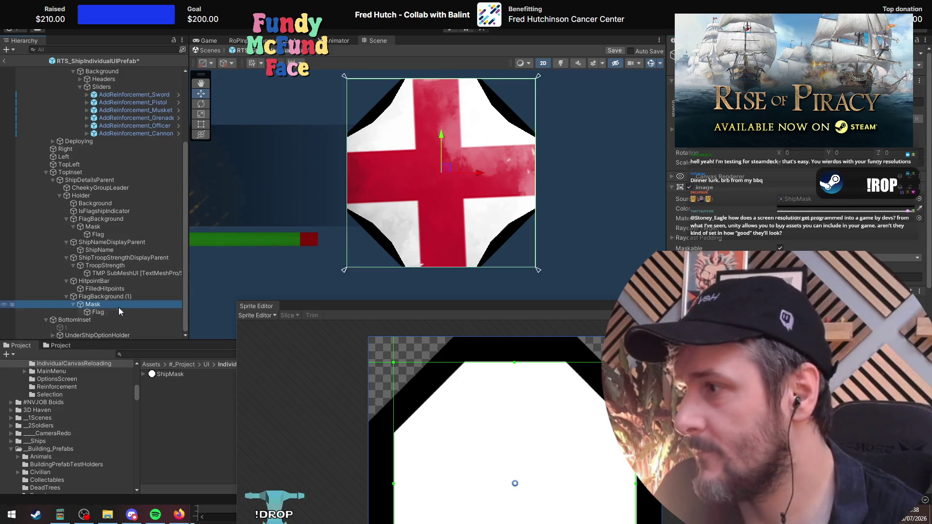
{"action": "left_click", "coordinate": [119, 310]}
{"action": "left_click", "coordinate": [844, 198]}
{"action": "key", "text": "Delete"}
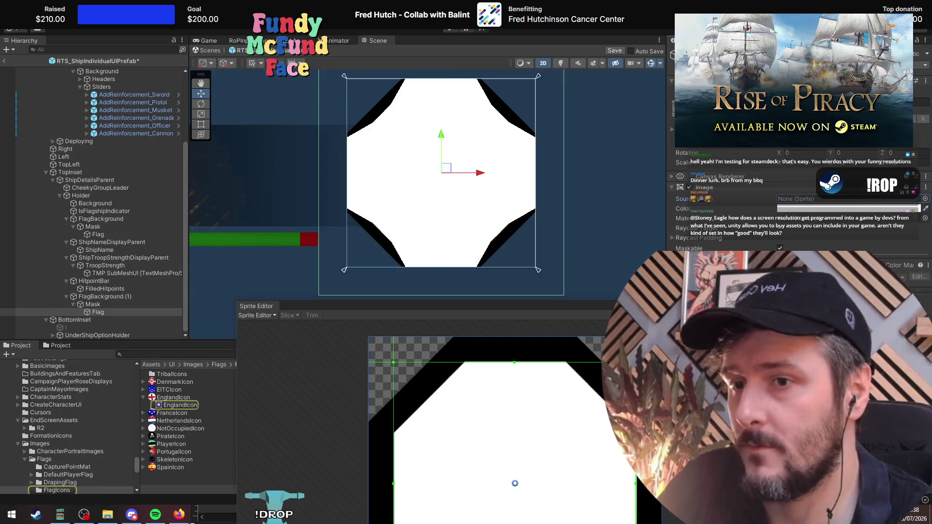
{"action": "left_click", "coordinate": [369, 280]}
Step: Anchor the white Flag top-stretch and resize it with the Rect tool into a top strip
{"action": "left_click", "coordinate": [89, 304]}
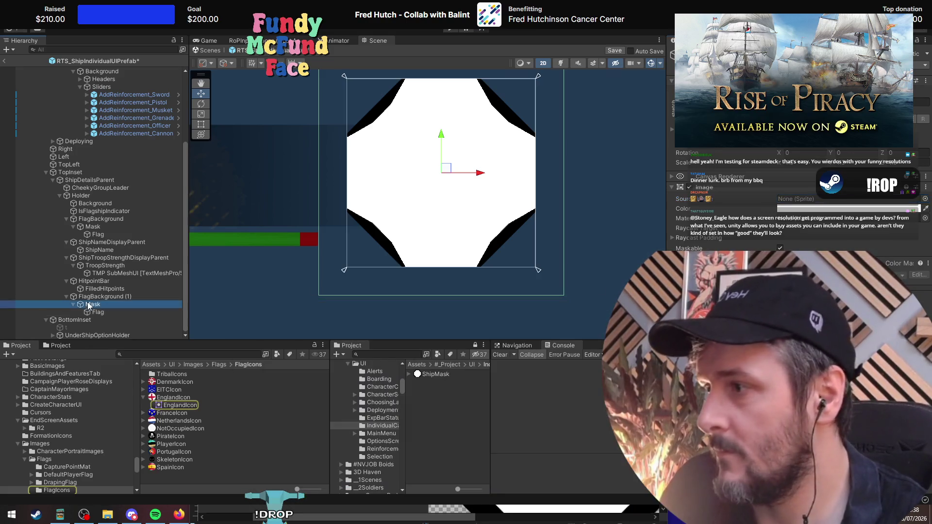
{"action": "left_click", "coordinate": [98, 312]}
{"action": "left_click", "coordinate": [684, 114]}
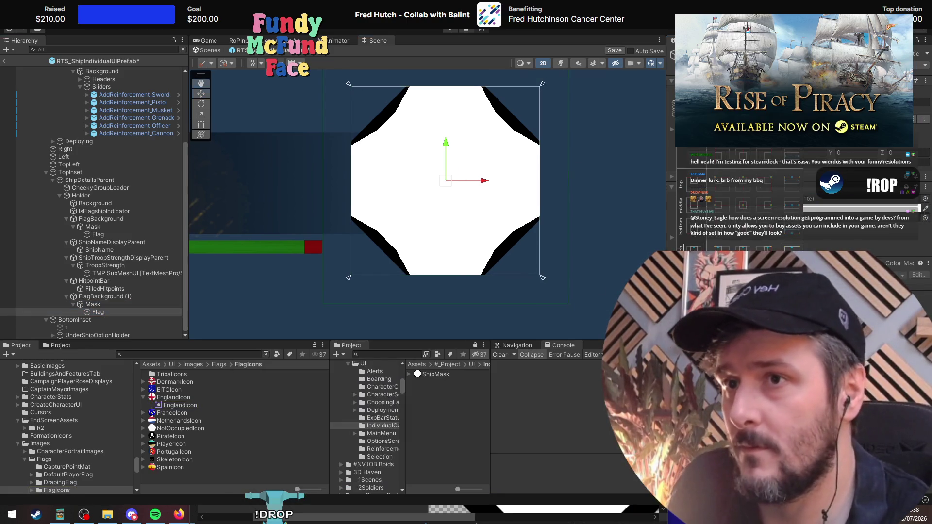
{"action": "left_click", "coordinate": [791, 180]}
{"action": "scroll", "coordinate": [464, 268], "scroll_direction": "down", "scroll_amount": 2}
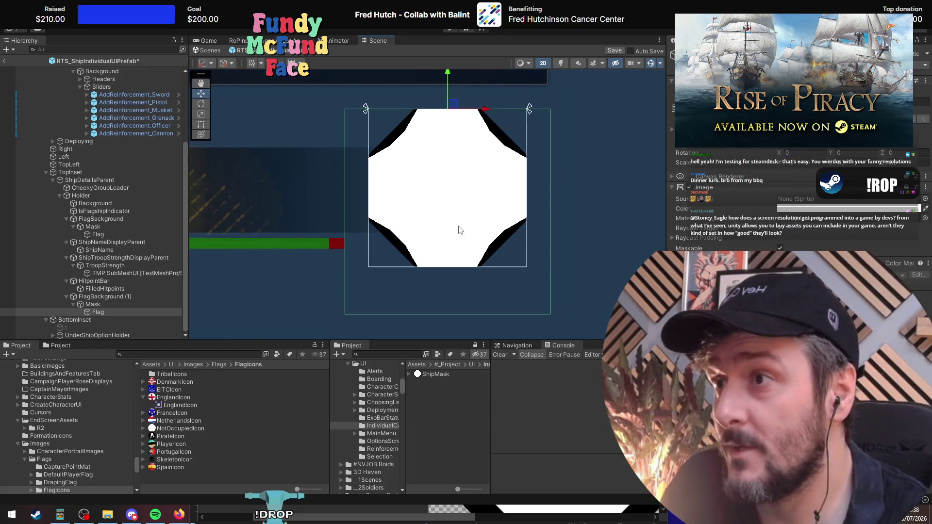
{"action": "key", "text": "t"}
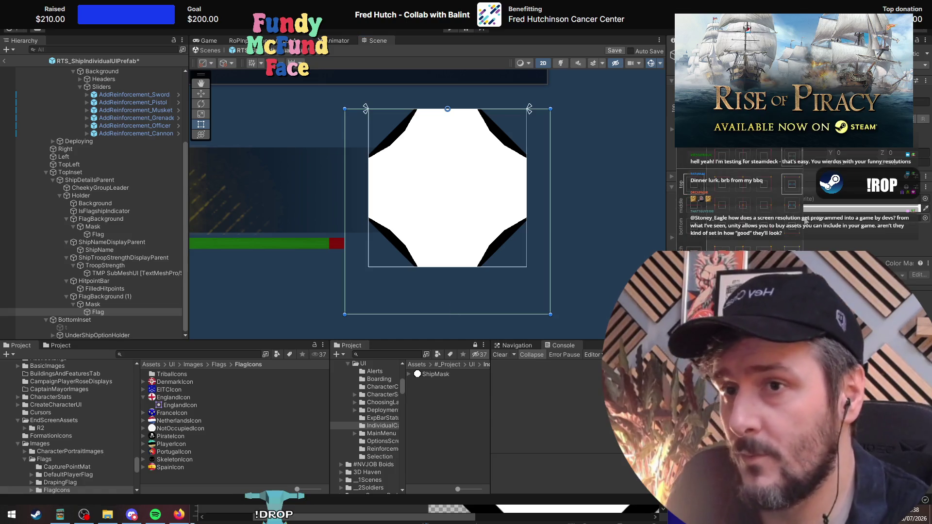
{"action": "mouse_move", "coordinate": [455, 314]}
{"action": "left_mouse_down"}
{"action": "mouse_move", "coordinate": [476, 155]}
{"action": "mouse_move", "coordinate": [439, 213]}
{"action": "left_mouse_up"}
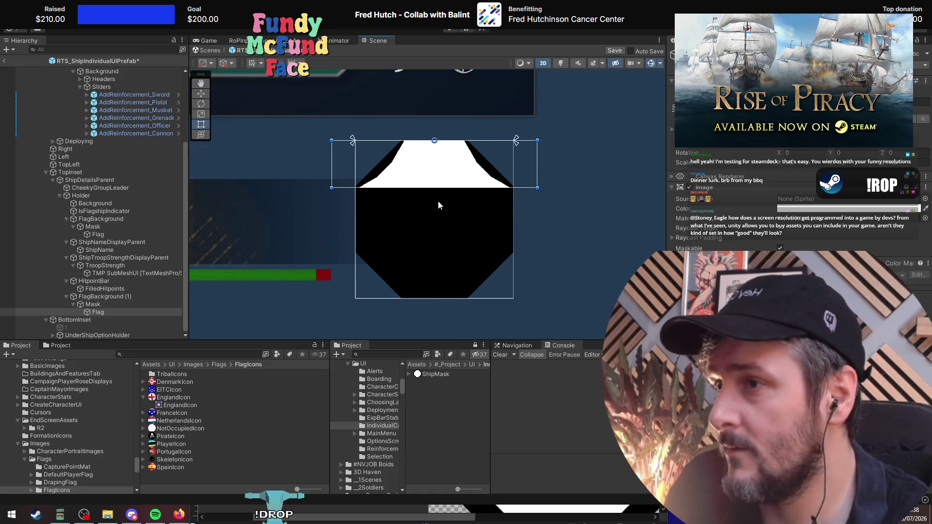
Step: Duplicate the top strip twice, stretching and resizing the copies into right and bottom strips
{"action": "left_click", "coordinate": [109, 313]}
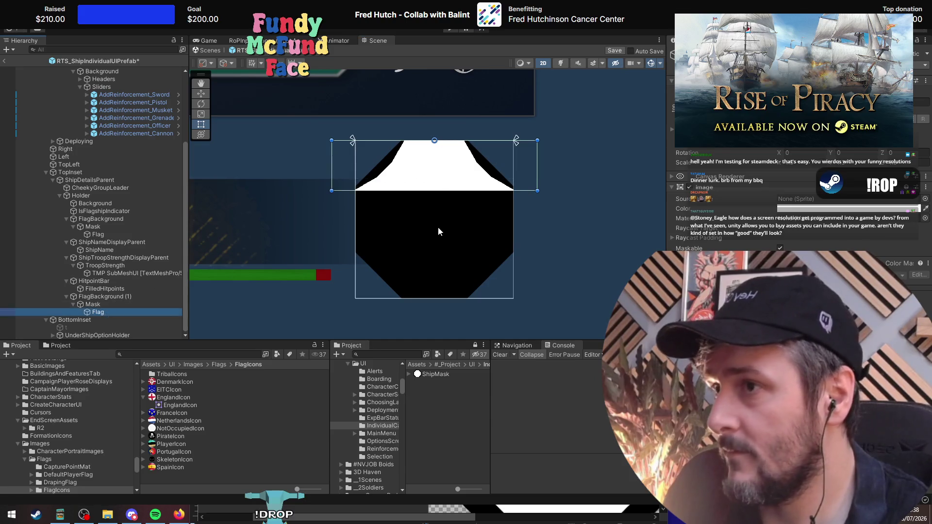
{"action": "key", "text": "ctrl+d"}
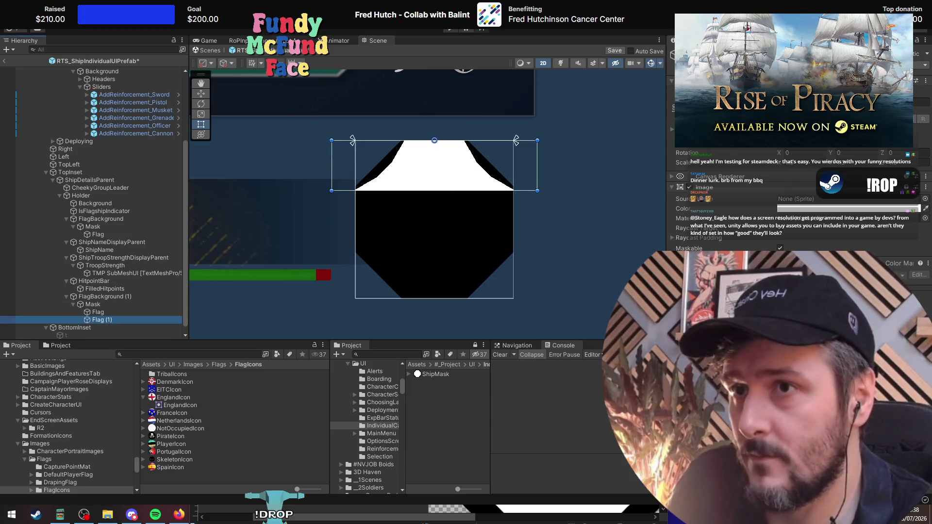
{"action": "left_click", "coordinate": [679, 111]}
{"action": "left_click", "coordinate": [757, 228], "text": "alt"}
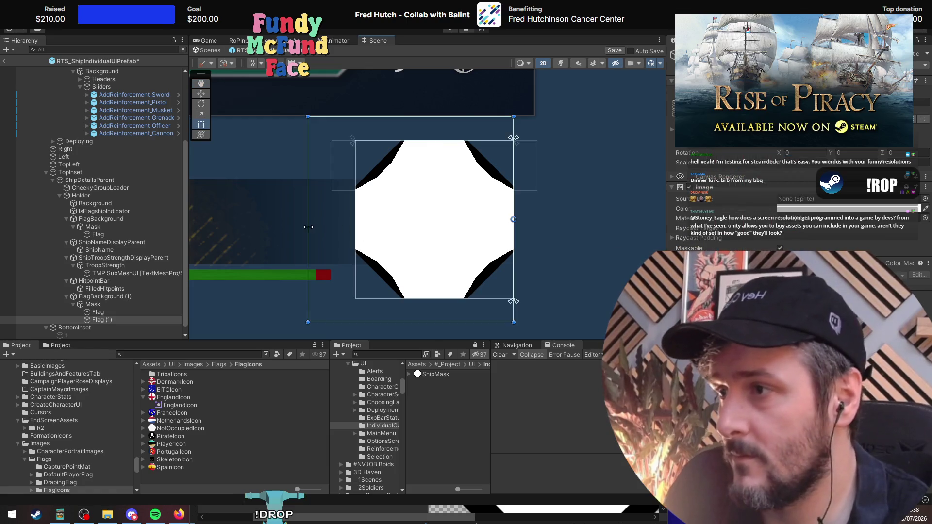
{"action": "left_click_drag", "start_coordinate": [308, 236], "coordinate": [469, 236]}
{"action": "key", "text": "ctrl+d"}
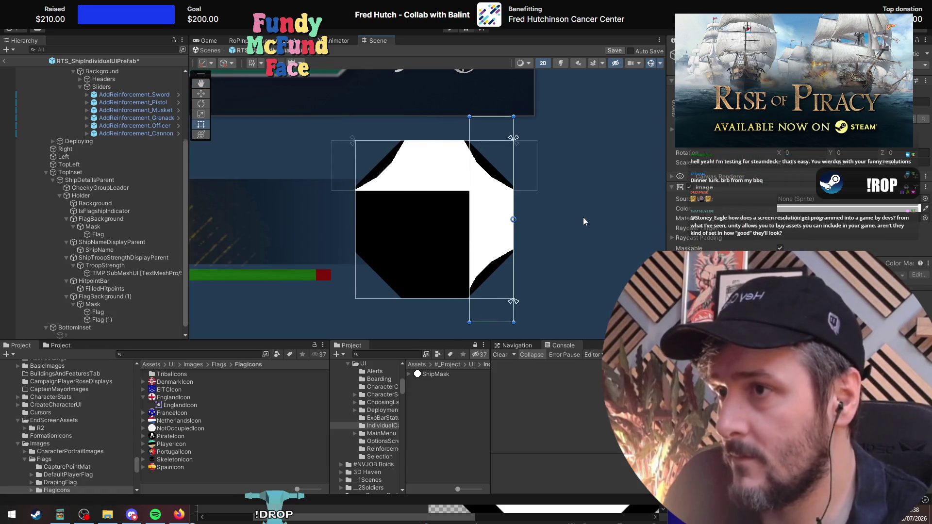
{"action": "left_click", "coordinate": [679, 111]}
{"action": "left_click", "coordinate": [678, 247], "text": "alt"}
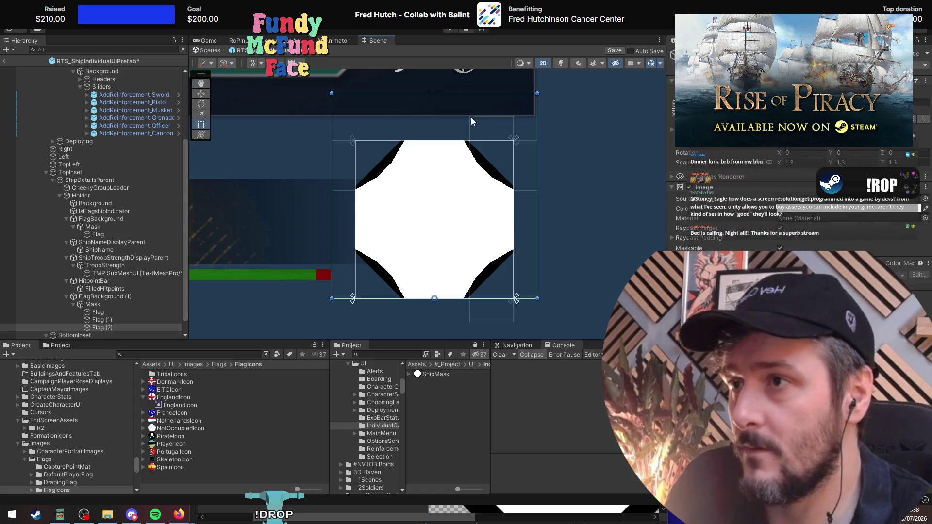
{"action": "mouse_move", "coordinate": [458, 93]}
{"action": "left_mouse_down"}
{"action": "mouse_move", "coordinate": [459, 267]}
{"action": "mouse_move", "coordinate": [459, 257]}
{"action": "left_mouse_up"}
Step: Add a fourth stretched copy resized into a left strip
{"action": "key", "text": "ctrl+d"}
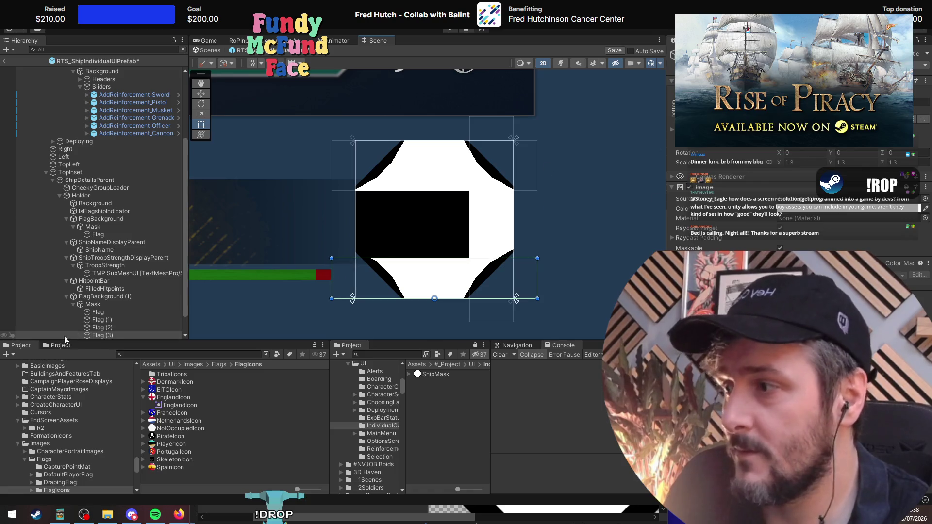
{"action": "left_click", "coordinate": [679, 111]}
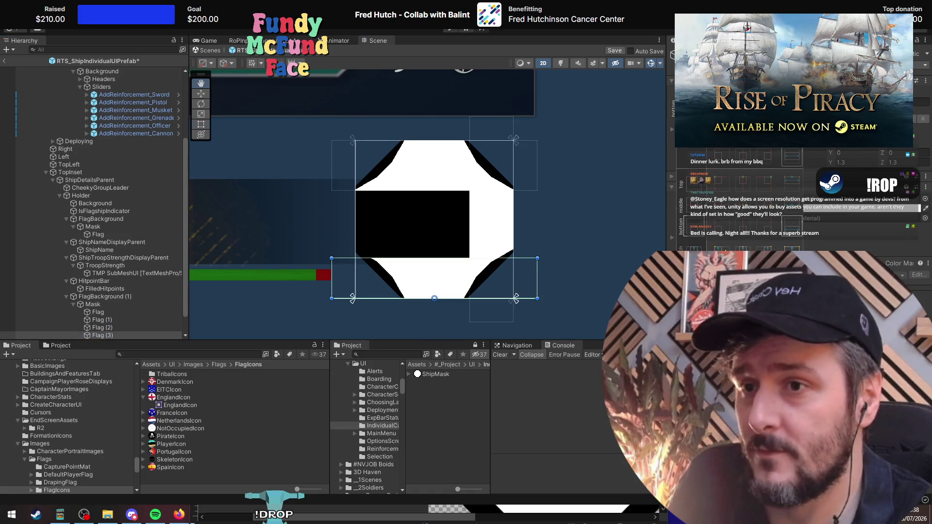
{"action": "left_click", "coordinate": [791, 158], "text": "alt"}
{"action": "mouse_move", "coordinate": [564, 218]}
{"action": "left_mouse_down"}
{"action": "mouse_move", "coordinate": [395, 222]}
{"action": "mouse_move", "coordinate": [403, 221]}
{"action": "left_mouse_up"}
{"action": "left_click", "coordinate": [111, 313]}
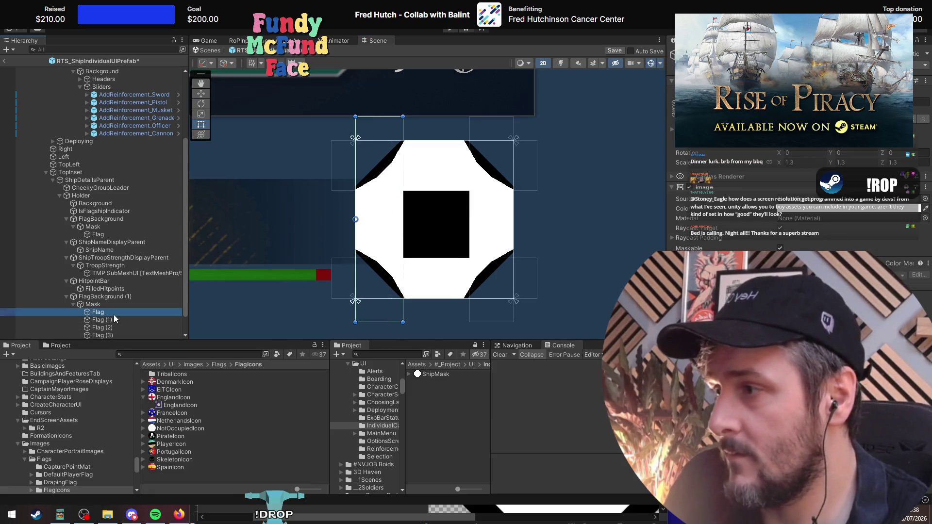
Step: Rename Flag through Flag (3) to Forward, Right, Back and Left
{"action": "key", "text": "F2"}
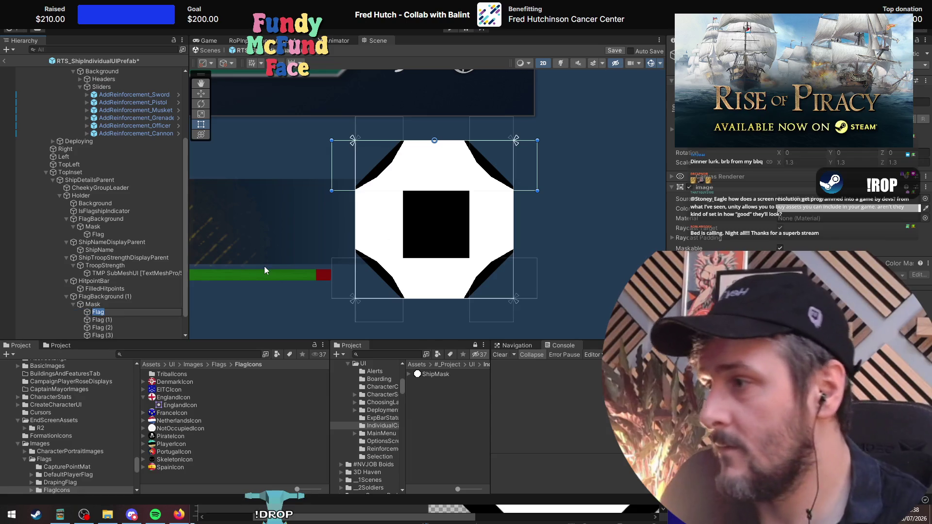
{"action": "type", "text": "Forward"}
{"action": "key", "text": "Return"}
{"action": "key", "text": "Down"}
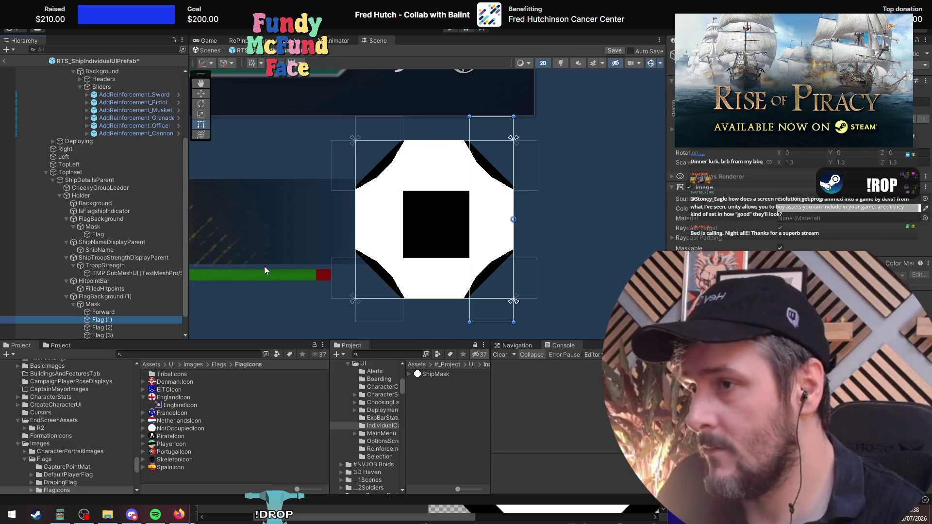
{"action": "key", "text": "F2"}
{"action": "type", "text": "Right"}
{"action": "key", "text": "Return"}
{"action": "key", "text": "Down"}
{"action": "key", "text": "F2"}
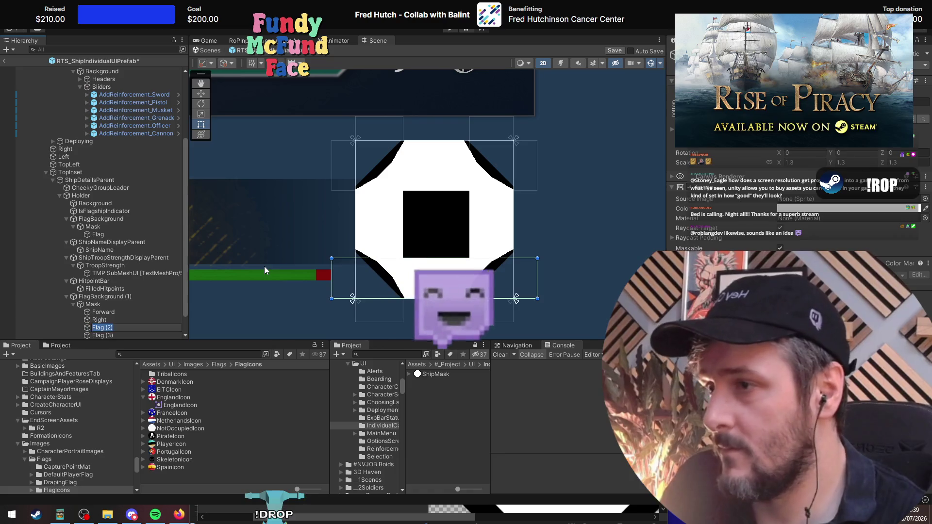
{"action": "type", "text": "Back"}
{"action": "key", "text": "Return"}
{"action": "key", "text": "Down"}
{"action": "key", "text": "Down"}
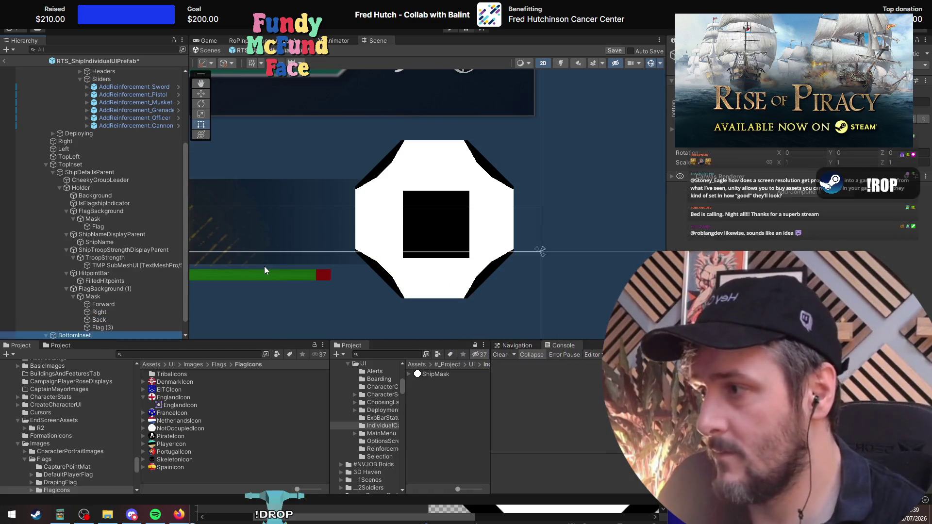
{"action": "key", "text": "Up"}
{"action": "key", "text": "F2"}
{"action": "type", "text": "Left"}
{"action": "key", "text": "Return"}
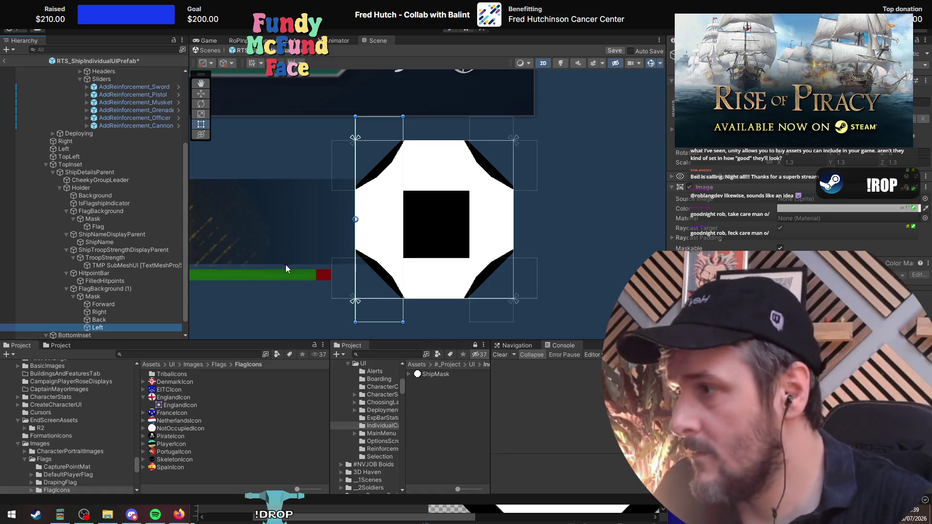
Step: Rename FlagBackground (1) to ReloadStatus and select all four strips together
{"action": "left_click", "coordinate": [103, 289]}
{"action": "key", "text": "F2"}
{"action": "type", "text": "Reloa"}
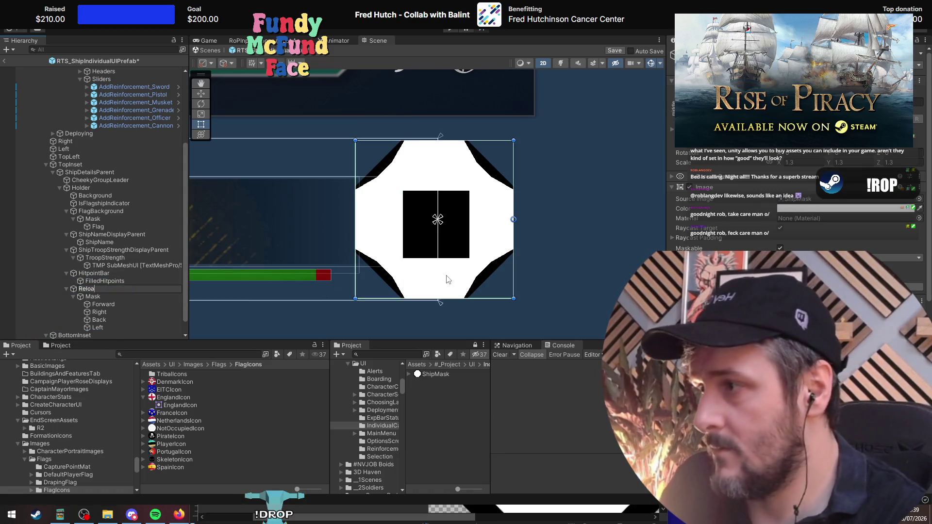
{"action": "type", "text": "dStatus"}
{"action": "key", "text": "Return"}
{"action": "left_click", "coordinate": [112, 303]}
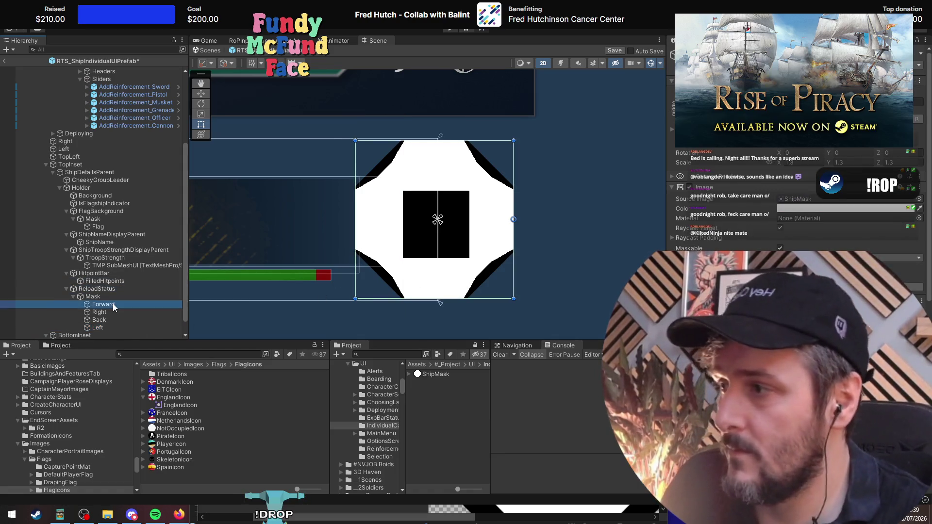
{"action": "left_click", "coordinate": [126, 329], "text": "shift"}
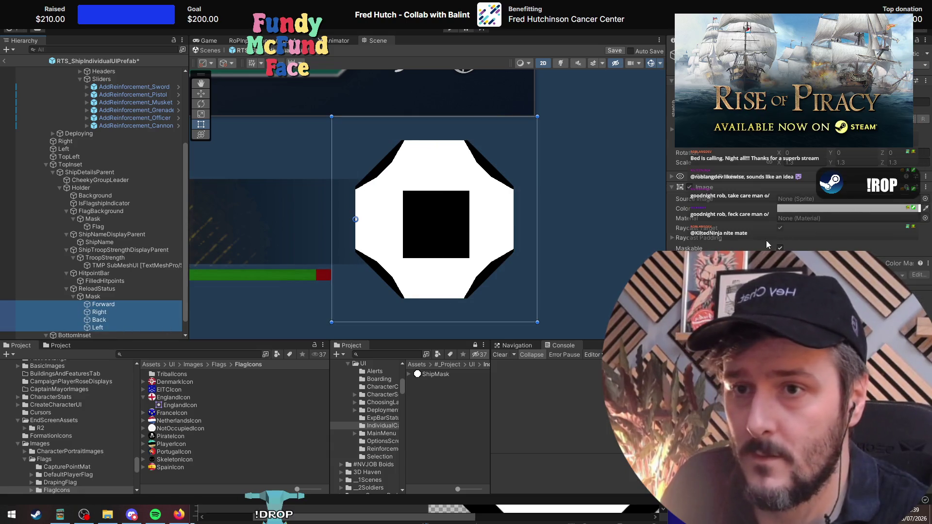
Step: Browse the Source Image picker, previewing sprites like the starburst on the four segments
{"action": "left_click", "coordinate": [687, 237]}
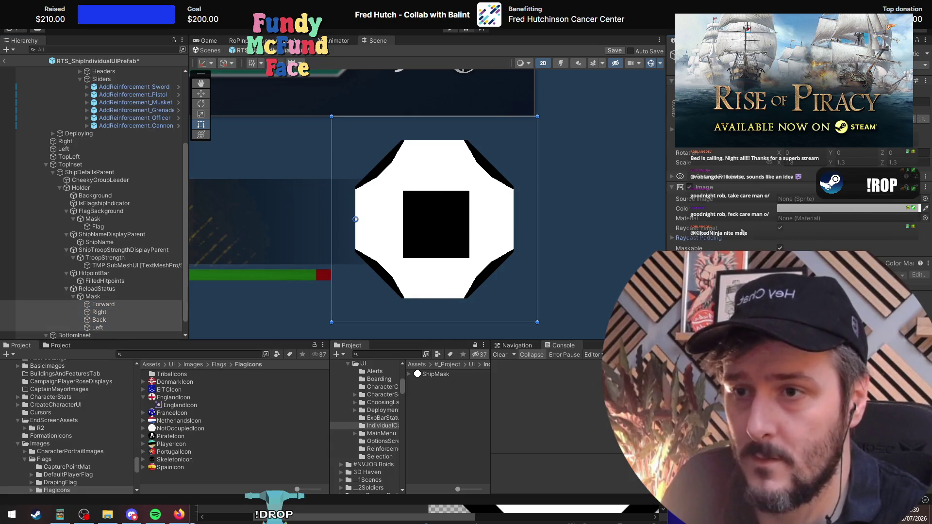
{"action": "left_click", "coordinate": [919, 198]}
{"action": "type", "text": "sta"}
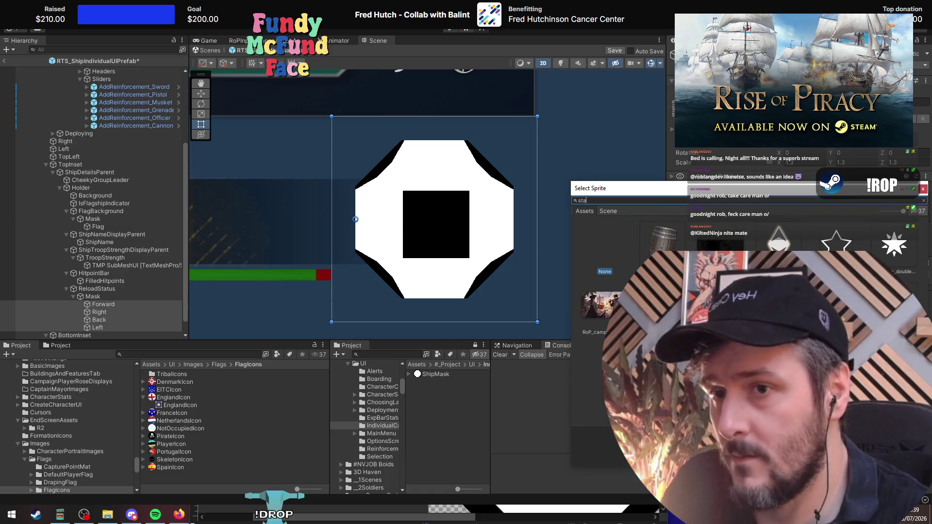
{"action": "left_click", "coordinate": [720, 243]}
{"action": "left_click", "coordinate": [778, 241]}
{"action": "left_click", "coordinate": [835, 241]}
{"action": "left_click", "coordinate": [876, 245]}
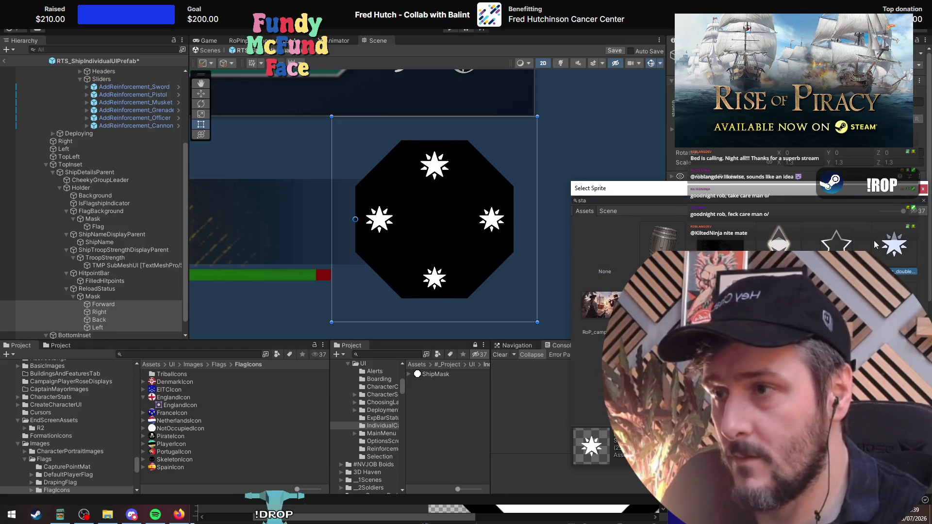
Step: Search 'squa' and apply the WhiteSquareNoShadow sprite to the four segments
{"action": "left_click", "coordinate": [670, 249]}
{"action": "left_click", "coordinate": [624, 198]}
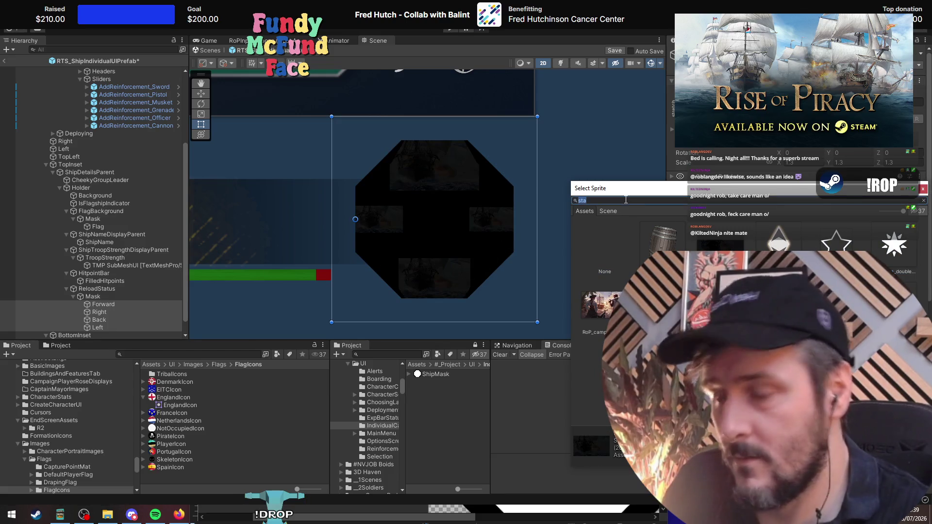
{"action": "type", "text": "squa"}
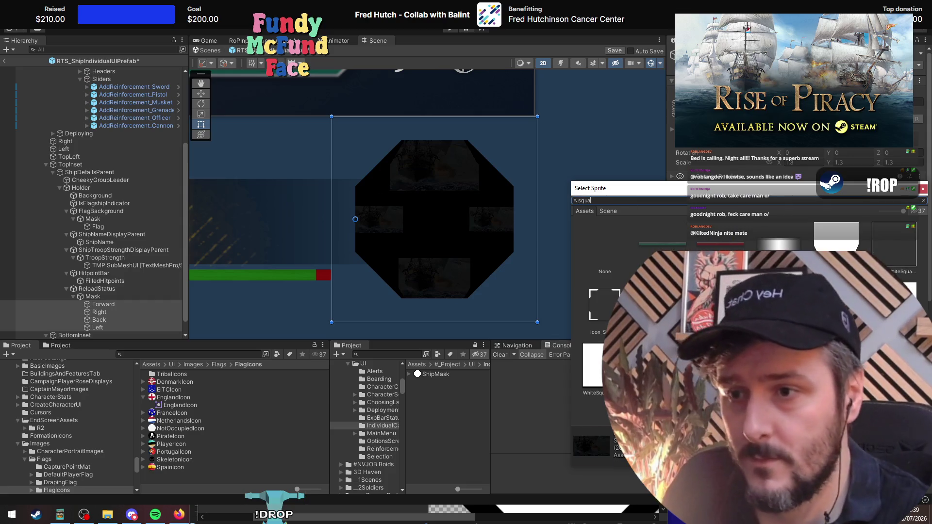
{"action": "left_click", "coordinate": [593, 364]}
{"action": "key", "text": "Right"}
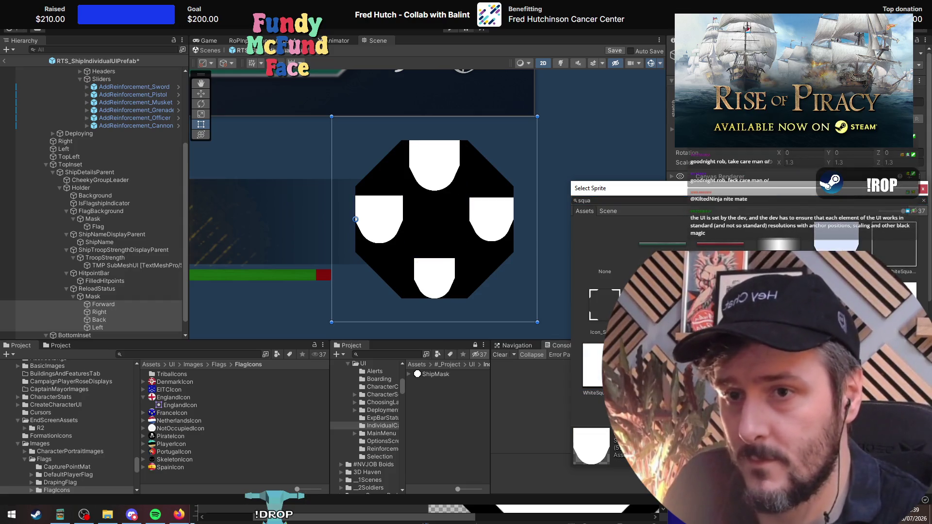
{"action": "key", "text": "Right"}
{"action": "key", "text": "Return"}
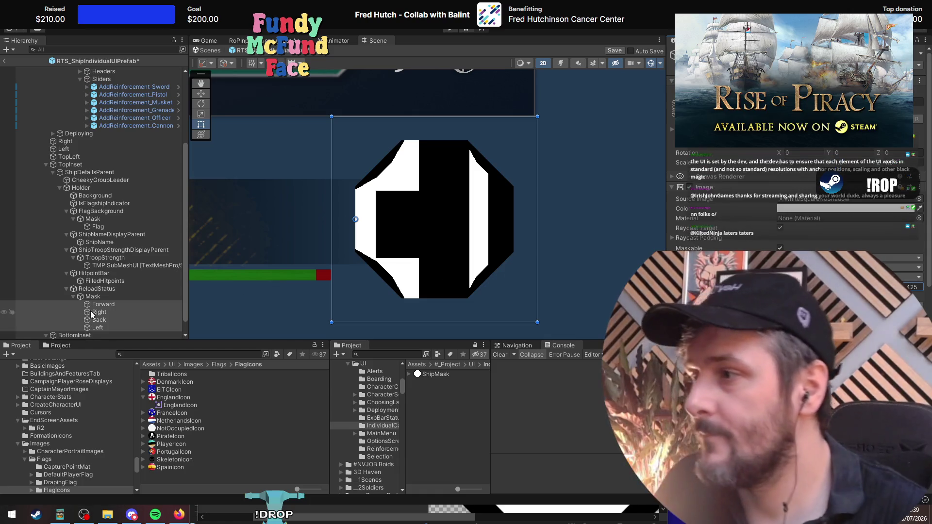
{"action": "left_click", "coordinate": [104, 304]}
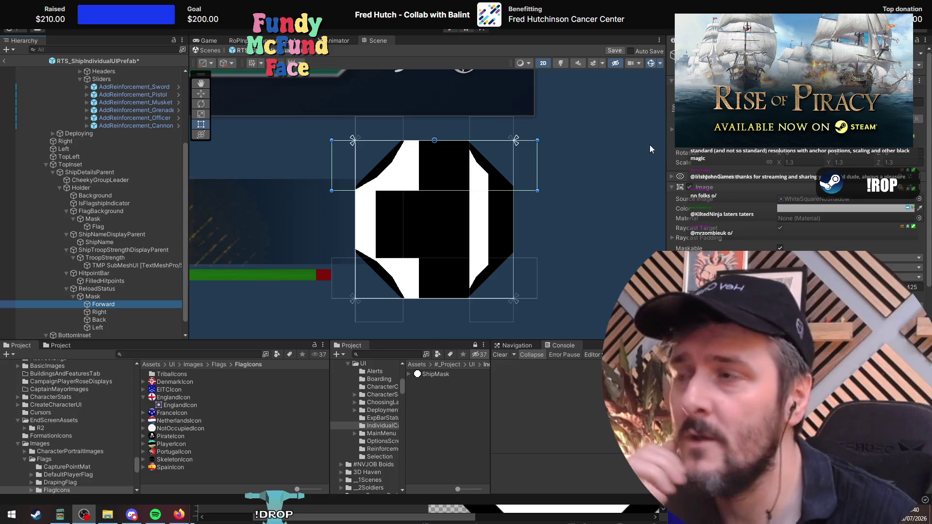
Step: Widen the inspector, switch to the Game view and add a second Game tab
{"action": "mouse_move", "coordinate": [668, 145]}
{"action": "left_mouse_down"}
{"action": "mouse_move", "coordinate": [353, 156]}
{"action": "mouse_move", "coordinate": [520, 162]}
{"action": "left_mouse_up"}
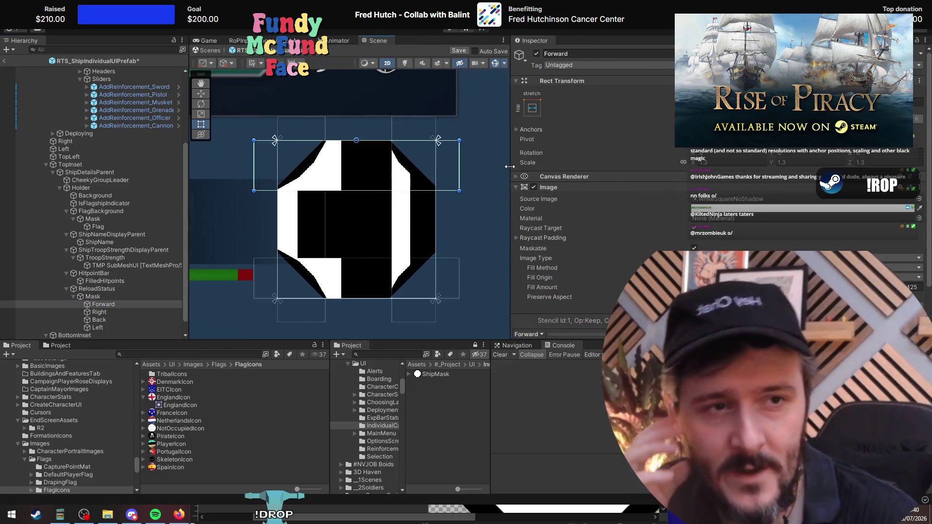
{"action": "left_click", "coordinate": [214, 40]}
{"action": "left_click", "coordinate": [340, 49]}
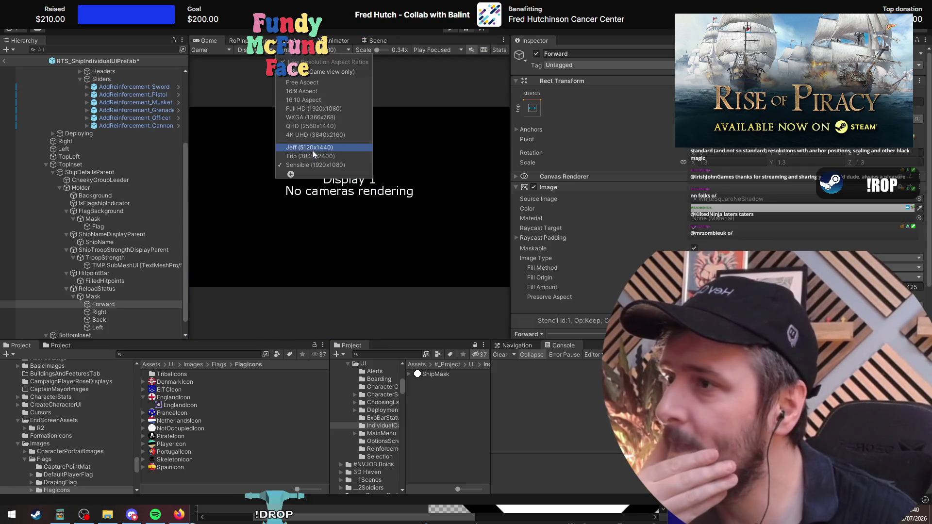
{"action": "left_click", "coordinate": [203, 39]}
{"action": "right_click", "coordinate": [202, 39]}
{"action": "mouse_move", "coordinate": [247, 96]}
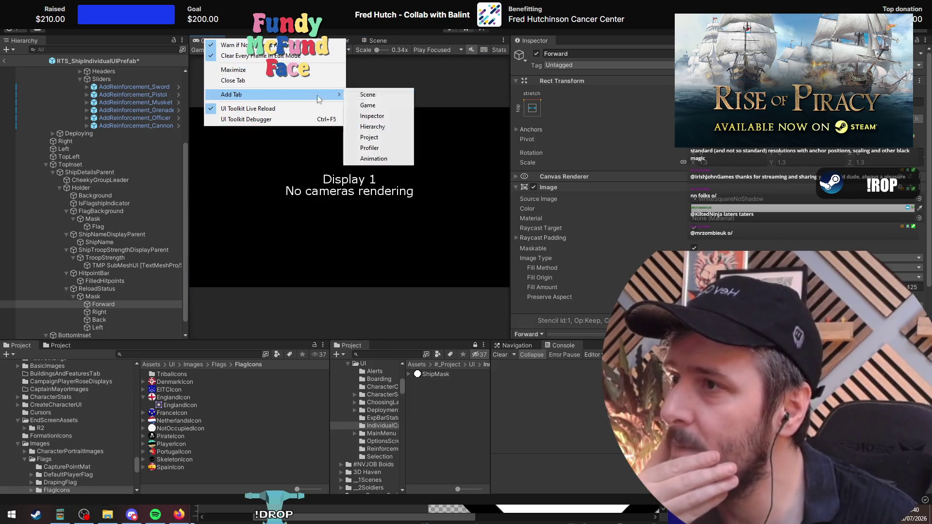
{"action": "left_click", "coordinate": [381, 106]}
Step: Float the new Game window at Jeff (5120x1440) resolution, then leave prefab editing
{"action": "mouse_move", "coordinate": [406, 40]}
{"action": "left_mouse_down"}
{"action": "mouse_move", "coordinate": [305, 190]}
{"action": "mouse_move", "coordinate": [297, 136]}
{"action": "left_mouse_up"}
{"action": "left_click", "coordinate": [297, 144]}
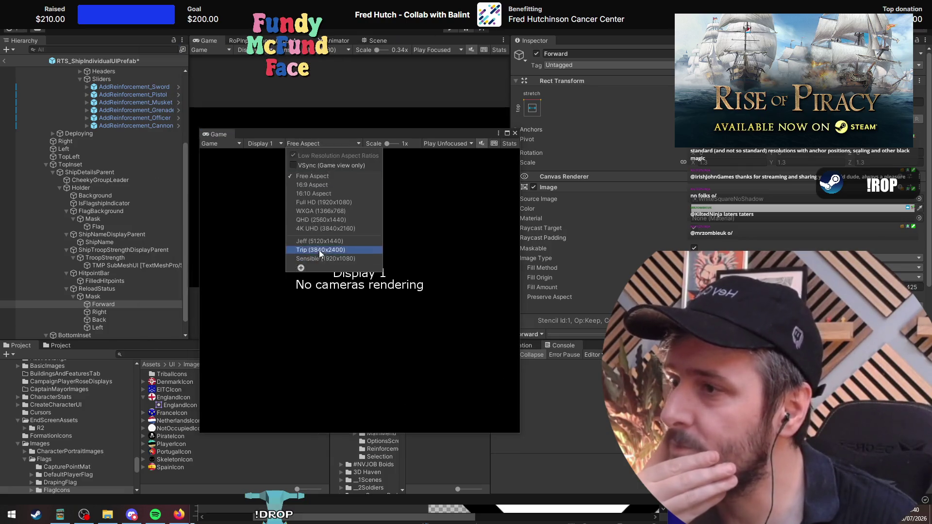
{"action": "left_click", "coordinate": [319, 249]}
{"action": "left_click", "coordinate": [342, 50]}
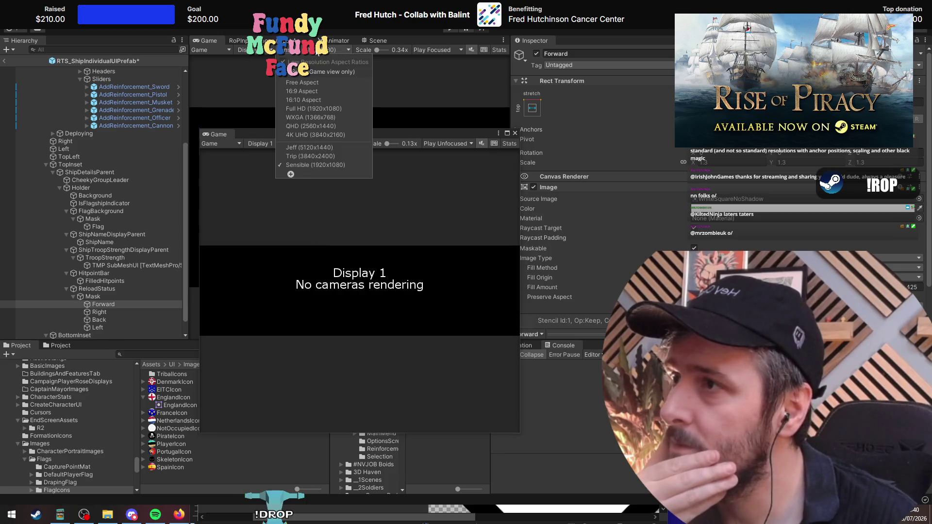
{"action": "left_click", "coordinate": [308, 156]}
{"action": "mouse_move", "coordinate": [327, 136]}
{"action": "left_mouse_down"}
{"action": "mouse_move", "coordinate": [117, 179]}
{"action": "mouse_move", "coordinate": [132, 151]}
{"action": "left_mouse_up"}
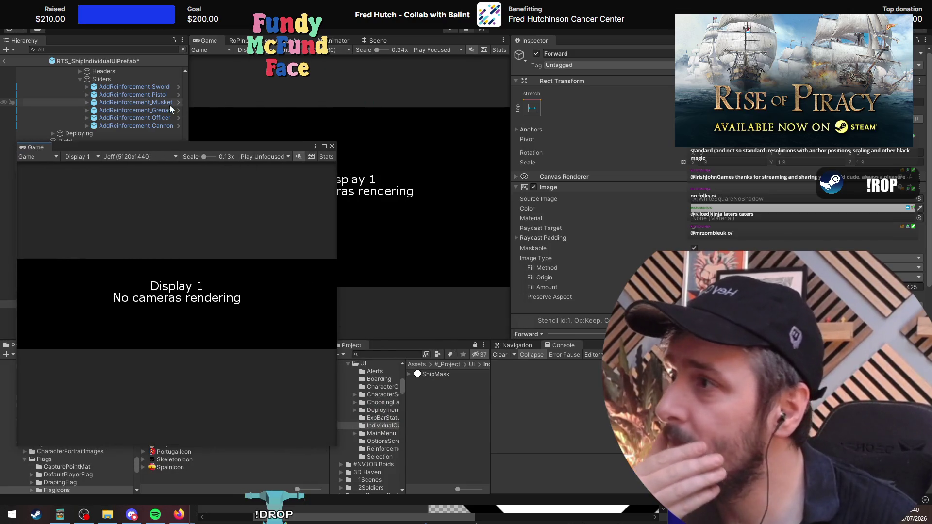
{"action": "left_click", "coordinate": [3, 63]}
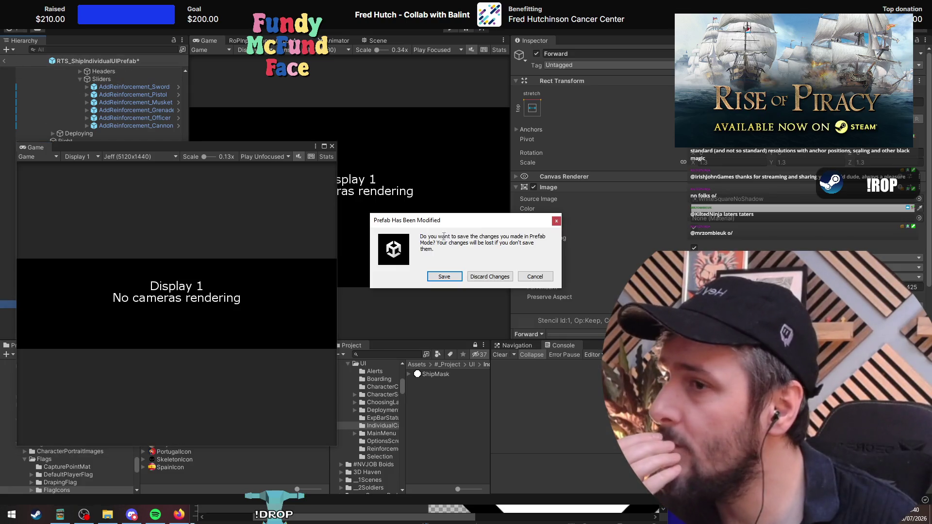
Step: Save the modified prefab and load the MainMenu scene
{"action": "left_click", "coordinate": [445, 277]}
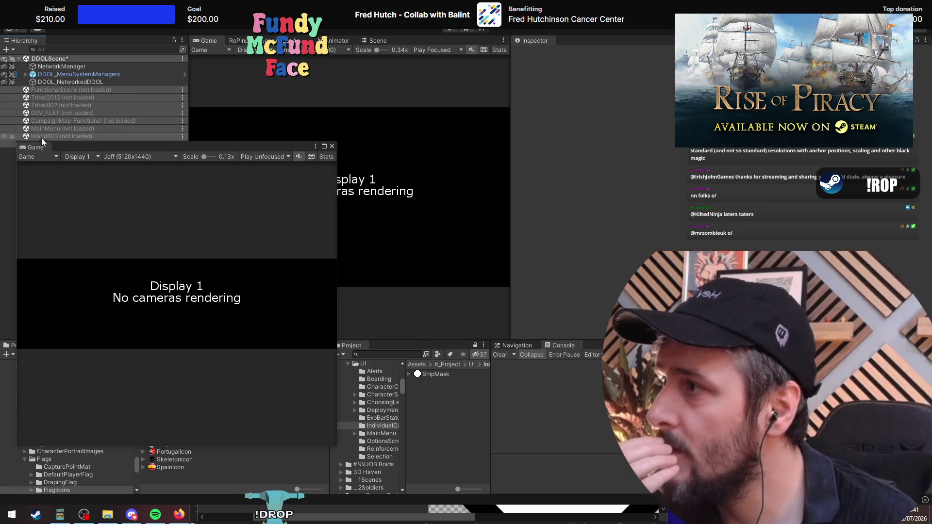
{"action": "left_click_drag", "start_coordinate": [61, 144], "coordinate": [68, 157]}
{"action": "right_click", "coordinate": [78, 128]}
{"action": "left_click", "coordinate": [124, 163]}
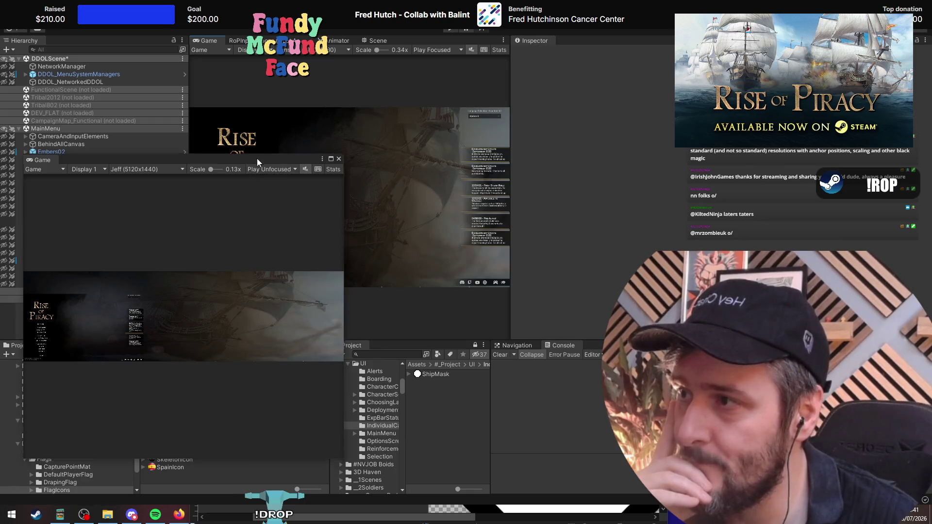
Step: Inspect MainMenuCanvas's Canvas Scaler settings, then close the floating Game window
{"action": "left_click_drag", "start_coordinate": [257, 159], "coordinate": [234, 298]}
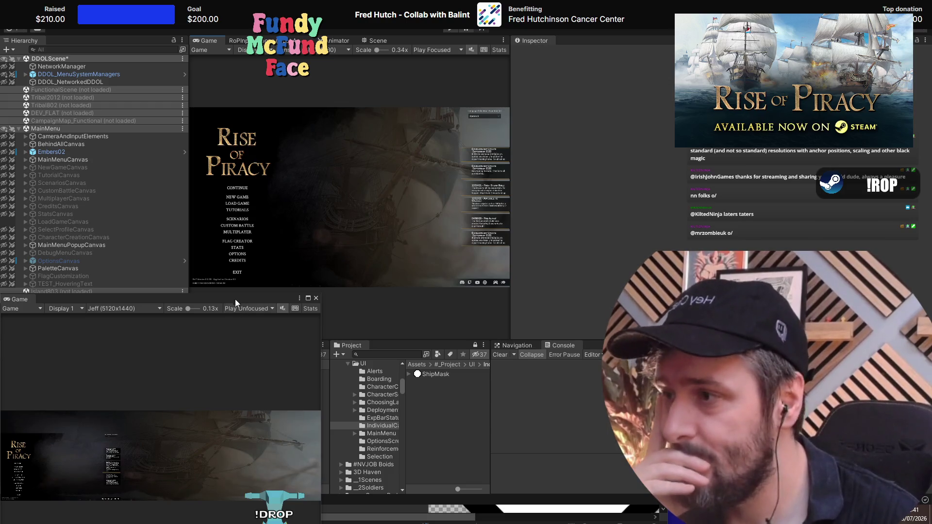
{"action": "mouse_move", "coordinate": [235, 299]}
{"action": "left_mouse_down"}
{"action": "mouse_move", "coordinate": [378, 130]}
{"action": "mouse_move", "coordinate": [327, 180]}
{"action": "mouse_move", "coordinate": [327, 153]}
{"action": "mouse_move", "coordinate": [327, 267]}
{"action": "left_mouse_up"}
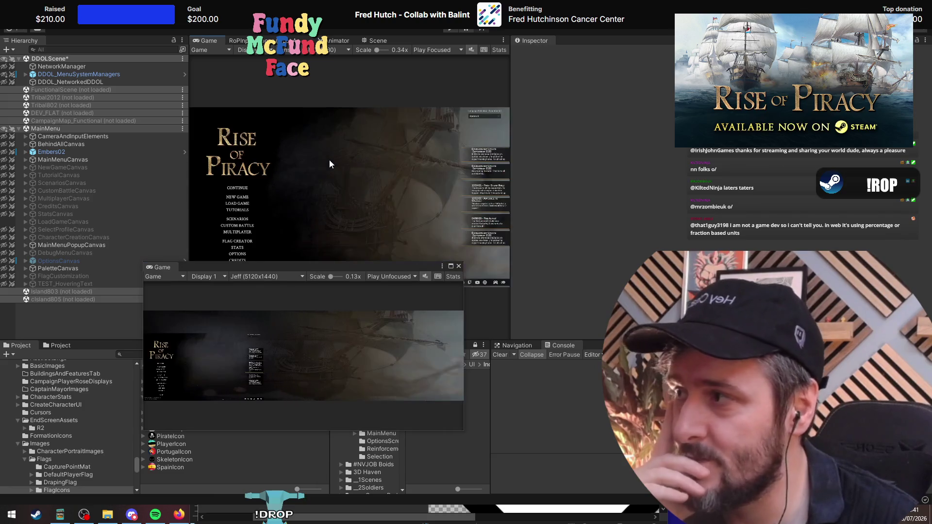
{"action": "left_click", "coordinate": [66, 159]}
{"action": "scroll", "coordinate": [574, 263], "scroll_direction": "down", "scroll_amount": 1}
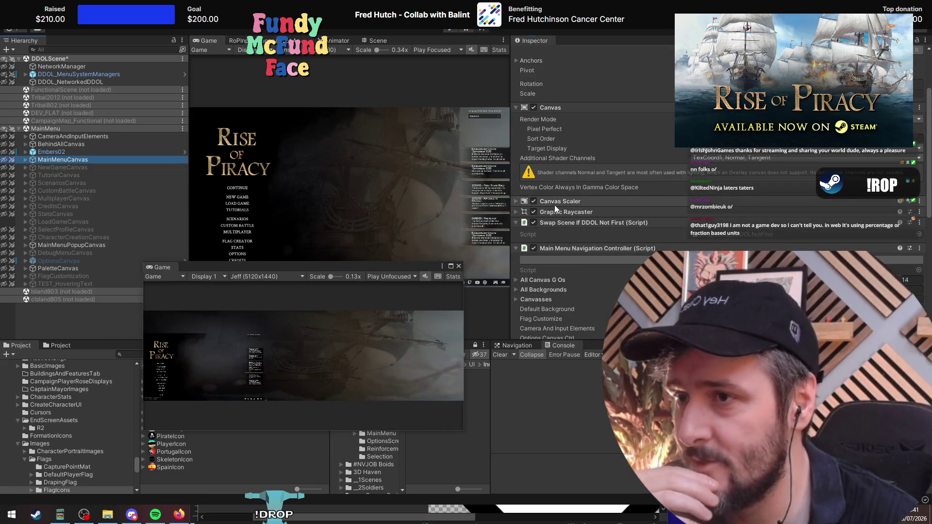
{"action": "left_click", "coordinate": [563, 201]}
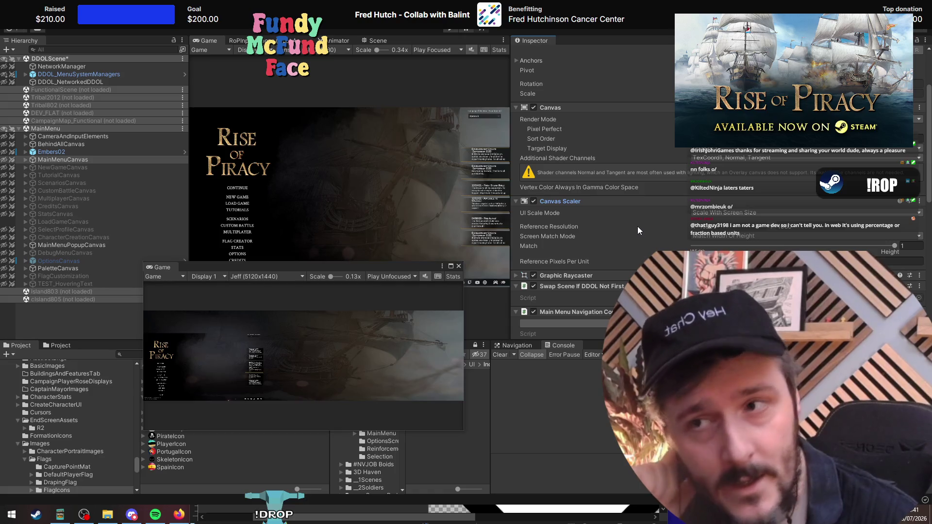
{"action": "left_click", "coordinate": [573, 203]}
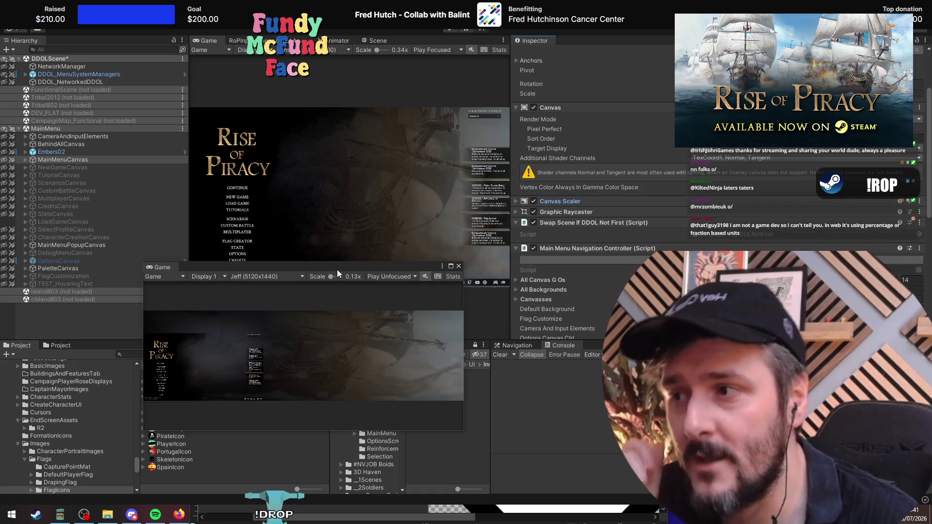
{"action": "left_click_drag", "start_coordinate": [337, 269], "coordinate": [312, 138]}
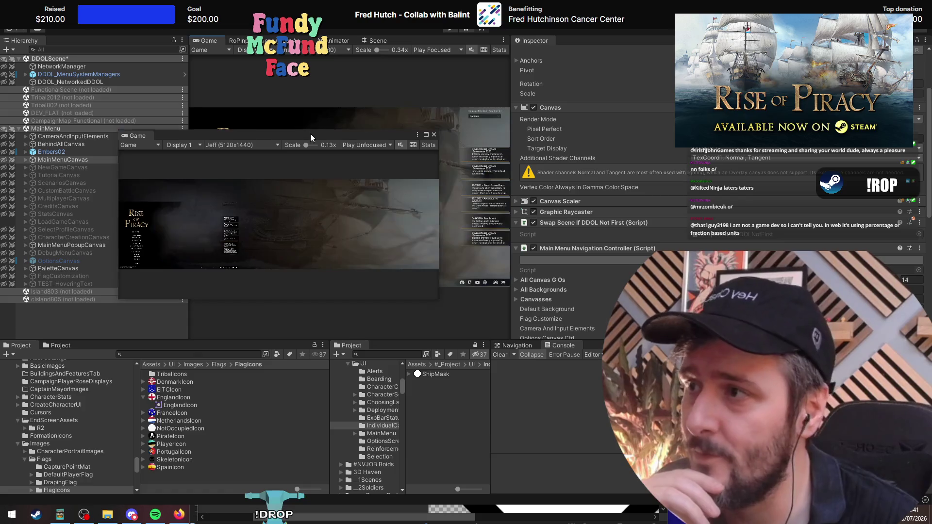
{"action": "mouse_move", "coordinate": [310, 133]}
{"action": "left_mouse_down"}
{"action": "mouse_move", "coordinate": [276, 377]}
{"action": "mouse_move", "coordinate": [269, 244]}
{"action": "mouse_move", "coordinate": [280, 146]}
{"action": "left_mouse_up"}
{"action": "left_click", "coordinate": [403, 145]}
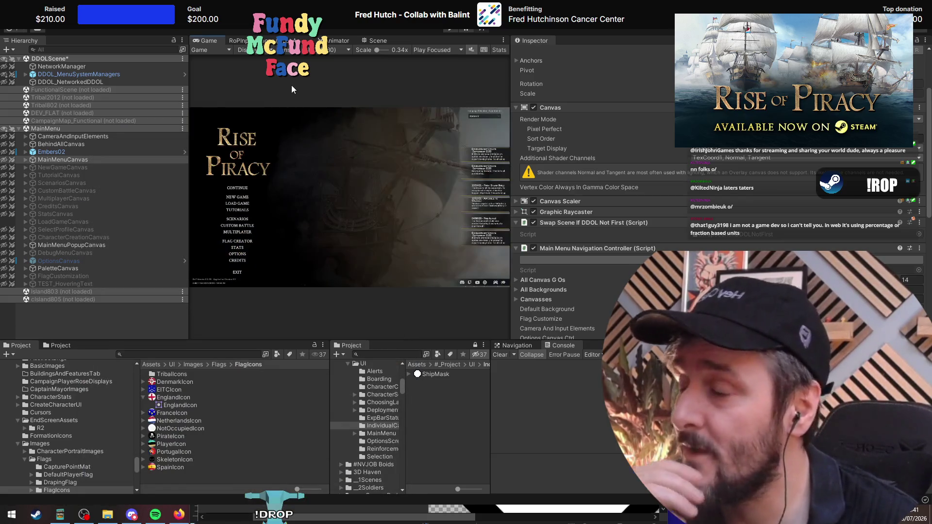
Step: Unload MainMenu, search 'individual' in Project and open RTS_ShipIndividualUIPrefab
{"action": "left_click", "coordinate": [374, 41]}
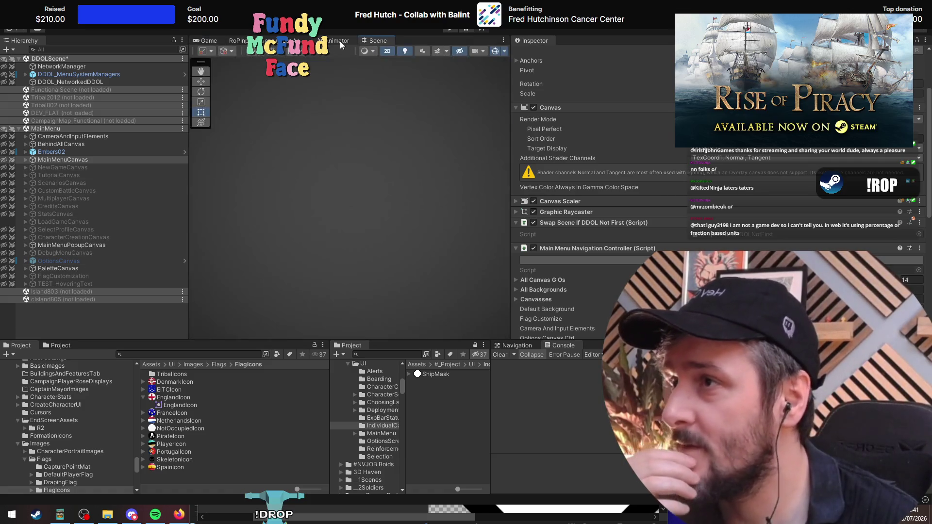
{"action": "right_click", "coordinate": [135, 129]}
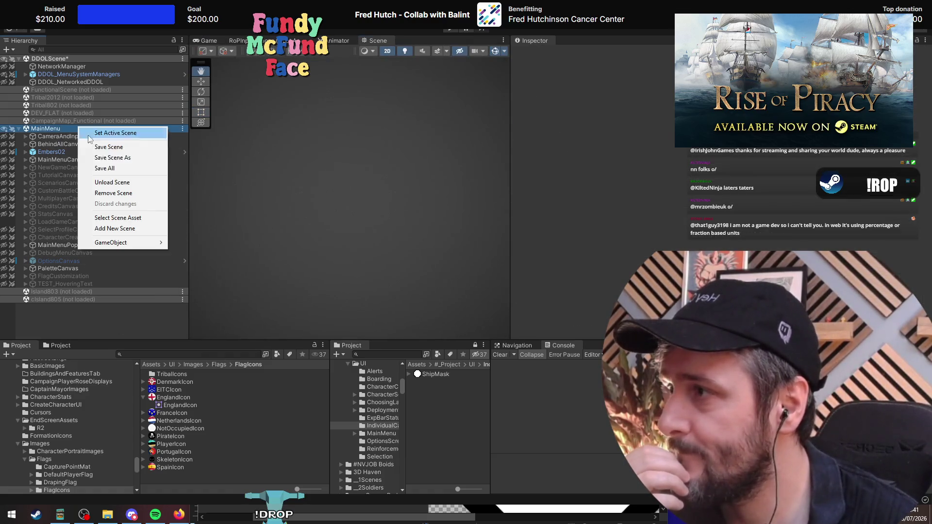
{"action": "left_click", "coordinate": [151, 181]}
{"action": "left_click", "coordinate": [211, 353]}
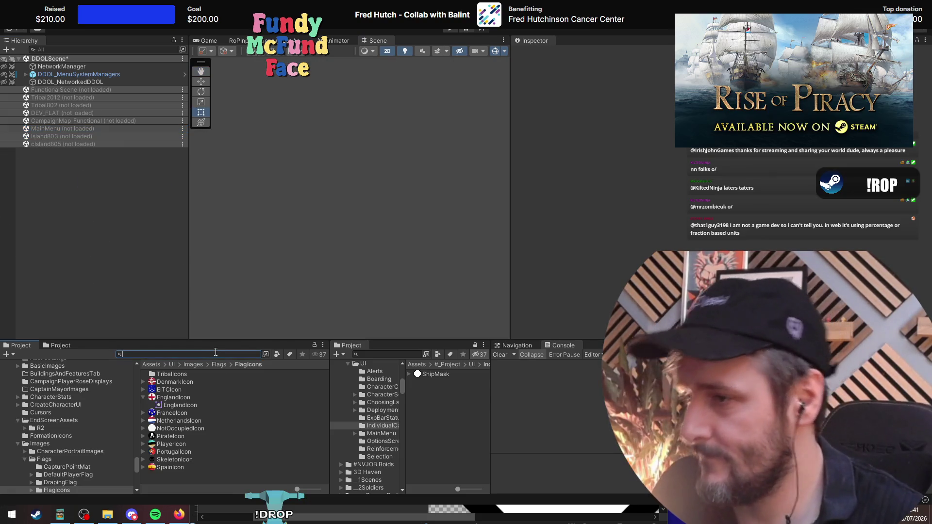
{"action": "type", "text": "individual"}
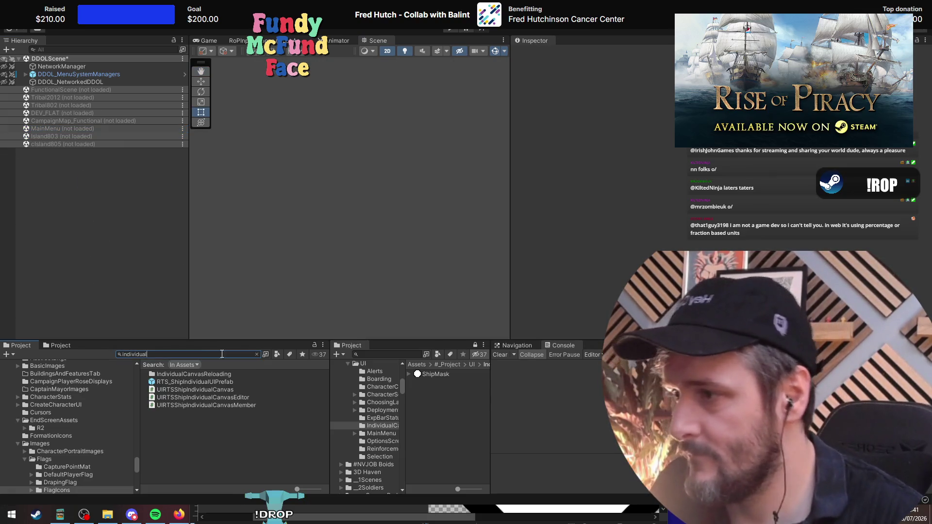
{"action": "double_click", "coordinate": [204, 381]}
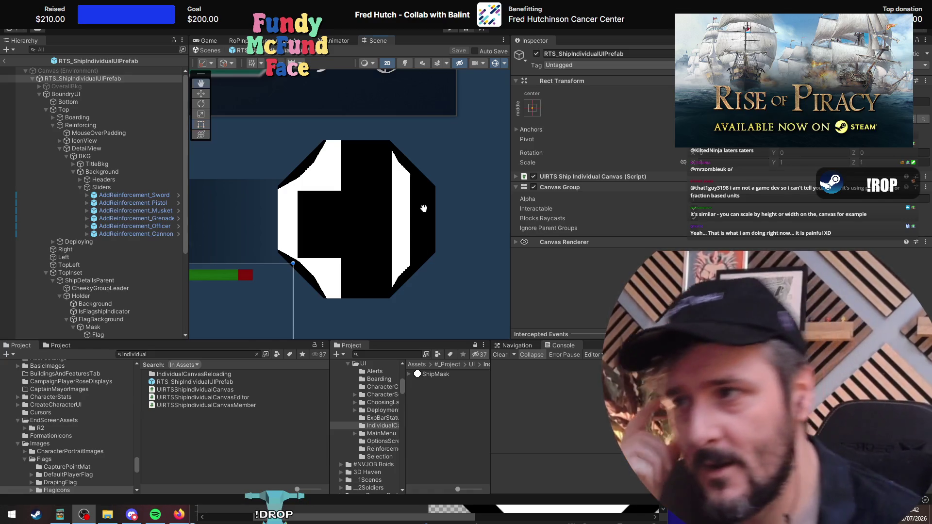
Step: With the Rect tool active, select the reload octagon and then its Forward segment
{"action": "key", "text": "t"}
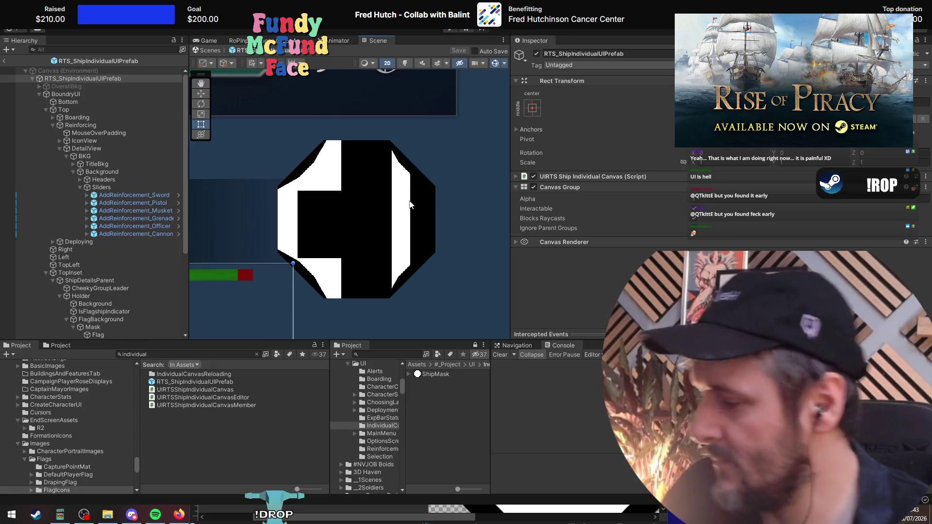
{"action": "left_click", "coordinate": [356, 198]}
{"action": "left_click", "coordinate": [103, 288]}
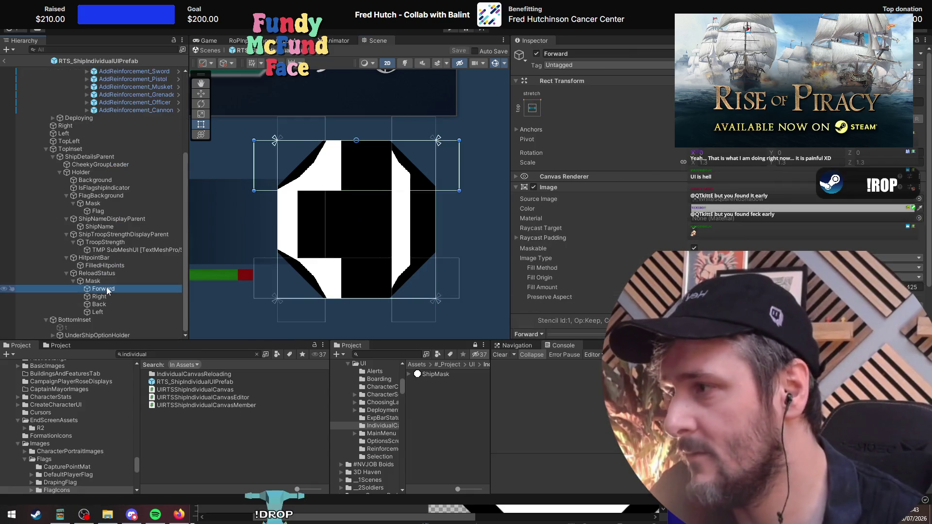
Step: Test the four segments' shared Fill Amount, then change Forward's Fill Method
{"action": "left_click", "coordinate": [117, 311], "text": "shift"}
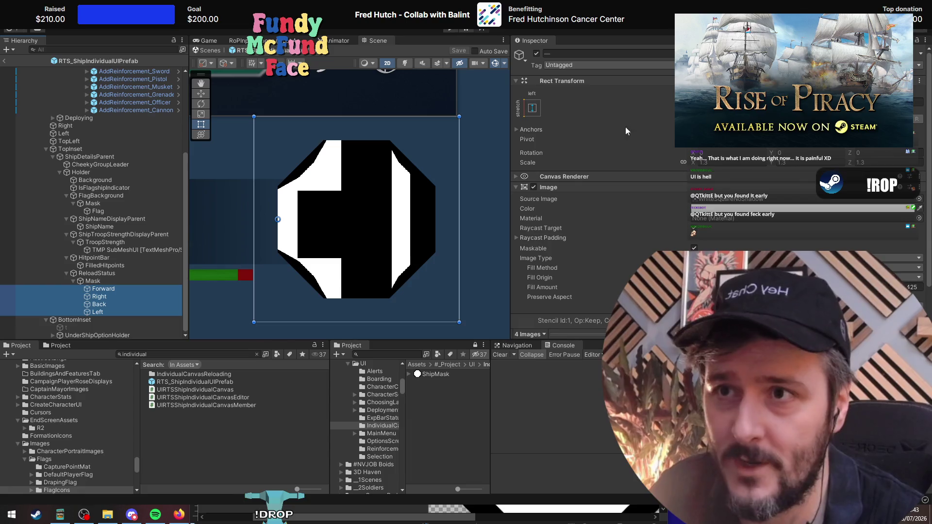
{"action": "mouse_move", "coordinate": [733, 287]}
{"action": "left_mouse_down"}
{"action": "mouse_move", "coordinate": [793, 287]}
{"action": "mouse_move", "coordinate": [617, 287]}
{"action": "mouse_move", "coordinate": [795, 287]}
{"action": "mouse_move", "coordinate": [755, 286]}
{"action": "mouse_move", "coordinate": [772, 286]}
{"action": "left_mouse_up"}
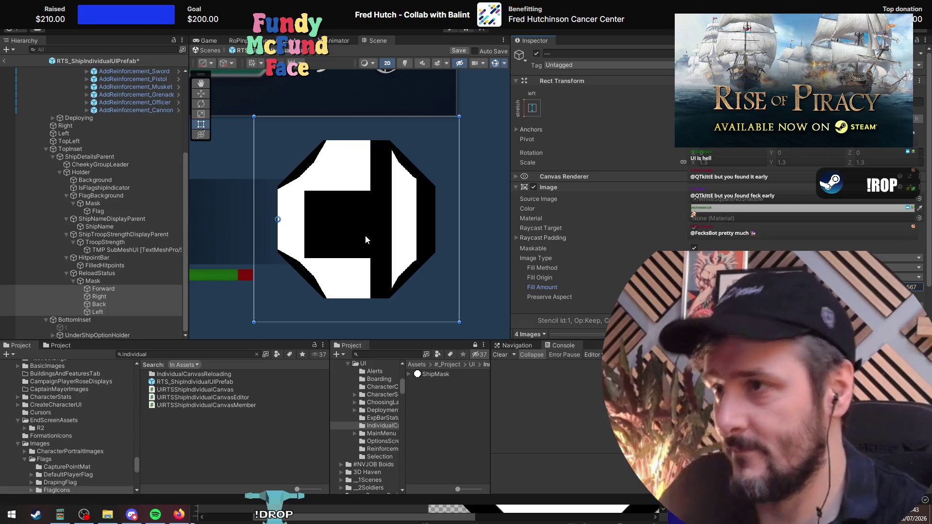
{"action": "left_click", "coordinate": [104, 290]}
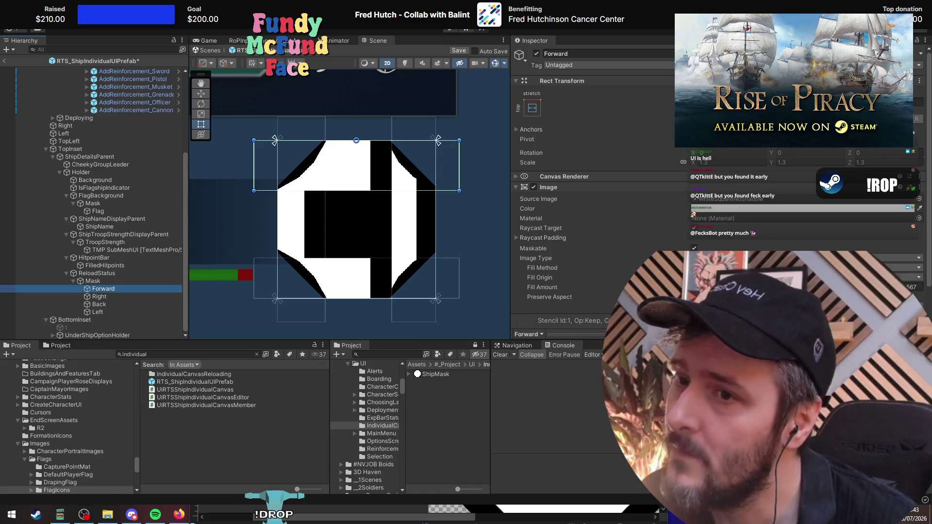
{"action": "left_click", "coordinate": [913, 268]}
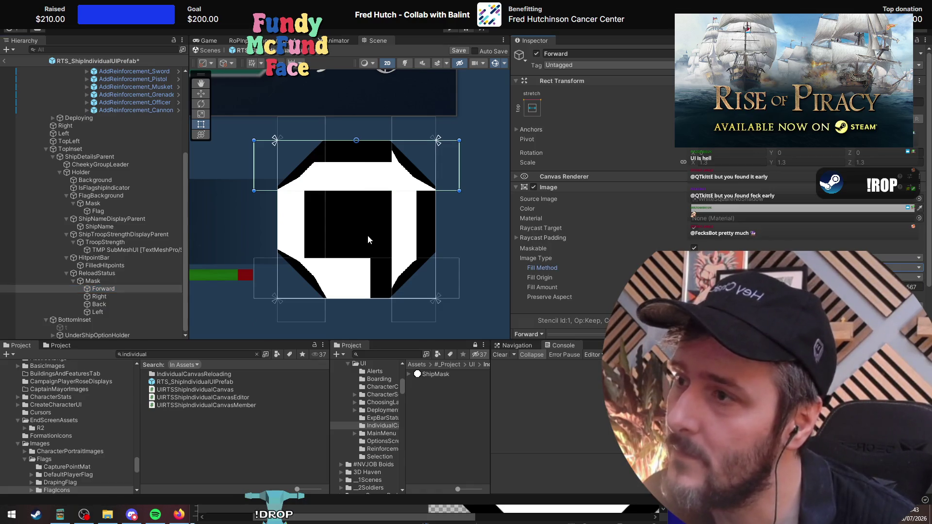
Step: Set Fill Method and Fill Origin on Back and Left so each fills from its edge
{"action": "left_click", "coordinate": [99, 296]}
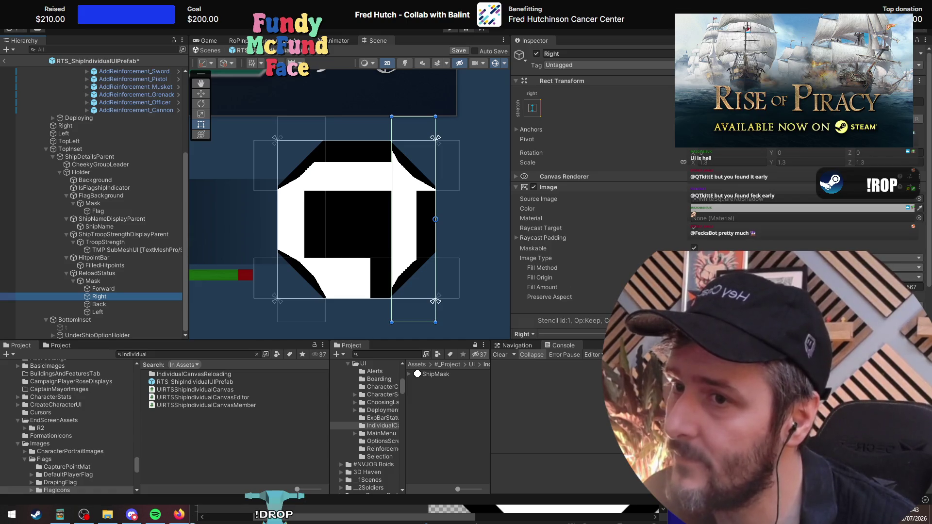
{"action": "left_click", "coordinate": [104, 306]}
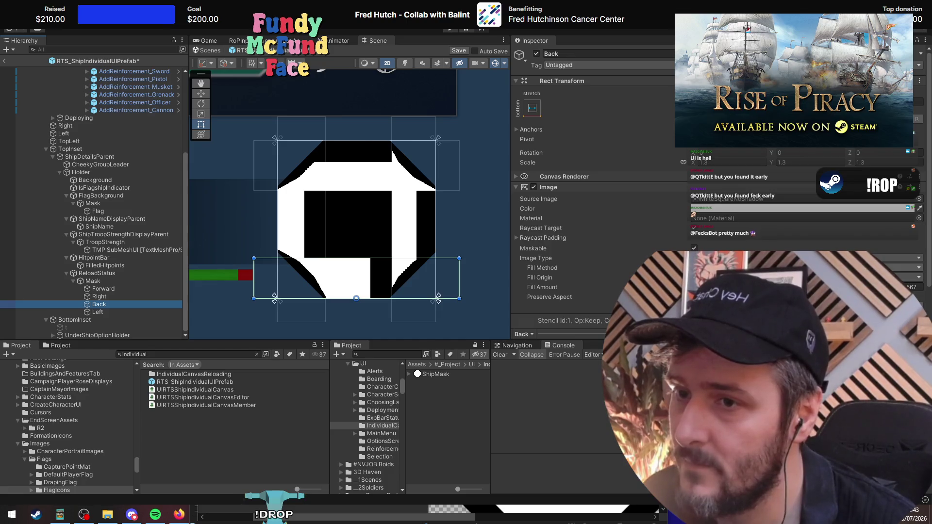
{"action": "left_click", "coordinate": [913, 267]}
{"action": "left_click", "coordinate": [912, 277]}
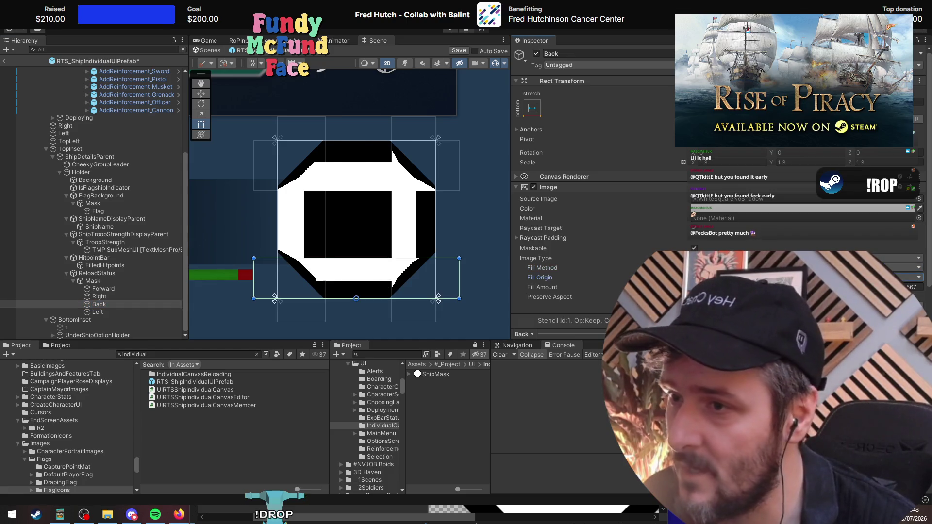
{"action": "left_click", "coordinate": [98, 313]}
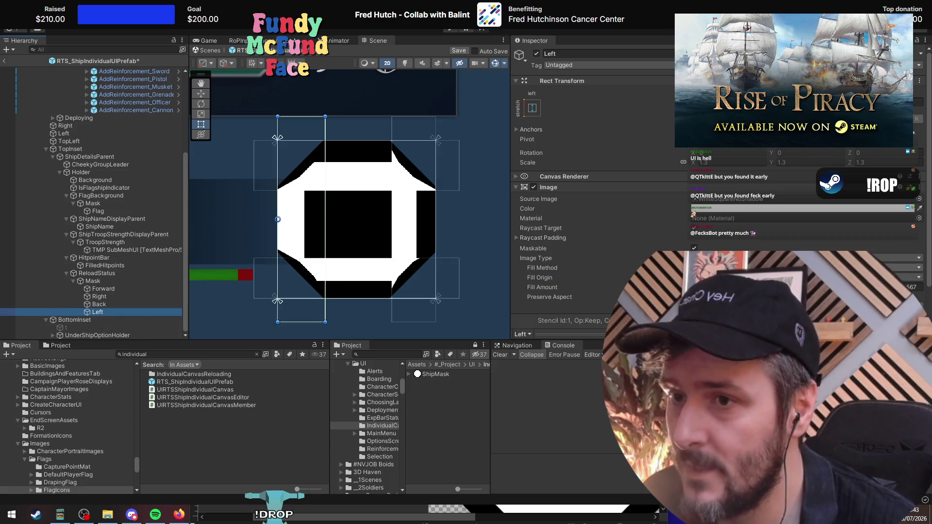
{"action": "left_click", "coordinate": [912, 267]}
{"action": "left_click", "coordinate": [912, 277]}
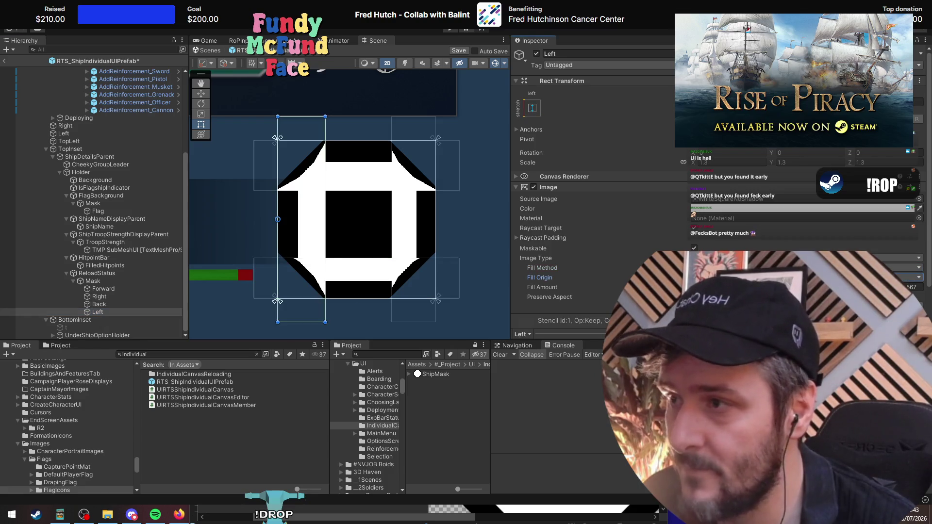
Step: Set all four segments' Fill Amount to 0.104, then drag it higher
{"action": "left_click", "coordinate": [102, 289], "text": "shift"}
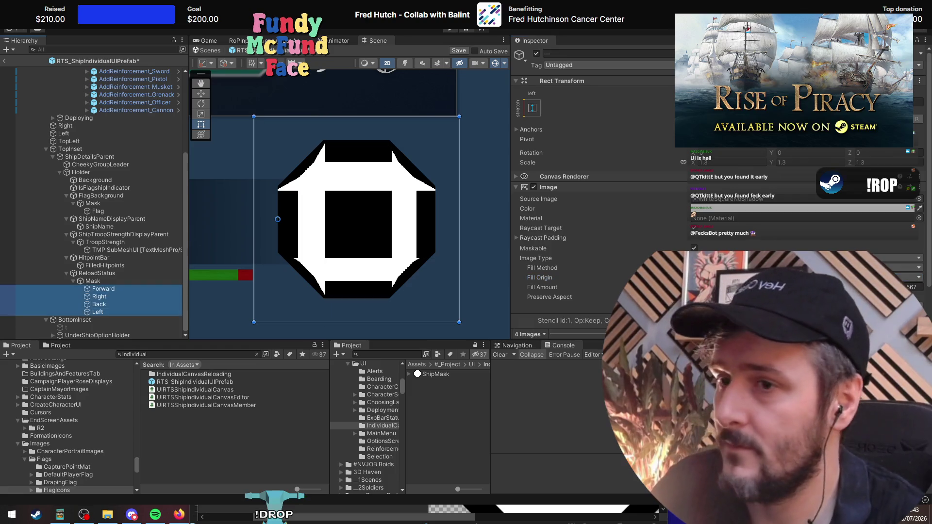
{"action": "left_click", "coordinate": [912, 287]}
{"action": "type", "text": "0.104"}
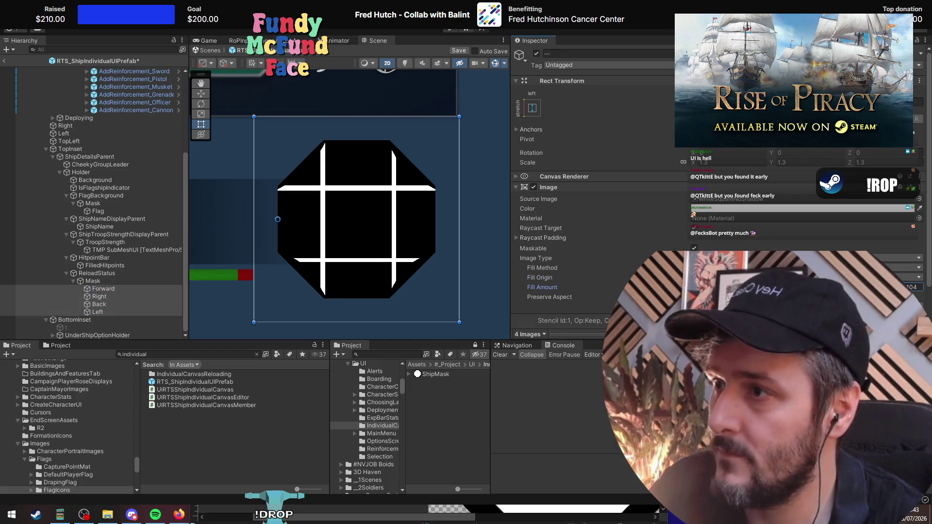
{"action": "mouse_move", "coordinate": [710, 287]}
{"action": "left_mouse_down"}
{"action": "mouse_move", "coordinate": [777, 286]}
{"action": "mouse_move", "coordinate": [694, 286]}
{"action": "mouse_move", "coordinate": [801, 287]}
{"action": "mouse_move", "coordinate": [710, 287]}
{"action": "mouse_move", "coordinate": [774, 287]}
{"action": "left_mouse_up"}
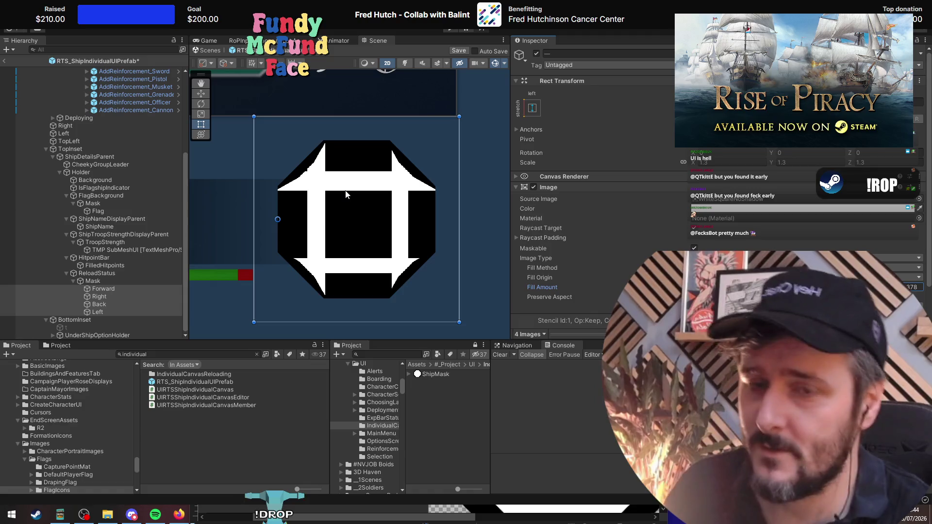
{"action": "scroll", "coordinate": [337, 212], "scroll_direction": "down", "scroll_amount": 2}
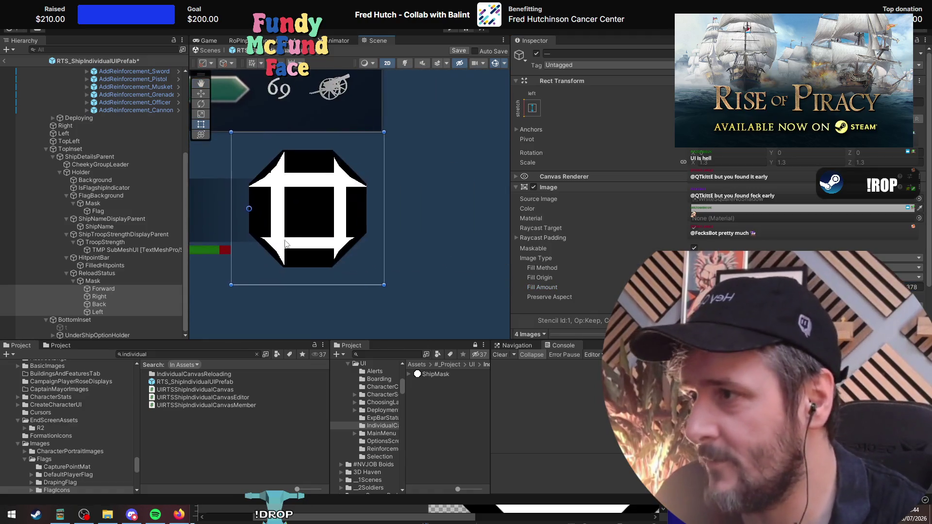
{"action": "scroll", "coordinate": [286, 245], "scroll_direction": "up", "scroll_amount": 3}
Step: Set the Mask image's Pixels Per Unit Multiplier to 7.29
{"action": "left_click", "coordinate": [116, 273]}
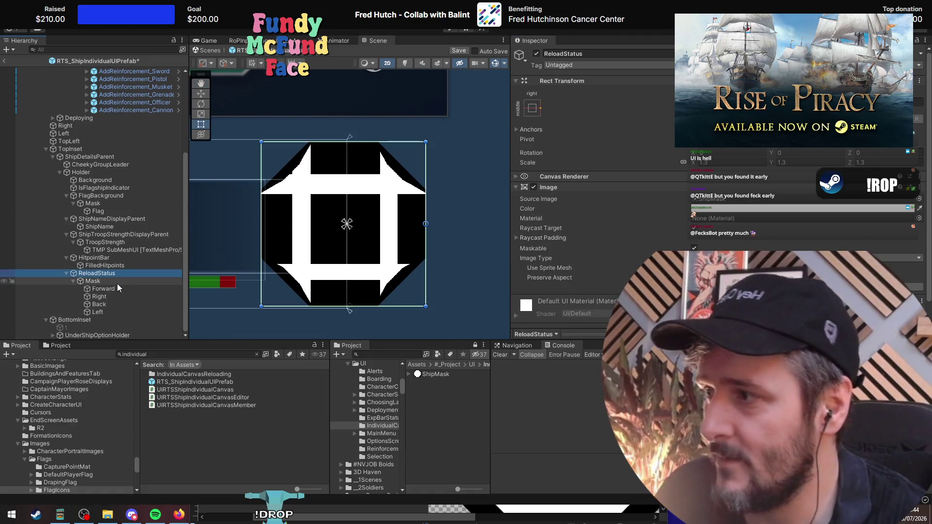
{"action": "left_click", "coordinate": [105, 281]}
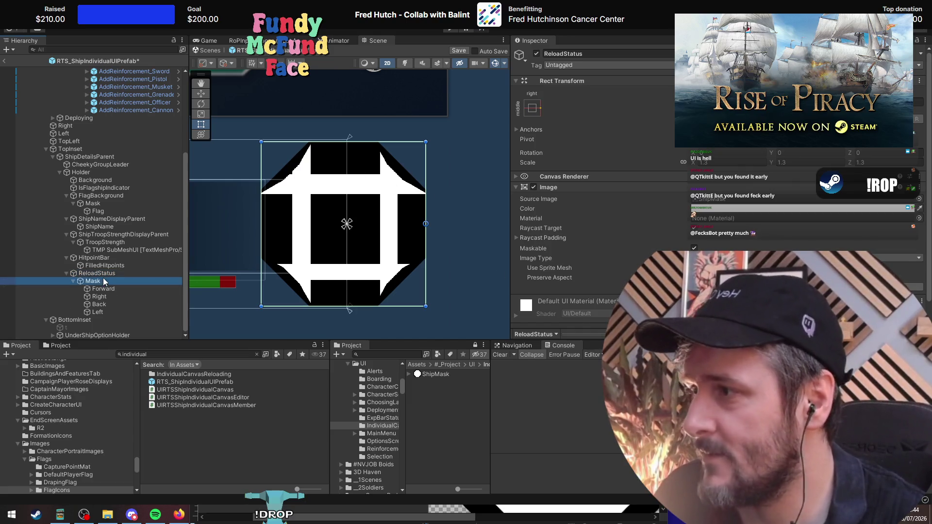
{"action": "left_click", "coordinate": [100, 275]}
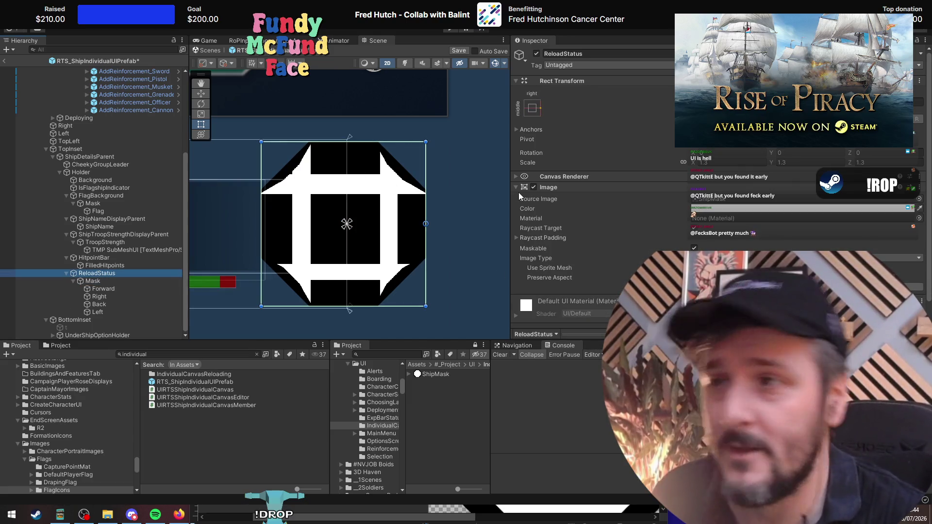
{"action": "left_click", "coordinate": [127, 283]}
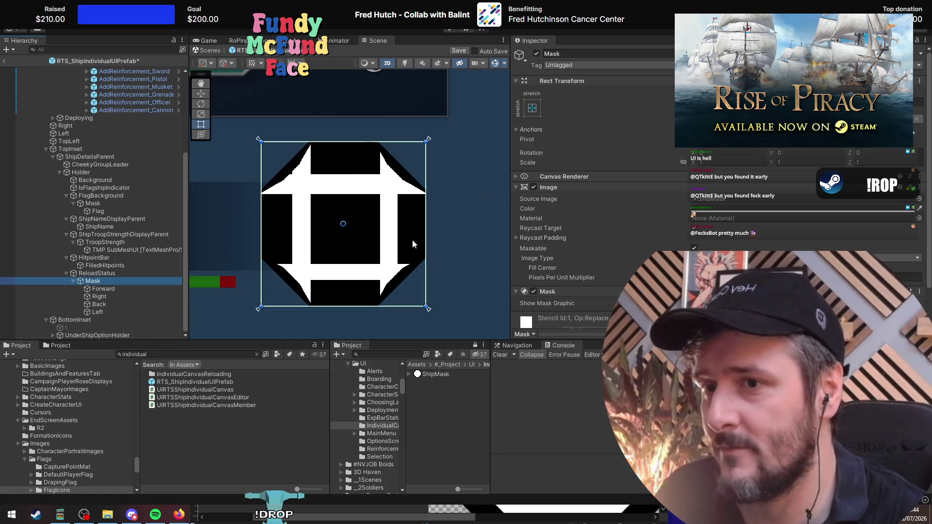
{"action": "scroll", "coordinate": [576, 267], "scroll_direction": "down", "scroll_amount": 2}
{"action": "mouse_move", "coordinate": [570, 239]}
{"action": "left_mouse_down"}
{"action": "mouse_move", "coordinate": [701, 239]}
{"action": "mouse_move", "coordinate": [485, 243]}
{"action": "mouse_move", "coordinate": [529, 248]}
{"action": "mouse_move", "coordinate": [480, 257]}
{"action": "mouse_move", "coordinate": [681, 250]}
{"action": "mouse_move", "coordinate": [556, 254]}
{"action": "mouse_move", "coordinate": [563, 241]}
{"action": "mouse_move", "coordinate": [554, 241]}
{"action": "mouse_move", "coordinate": [567, 243]}
{"action": "left_mouse_up"}
{"action": "left_click", "coordinate": [95, 281]}
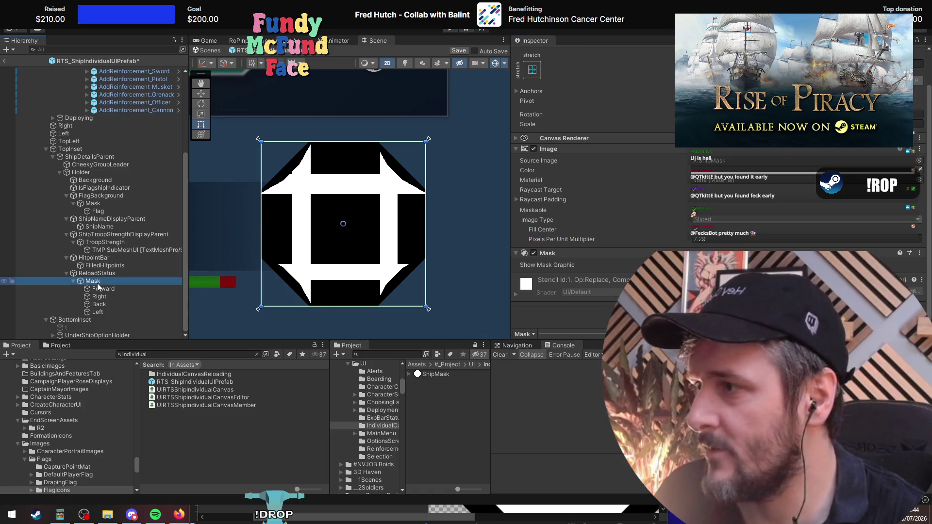
Step: Select the RTS_ShipIndividualUIPrefab root to view its components
{"action": "left_click", "coordinate": [100, 273]}
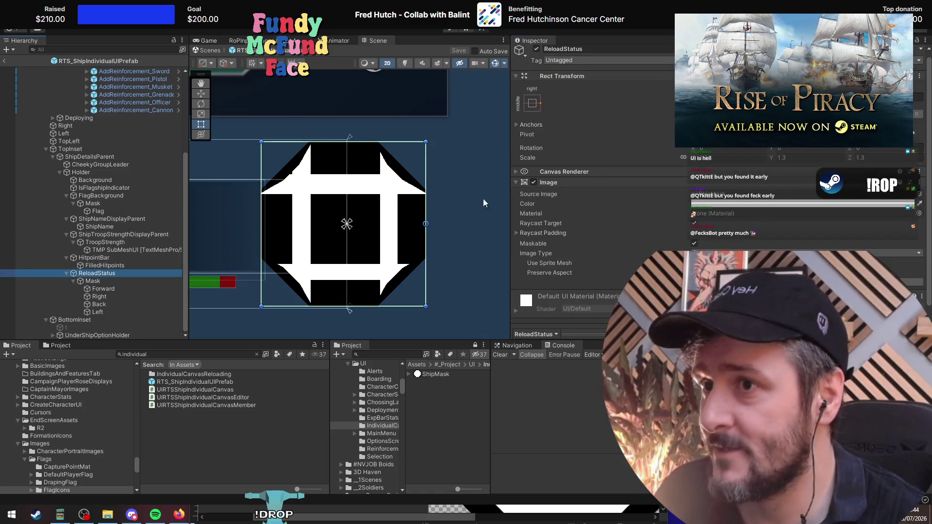
{"action": "scroll", "coordinate": [52, 209], "scroll_direction": "up", "scroll_amount": 5}
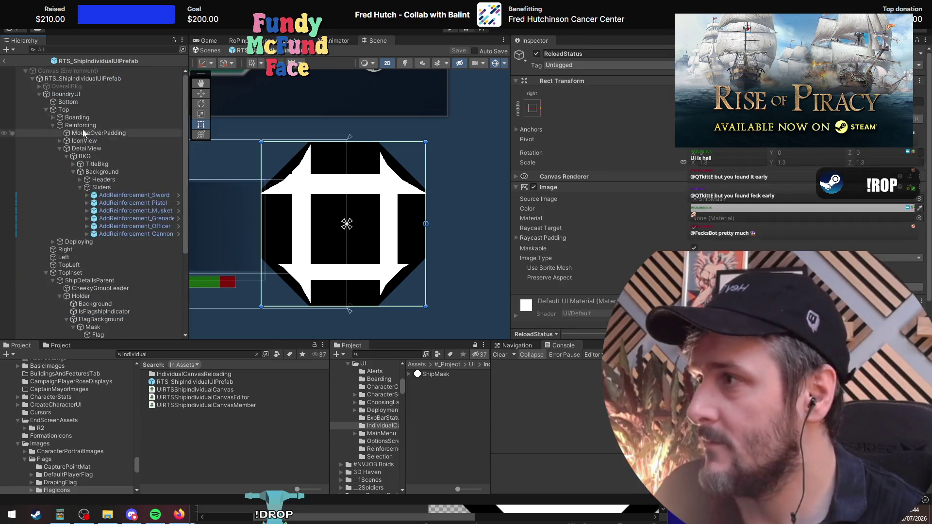
{"action": "left_click", "coordinate": [83, 78]}
{"action": "scroll", "coordinate": [126, 140], "scroll_direction": "down", "scroll_amount": 5}
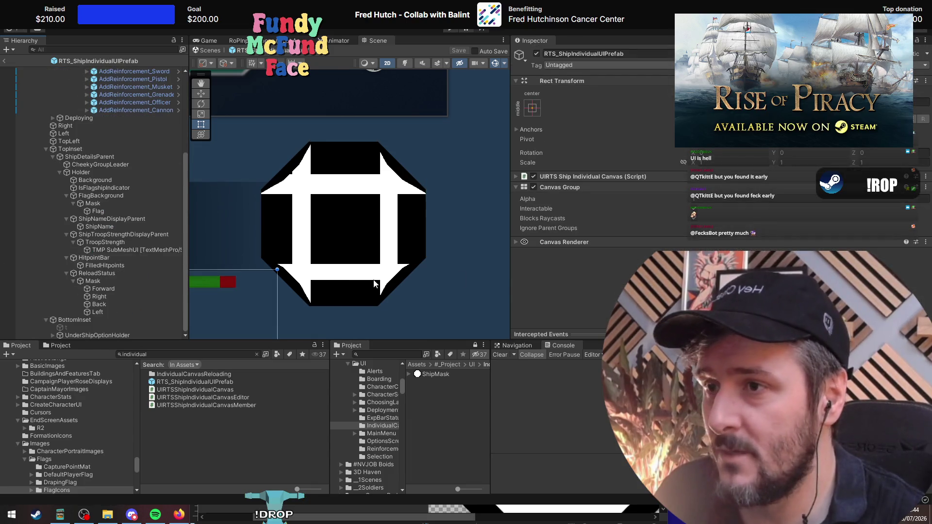
Step: Unfold the ship canvas script's field groups to reveal the empty Left, Right, Forward and Back reload container slots
{"action": "left_click", "coordinate": [563, 179]}
{"action": "scroll", "coordinate": [568, 219], "scroll_direction": "down", "scroll_amount": 5}
{"action": "left_click", "coordinate": [573, 246]}
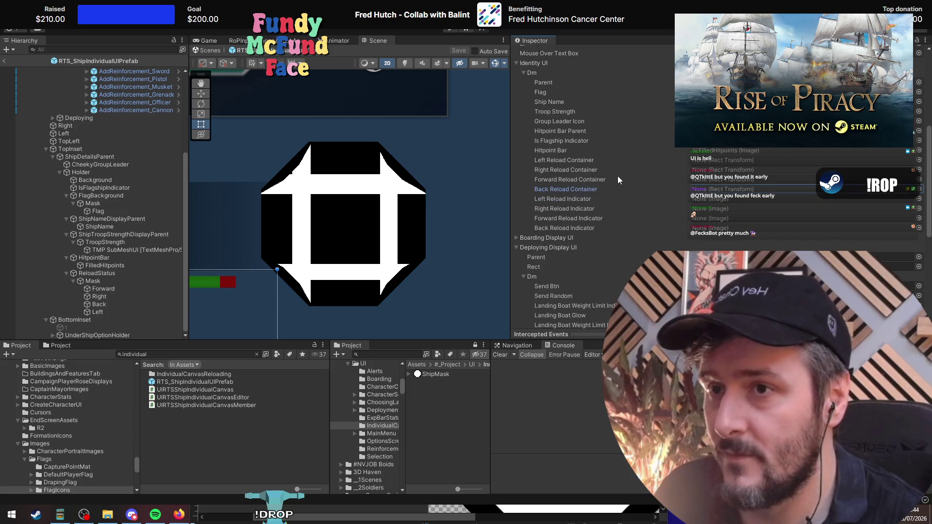
{"action": "left_click", "coordinate": [592, 161]}
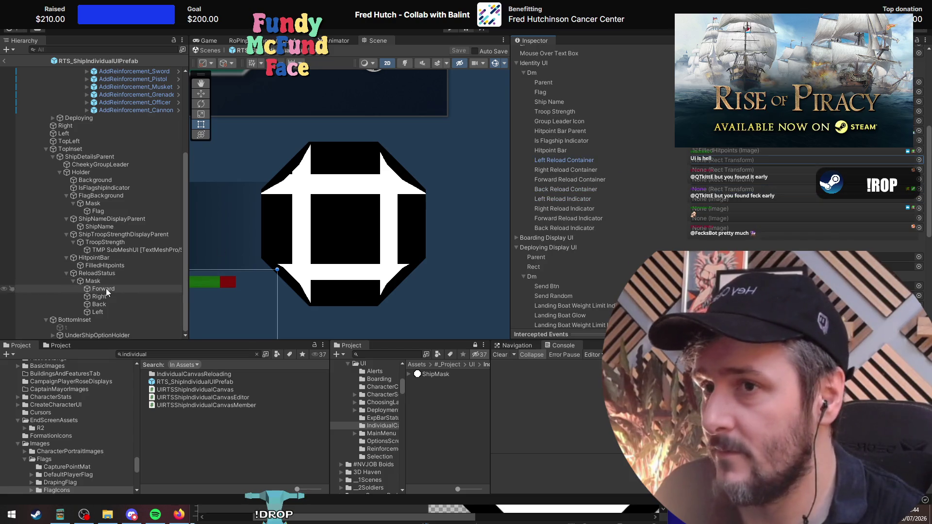
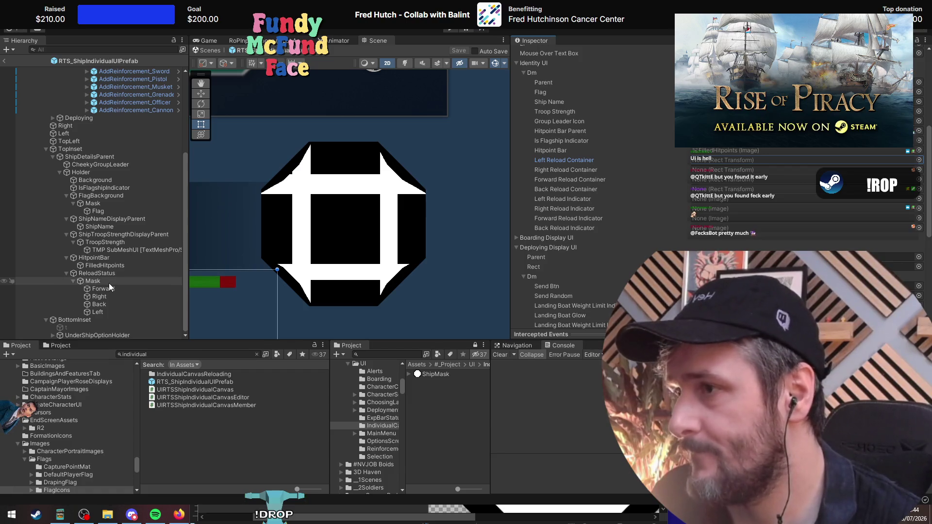
Step: Inspect the Right fill image and the Mask settings, then select ReloadStatus
{"action": "left_click", "coordinate": [110, 287]}
{"action": "left_click", "coordinate": [118, 296]}
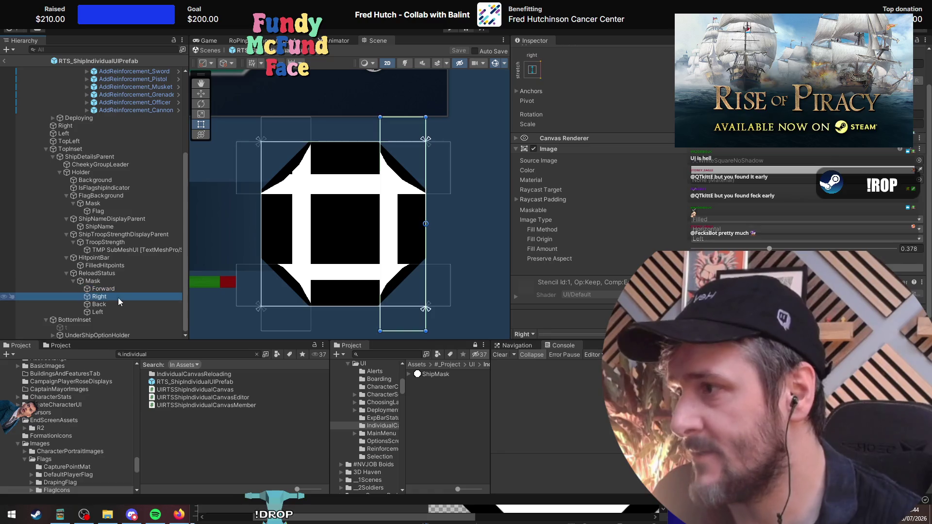
{"action": "left_click", "coordinate": [115, 282]}
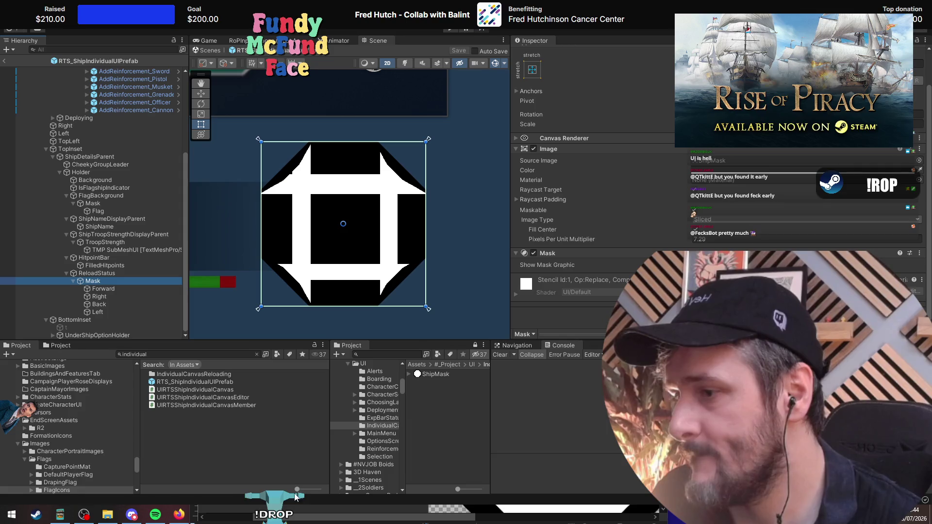
{"action": "left_click", "coordinate": [111, 274]}
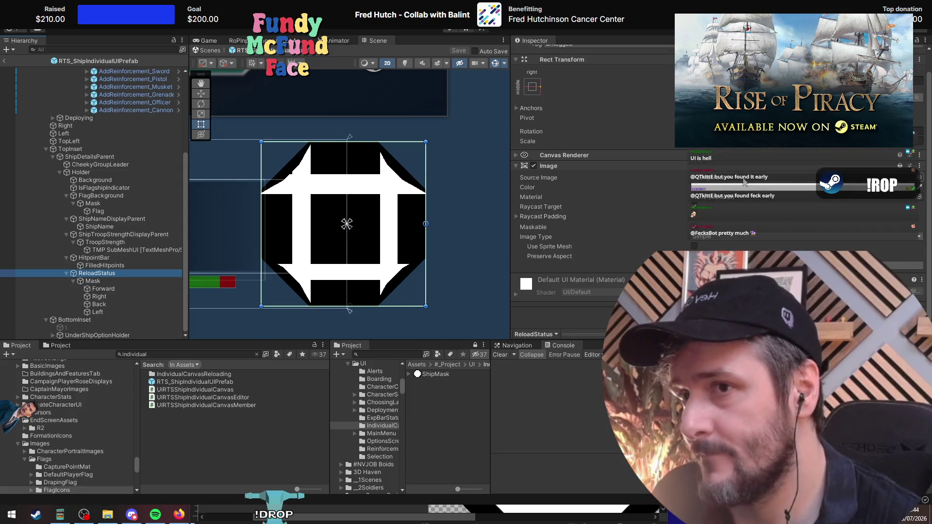
Step: Ping ReloadStatus's ShipMask source sprite and open it in Paint.NET, then minimize it
{"action": "left_click", "coordinate": [743, 178]}
{"action": "double_click", "coordinate": [173, 375]}
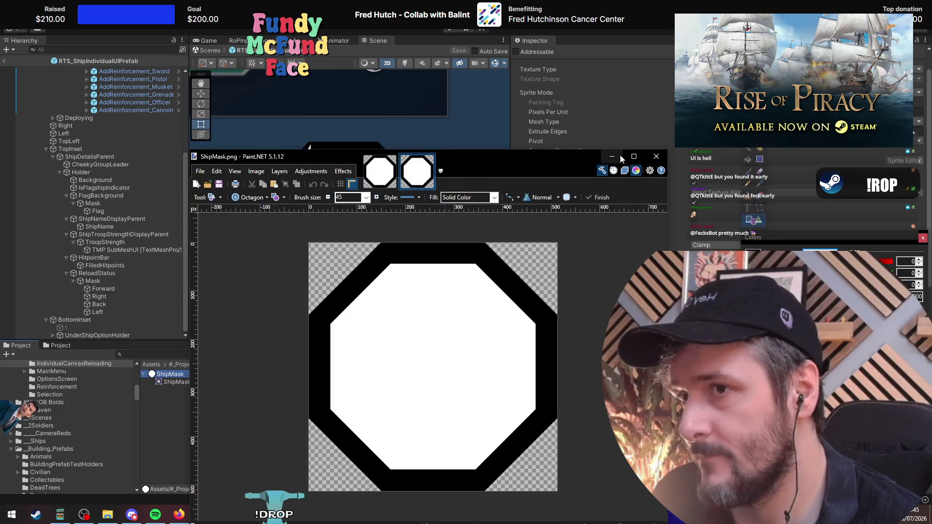
{"action": "left_click", "coordinate": [613, 155]}
Step: Select the ReloadStatus image and undo an accidental narrowing resize
{"action": "left_click", "coordinate": [121, 278]}
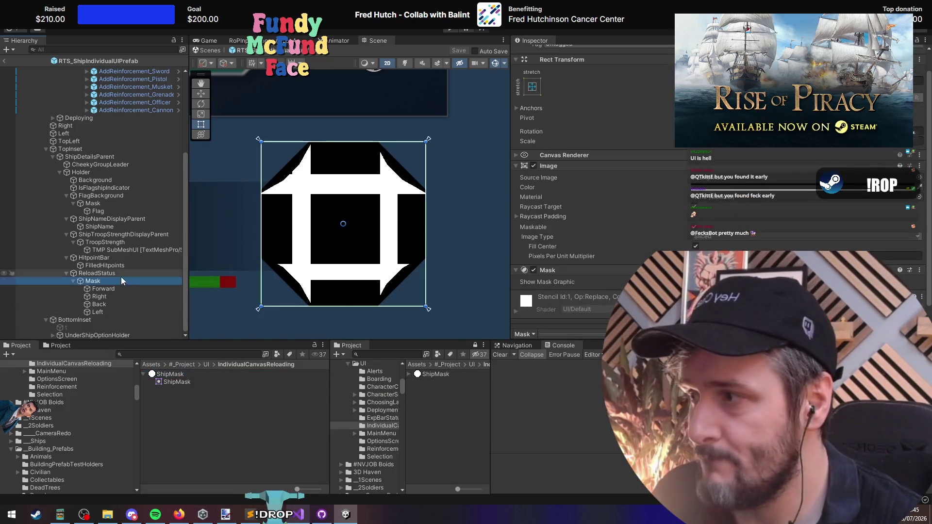
{"action": "left_click", "coordinate": [124, 287]}
{"action": "left_click", "coordinate": [124, 281]}
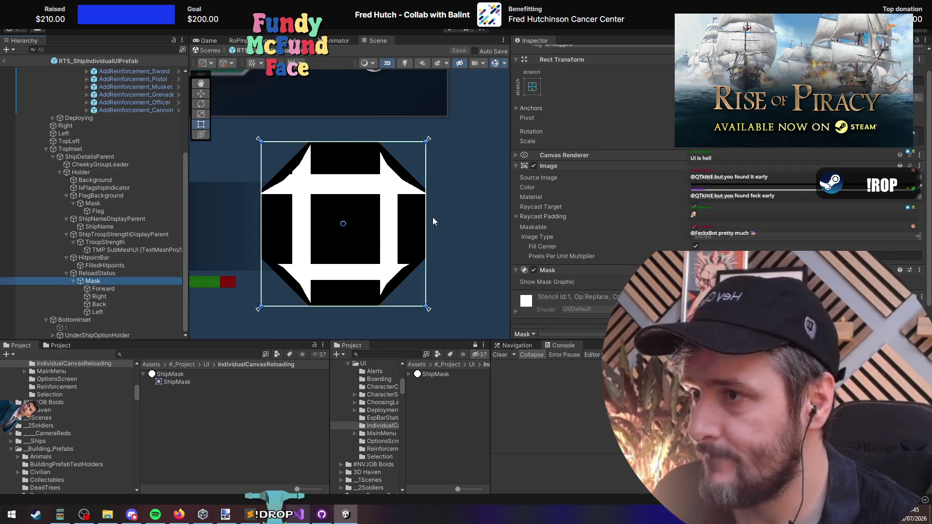
{"action": "left_click", "coordinate": [115, 273]}
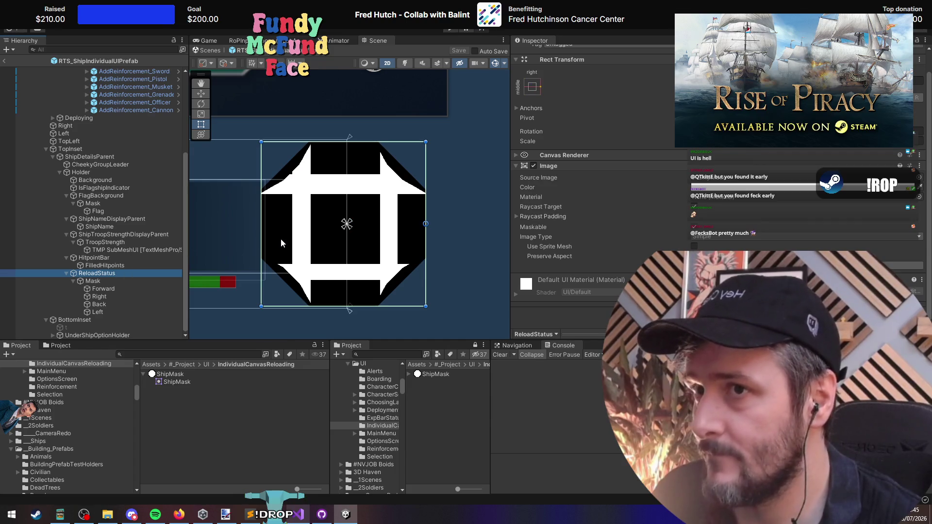
{"action": "mouse_move", "coordinate": [260, 237]}
{"action": "left_mouse_down"}
{"action": "mouse_move", "coordinate": [312, 243]}
{"action": "mouse_move", "coordinate": [303, 239]}
{"action": "left_mouse_up"}
{"action": "key", "text": "ctrl+z"}
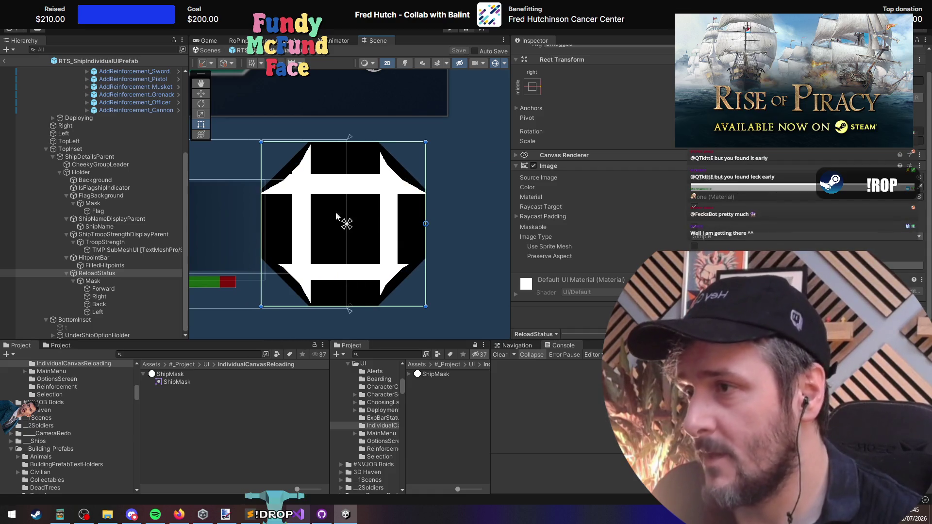
Step: With the Move tool (W), shift ReloadStatus slightly right and up
{"action": "key", "text": "w"}
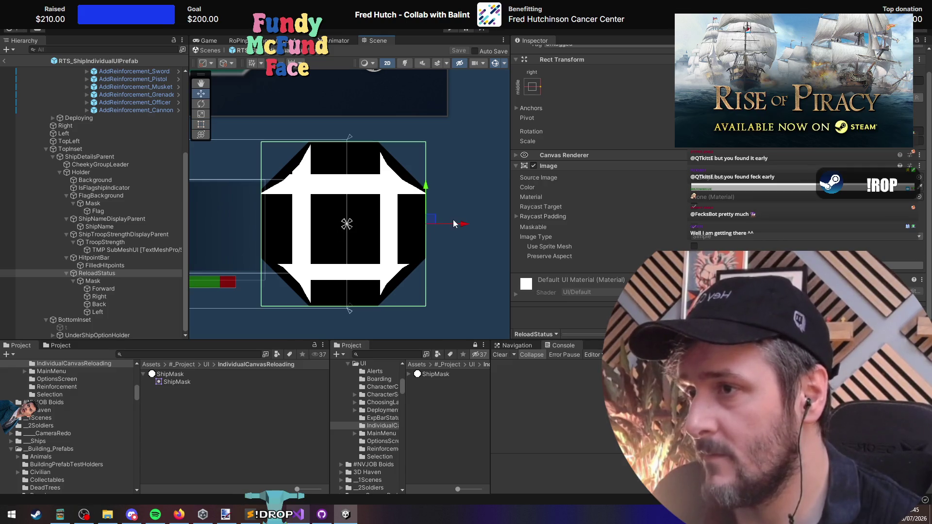
{"action": "left_click_drag", "start_coordinate": [454, 220], "coordinate": [462, 224]}
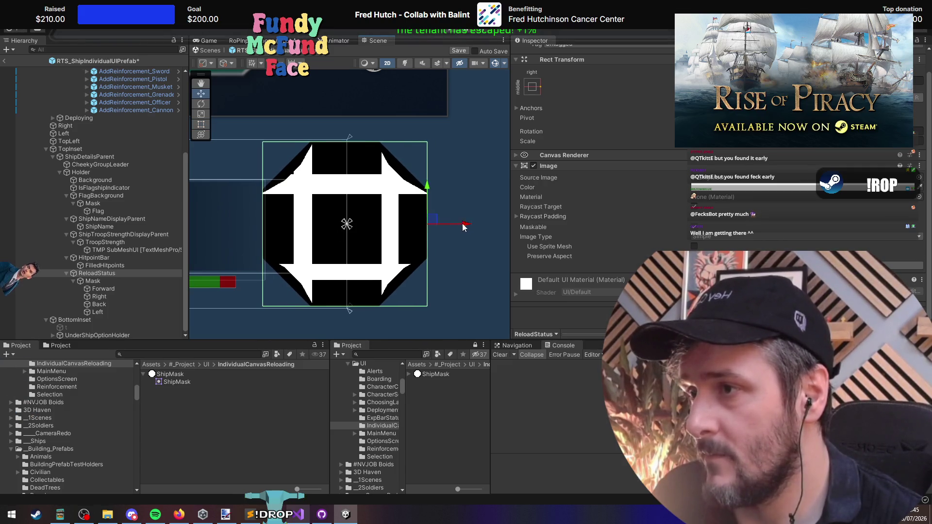
{"action": "left_click_drag", "start_coordinate": [428, 196], "coordinate": [427, 188]}
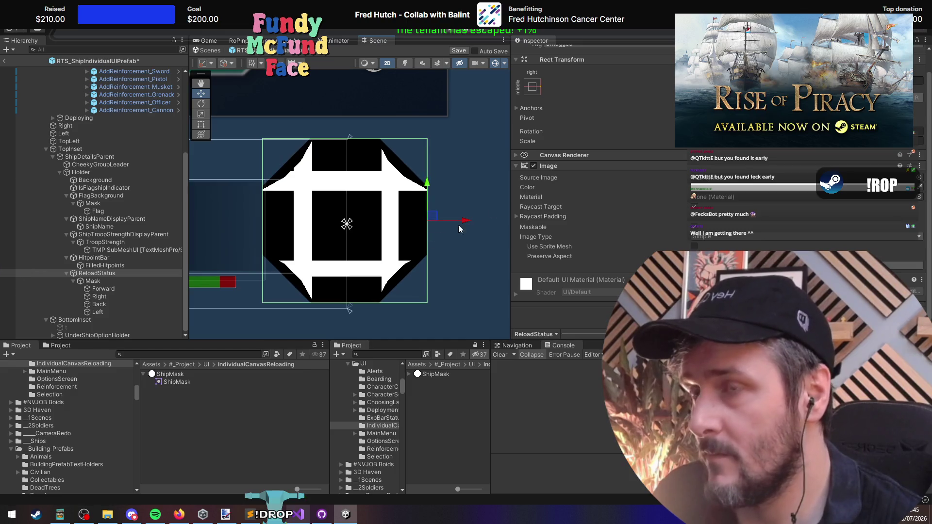
{"action": "left_click", "coordinate": [529, 90]}
{"action": "key", "text": "Escape"}
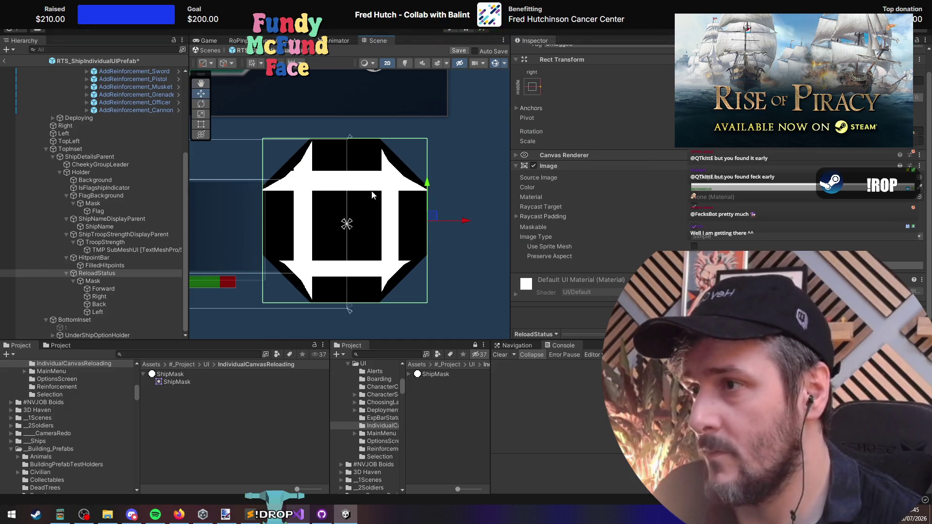
{"action": "key", "text": "f"}
Step: Nudge ReloadStatus back down slightly and reselect the Mask object
{"action": "scroll", "coordinate": [367, 208], "scroll_direction": "up", "scroll_amount": 4}
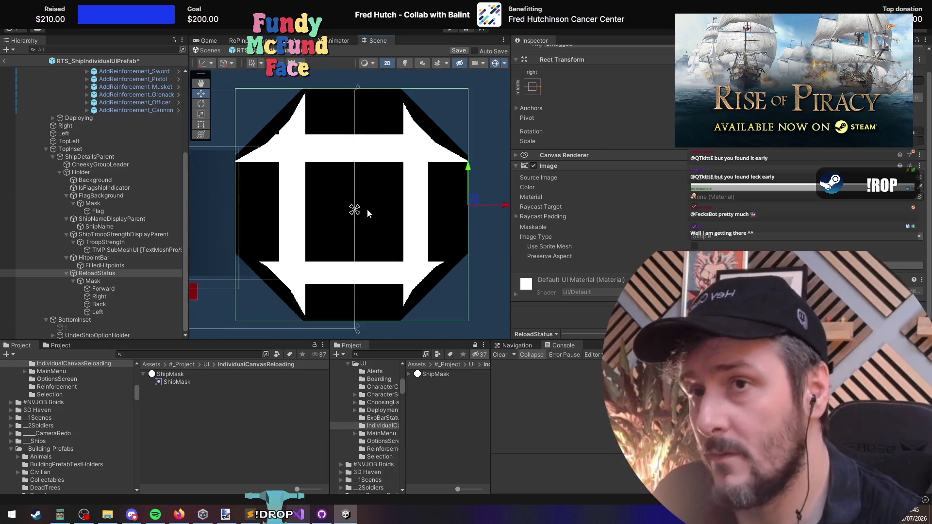
{"action": "scroll", "coordinate": [368, 208], "scroll_direction": "down", "scroll_amount": 5}
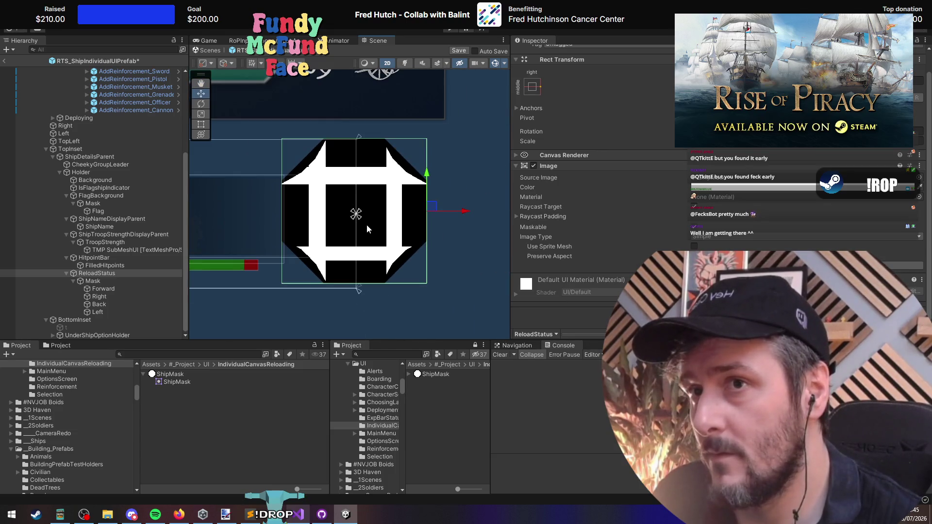
{"action": "left_click_drag", "start_coordinate": [426, 214], "coordinate": [426, 217]}
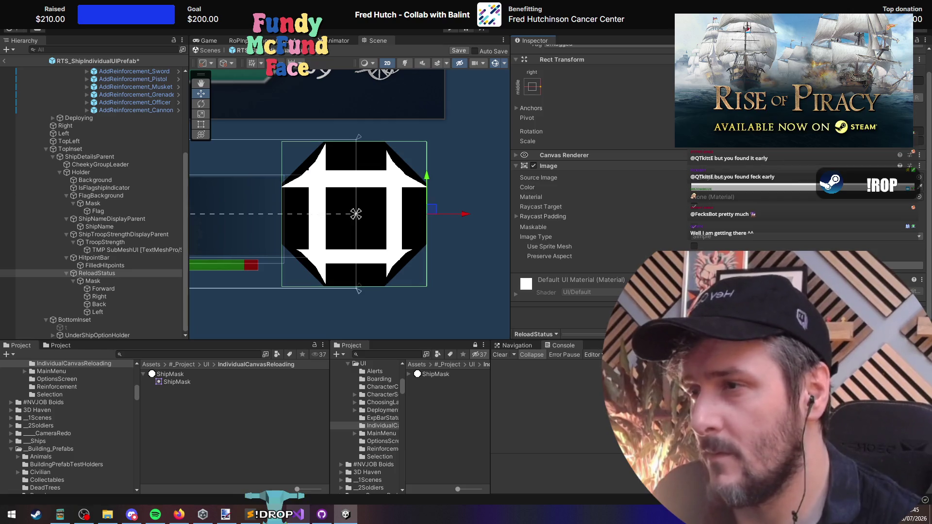
{"action": "scroll", "coordinate": [380, 227], "scroll_direction": "up", "scroll_amount": 3}
{"action": "scroll", "coordinate": [377, 226], "scroll_direction": "down", "scroll_amount": 1}
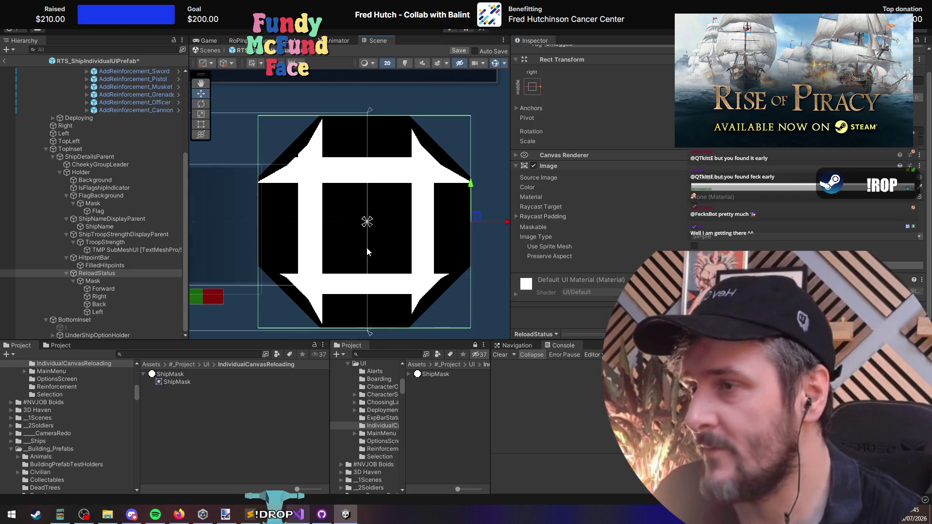
{"action": "left_click", "coordinate": [113, 280]}
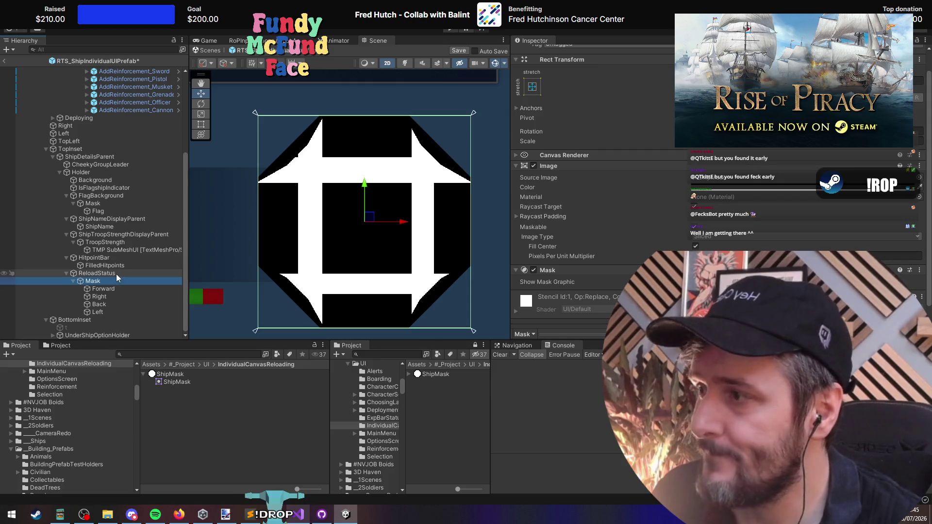
{"action": "left_click", "coordinate": [115, 273]}
{"action": "left_click", "coordinate": [121, 281]}
{"action": "scroll", "coordinate": [306, 231], "scroll_direction": "down", "scroll_amount": 2}
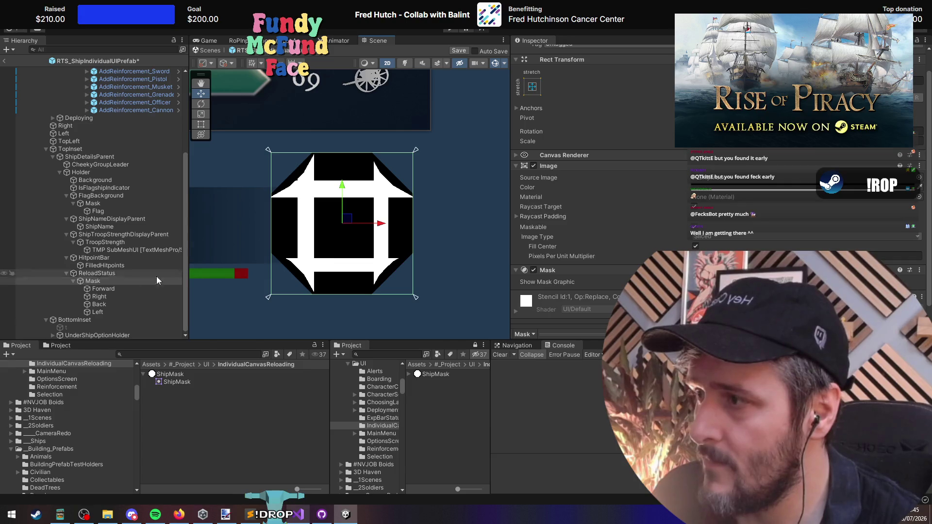
Step: Review the Forward, Back, Left and Right fill images under Mask, then reselect Mask
{"action": "left_click", "coordinate": [122, 281]}
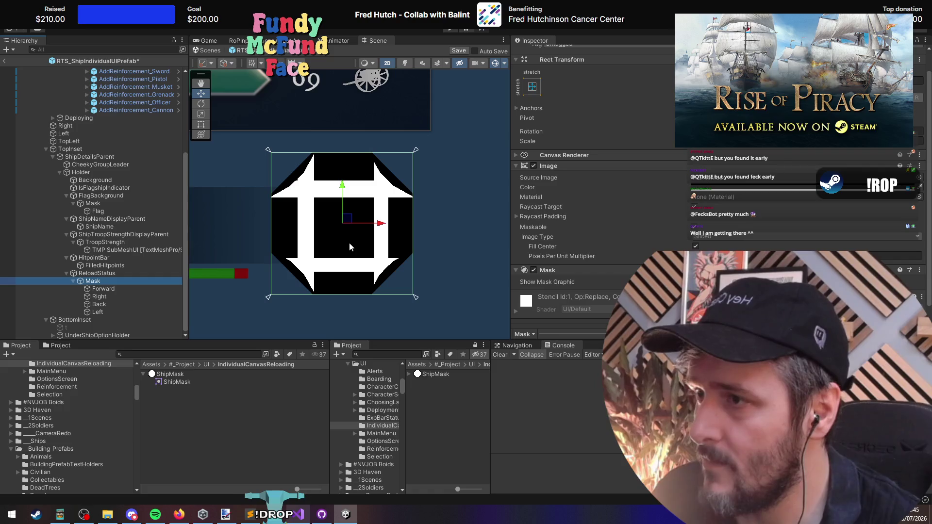
{"action": "left_click", "coordinate": [112, 288]}
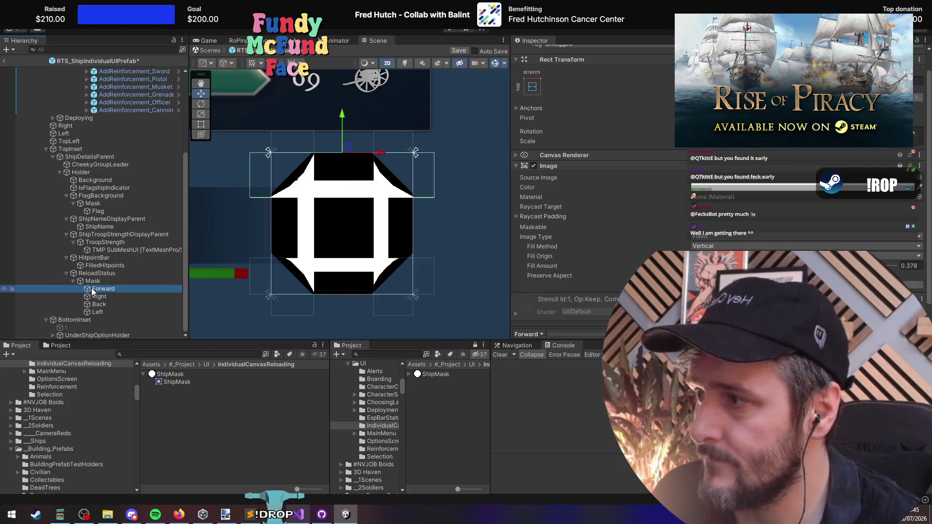
{"action": "left_click", "coordinate": [107, 305]}
{"action": "left_click", "coordinate": [112, 316]}
{"action": "left_click", "coordinate": [111, 312]}
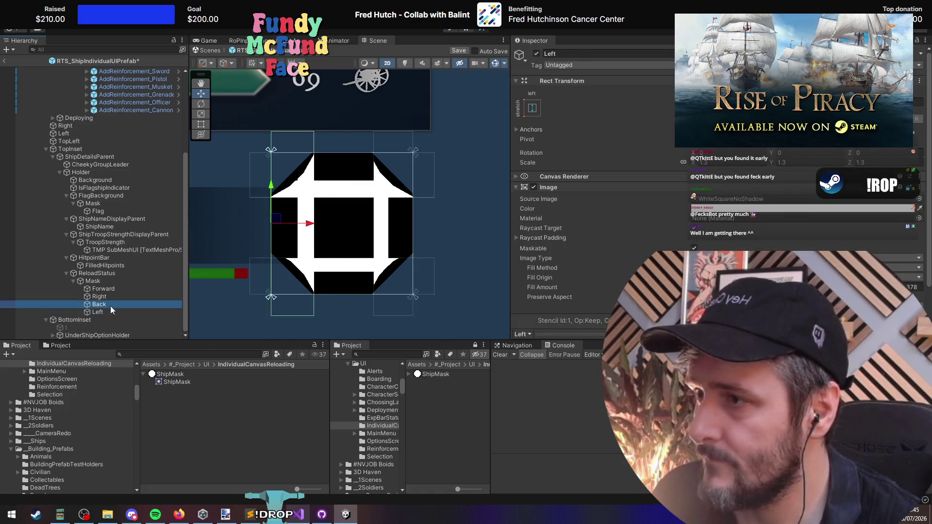
{"action": "left_click", "coordinate": [109, 296]}
{"action": "left_click", "coordinate": [108, 288]}
{"action": "left_click", "coordinate": [107, 282]}
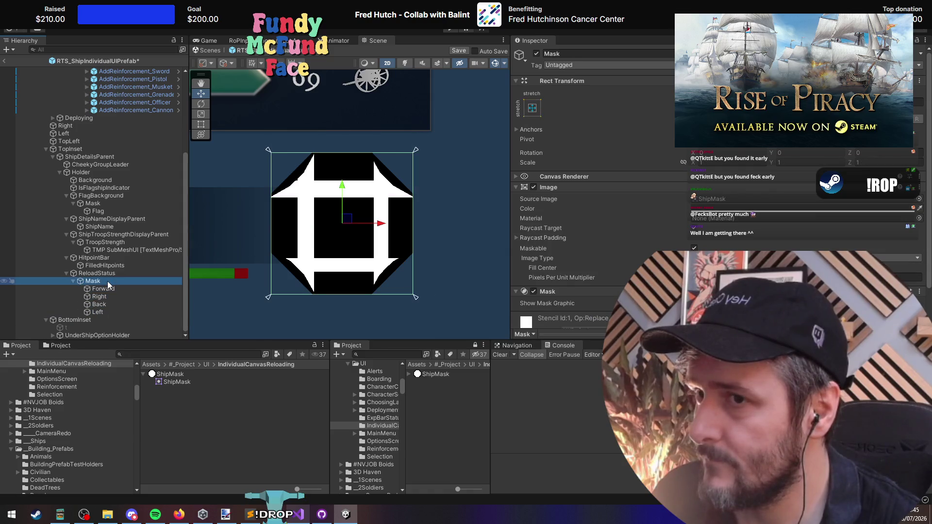
Step: Duplicate the Mask group with Ctrl+D and expand the copies to show their children
{"action": "key", "text": "ctrl+d"}
{"action": "key", "text": "ctrl+d"}
{"action": "key", "text": "ctrl+d"}
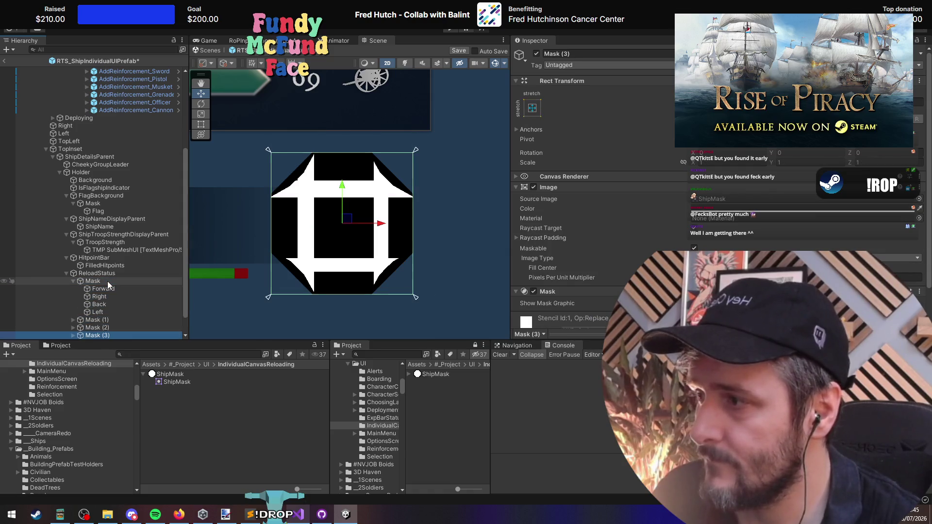
{"action": "left_click", "coordinate": [106, 299], "text": "shift"}
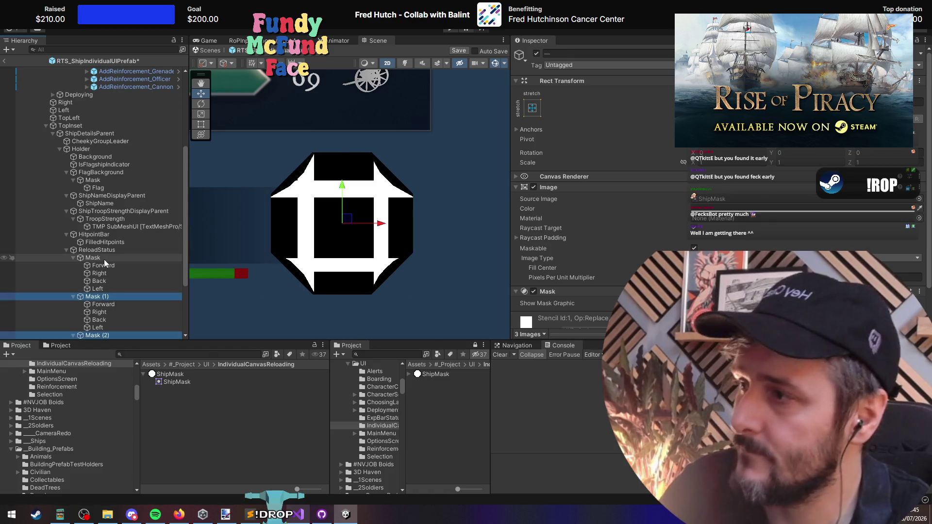
{"action": "key", "text": "Right"}
{"action": "scroll", "coordinate": [104, 260], "scroll_direction": "down", "scroll_amount": 2}
{"action": "key", "text": "Down"}
{"action": "left_click", "coordinate": [103, 178]}
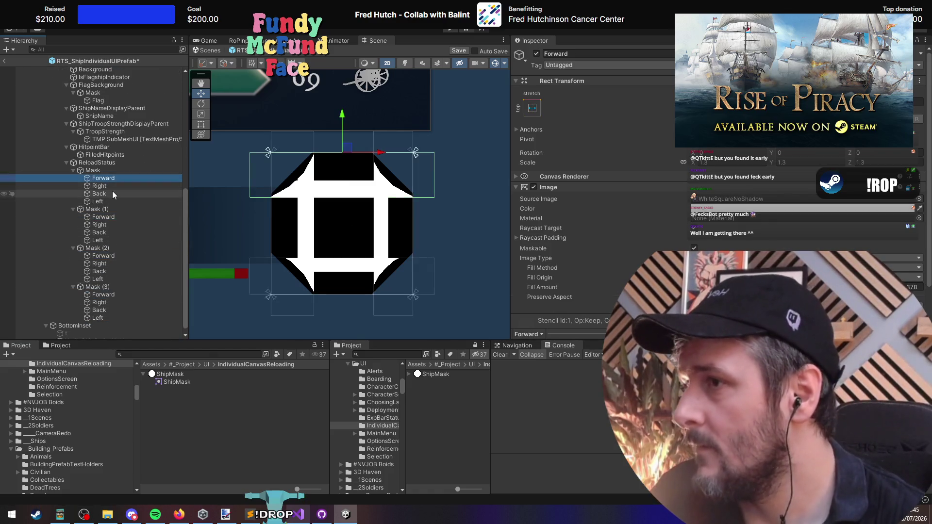
{"action": "left_click", "coordinate": [112, 185]}
{"action": "key", "text": "Up"}
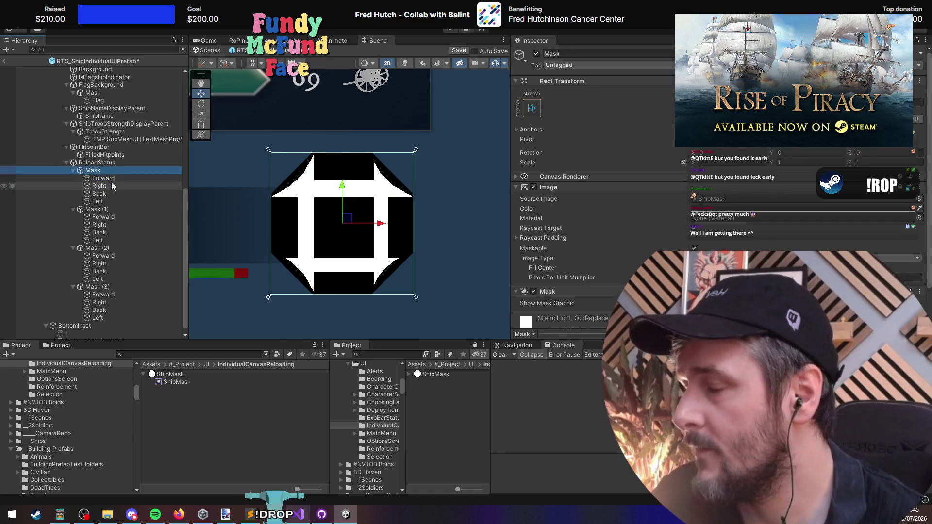
Step: Reorder Mask (1) to Mask (3) in the hierarchy and duplicate one more into Mask (4)
{"action": "left_click", "coordinate": [114, 209]}
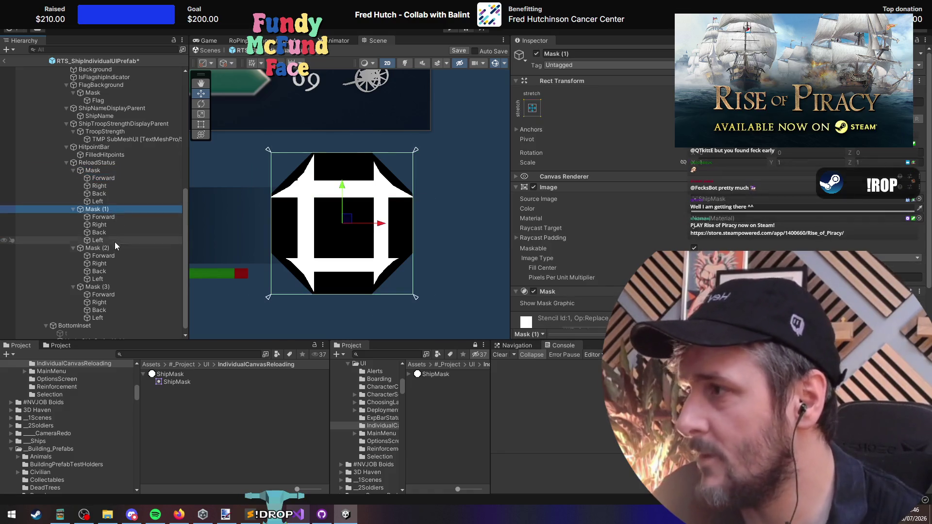
{"action": "left_click", "coordinate": [115, 247], "text": "ctrl"}
{"action": "left_click", "coordinate": [111, 287], "text": "ctrl"}
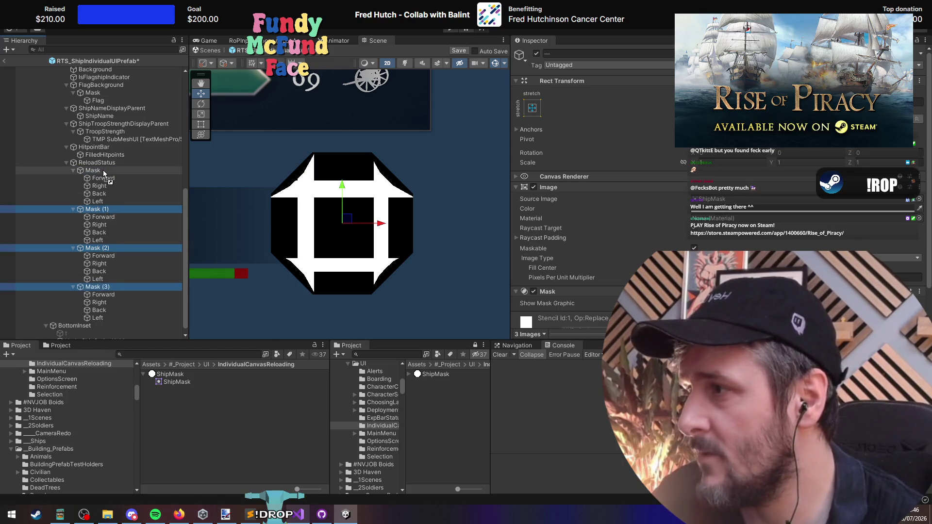
{"action": "left_click_drag", "start_coordinate": [104, 172], "coordinate": [103, 174]}
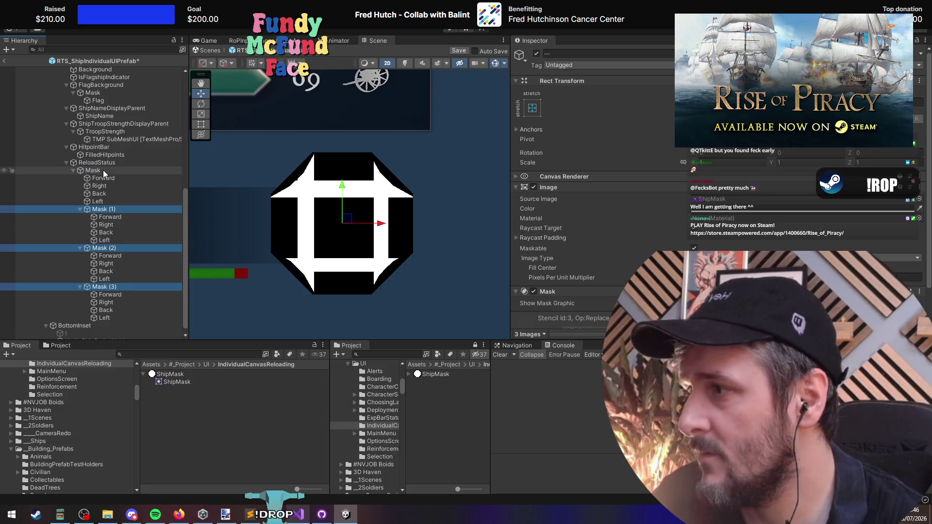
{"action": "left_click", "coordinate": [105, 286]}
{"action": "key", "text": "ctrl+d"}
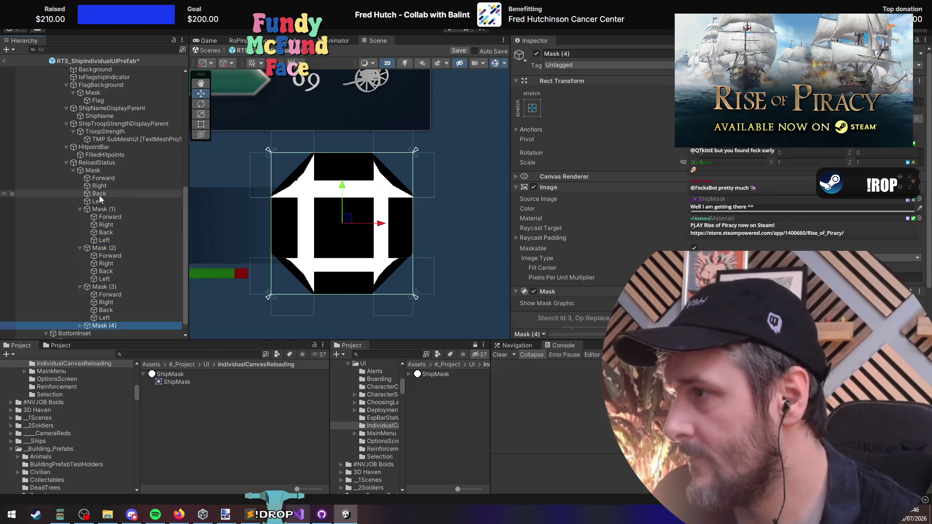
{"action": "left_click", "coordinate": [103, 178]}
{"action": "left_click", "coordinate": [111, 199], "text": "shift"}
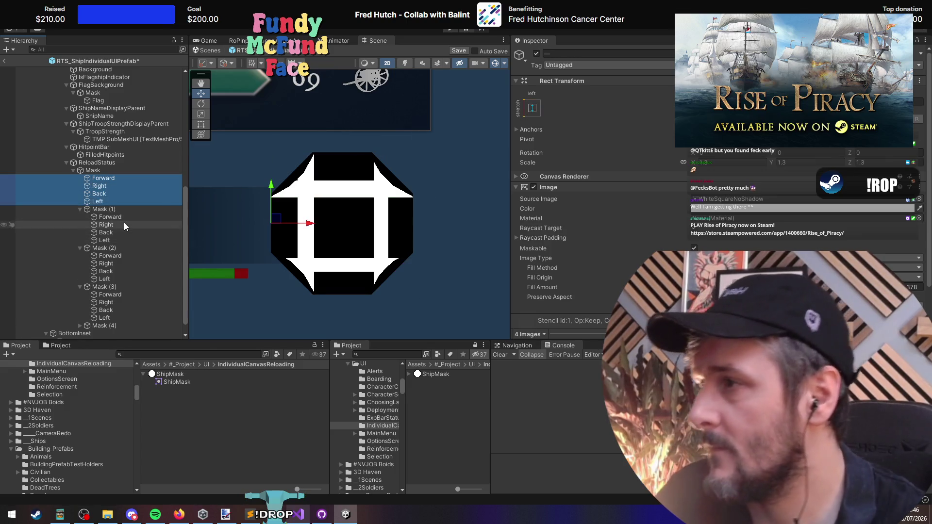
Step: Delete the Forward, Right, Back and Left images from the original top-level Mask
{"action": "left_click", "coordinate": [117, 208]}
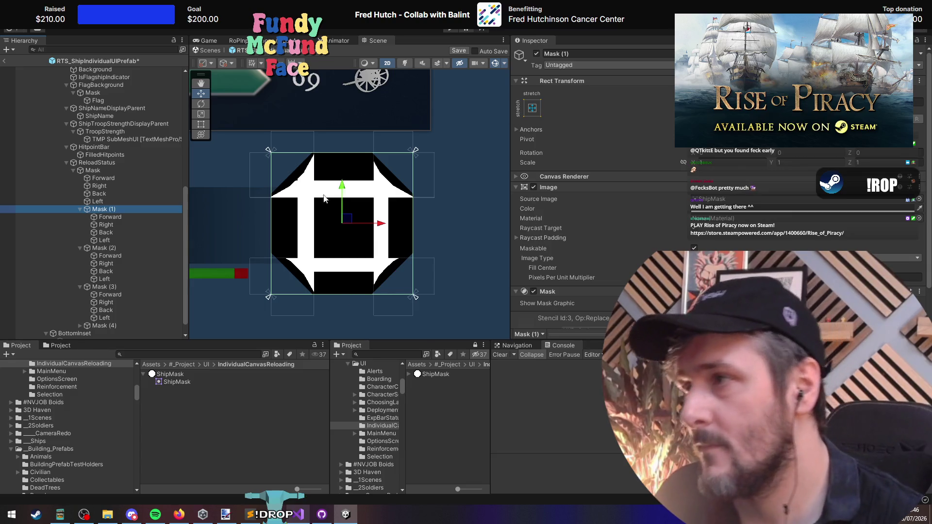
{"action": "left_click", "coordinate": [109, 218]}
{"action": "left_click", "coordinate": [109, 208]}
{"action": "key", "text": "t"}
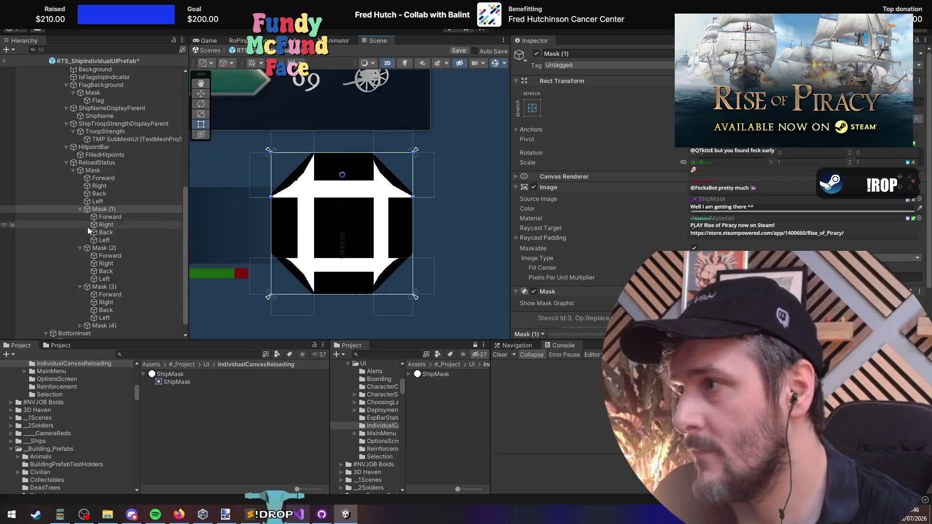
{"action": "left_click", "coordinate": [107, 194]}
{"action": "left_click", "coordinate": [106, 201], "text": "shift"}
{"action": "left_click", "coordinate": [112, 179], "text": "shift"}
{"action": "key", "text": "Delete"}
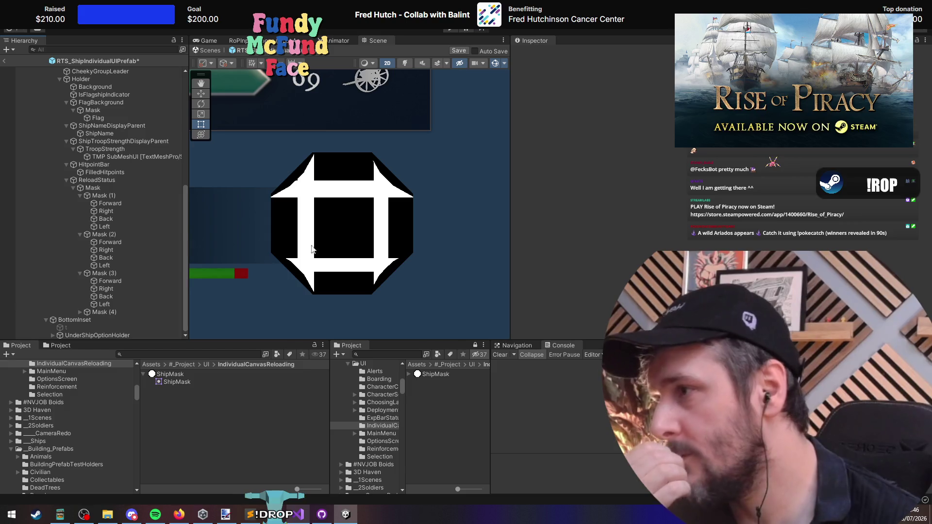
Step: Expand Mask (4) and select its four directional images
{"action": "left_click", "coordinate": [121, 200]}
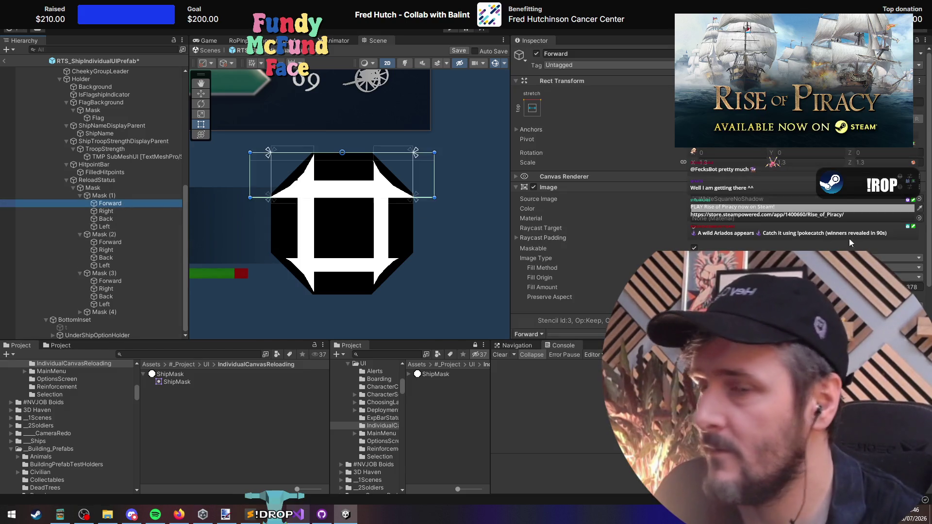
{"action": "left_click", "coordinate": [80, 312]}
{"action": "left_click", "coordinate": [120, 311]}
{"action": "left_click", "coordinate": [133, 289], "text": "shift"}
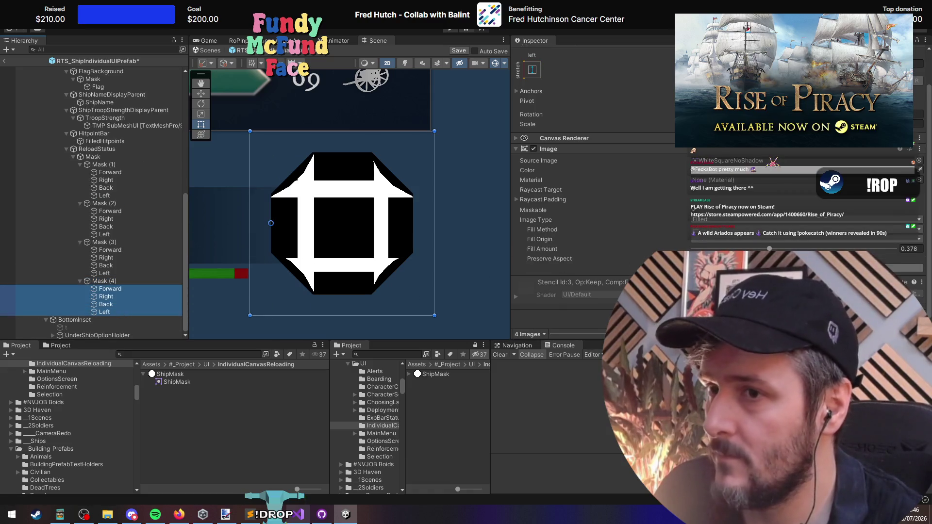
Step: Test lowering Mask (4)'s fill, then delete Right, Back and Left from Mask (1)
{"action": "left_click_drag", "start_coordinate": [769, 248], "coordinate": [711, 249]}
{"action": "left_click", "coordinate": [105, 281]}
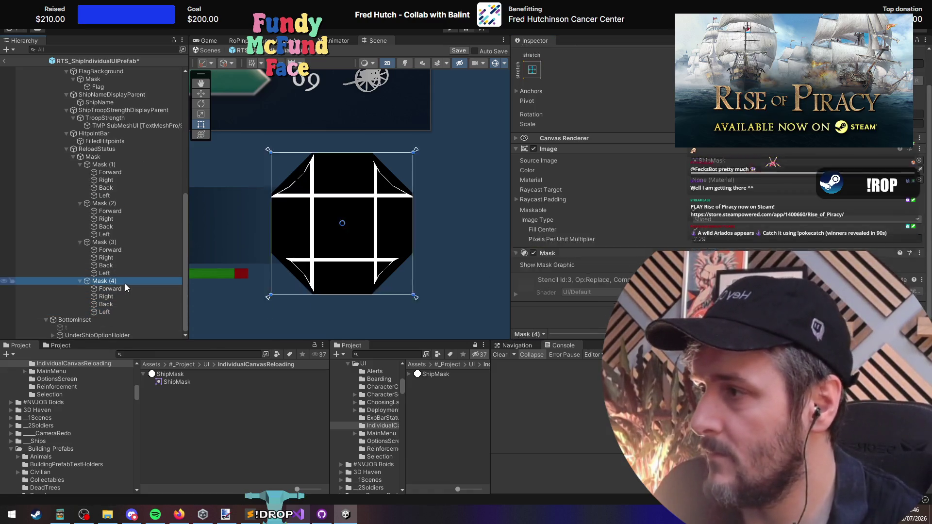
{"action": "left_click", "coordinate": [102, 242]}
{"action": "left_click", "coordinate": [101, 203]}
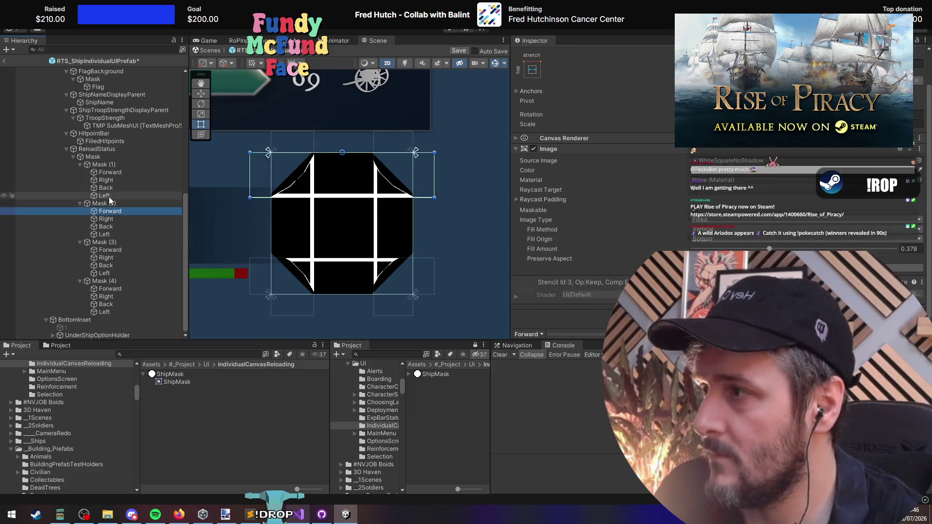
{"action": "left_click", "coordinate": [114, 161]}
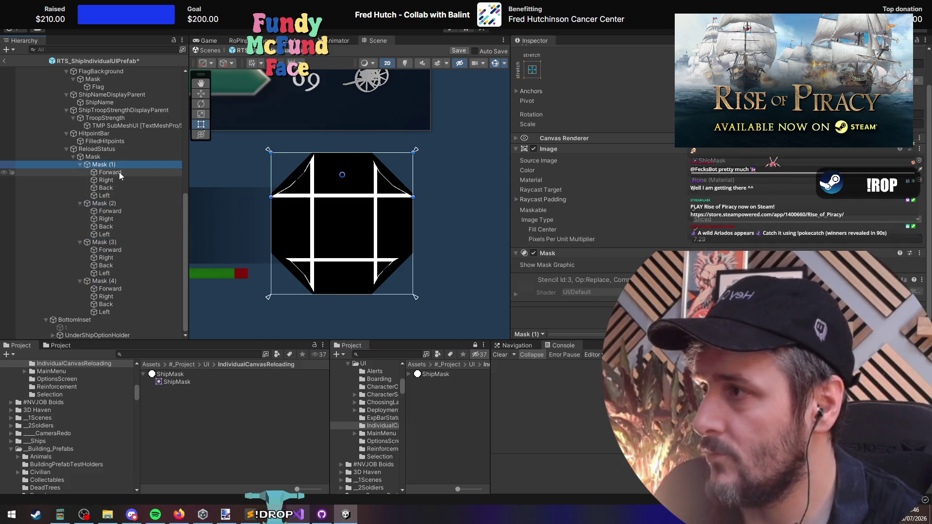
{"action": "left_click", "coordinate": [123, 180]}
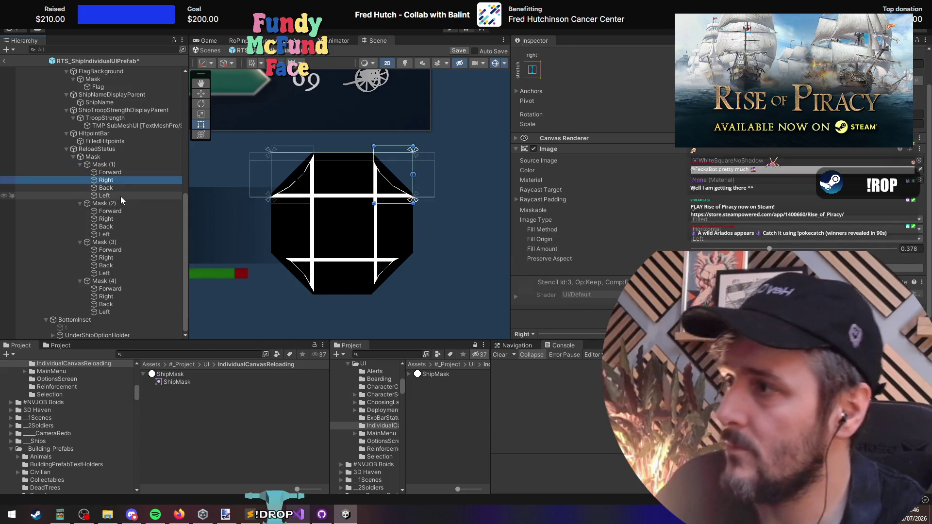
{"action": "left_click", "coordinate": [120, 196], "text": "shift"}
{"action": "key", "text": "Delete"}
Step: Delete every image except Right from Mask (2)
{"action": "left_click", "coordinate": [115, 218]}
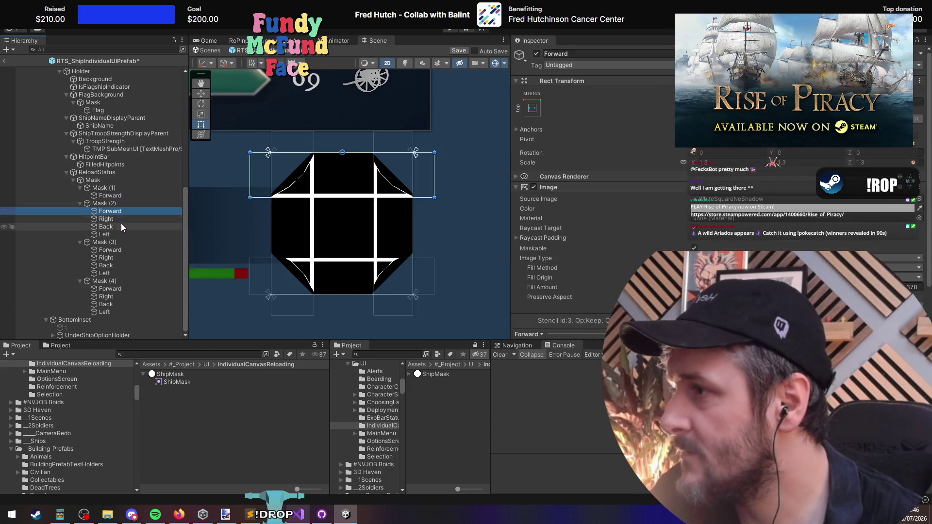
{"action": "left_click", "coordinate": [122, 227]}
{"action": "key", "text": "ctrl+z"}
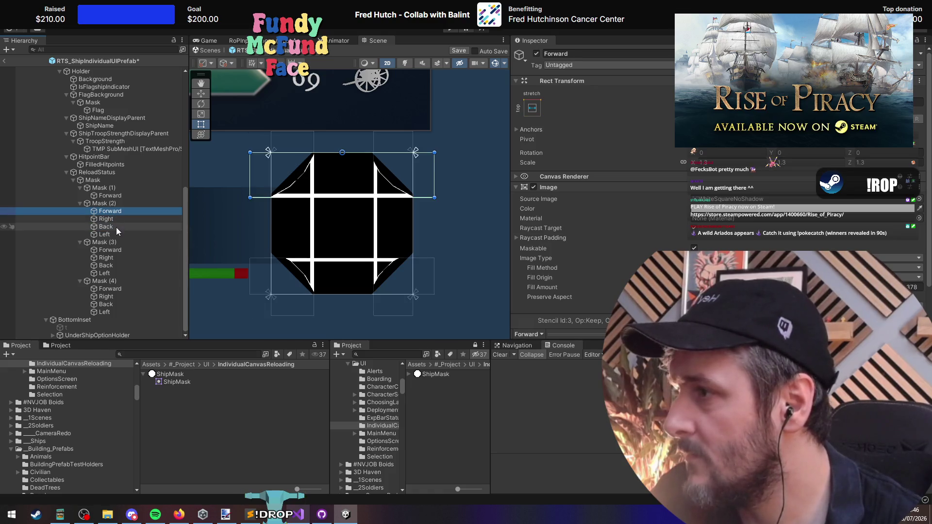
{"action": "left_click", "coordinate": [116, 227], "text": "ctrl"}
{"action": "left_click", "coordinate": [120, 234], "text": "ctrl"}
{"action": "key", "text": "Delete"}
Step: Keep only Back in Mask (3) and only Left in Mask (4), deleting the rest
{"action": "left_click", "coordinate": [117, 250]}
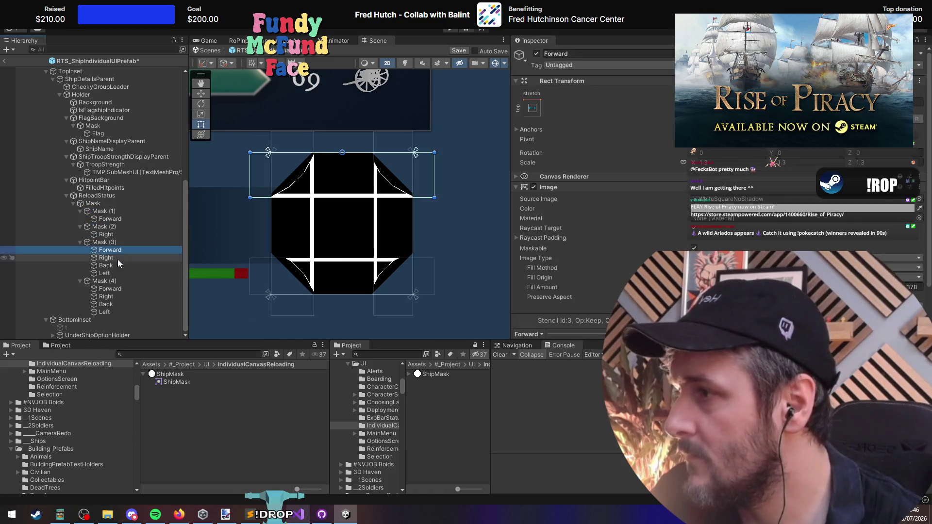
{"action": "left_click", "coordinate": [118, 258], "text": "ctrl"}
{"action": "left_click", "coordinate": [120, 272], "text": "ctrl"}
{"action": "key", "text": "Delete"}
{"action": "left_click", "coordinate": [116, 288]}
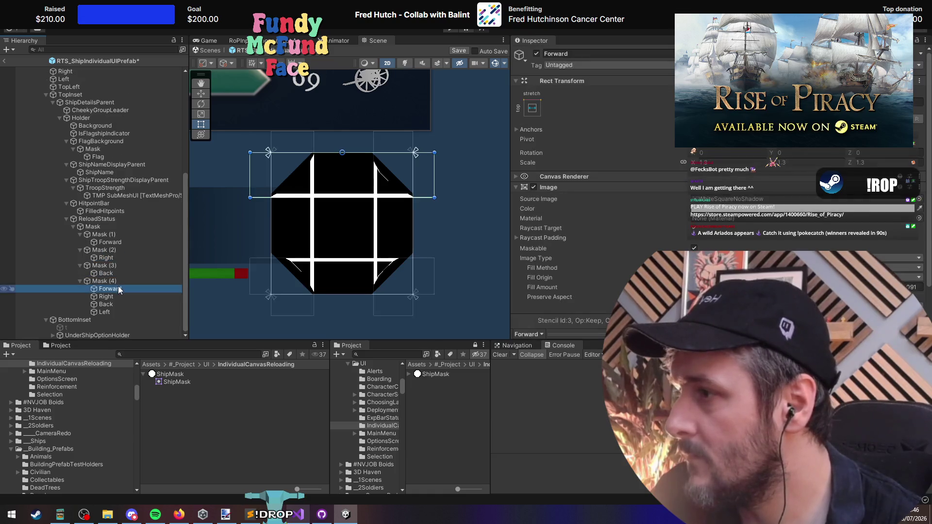
{"action": "left_click", "coordinate": [121, 297], "text": "ctrl"}
{"action": "left_click", "coordinate": [121, 303], "text": "ctrl"}
{"action": "key", "text": "Delete"}
Step: Try pulling Mask (3)'s right edge toward the centre, then undo it
{"action": "left_click", "coordinate": [127, 313]}
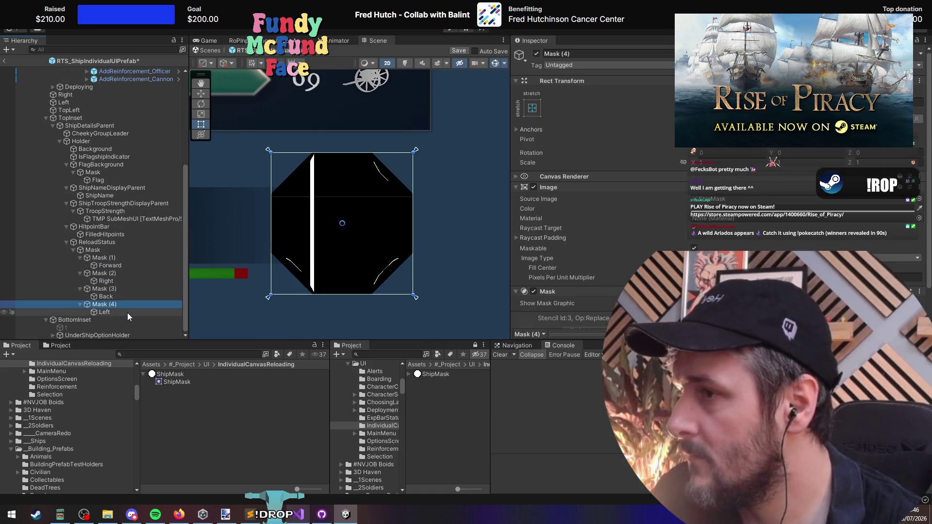
{"action": "left_click", "coordinate": [115, 251]}
{"action": "left_click", "coordinate": [117, 258]}
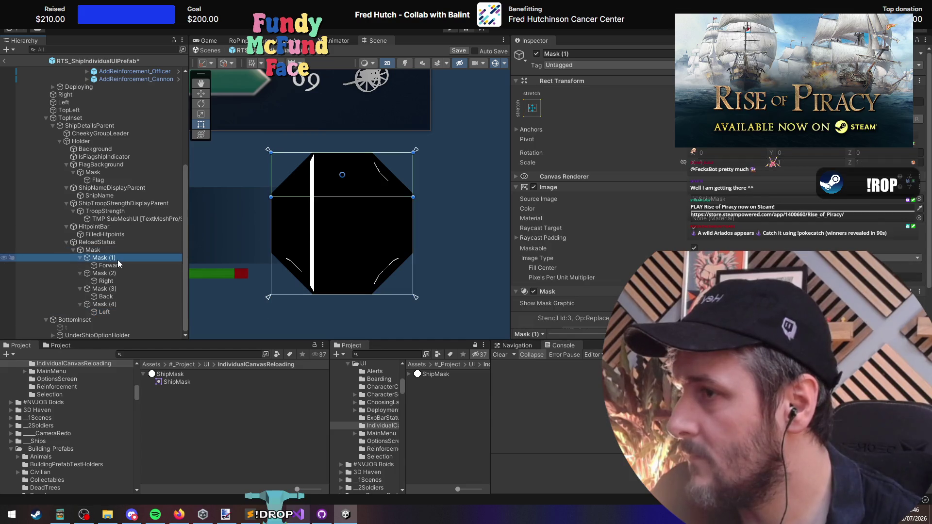
{"action": "left_click", "coordinate": [122, 275]}
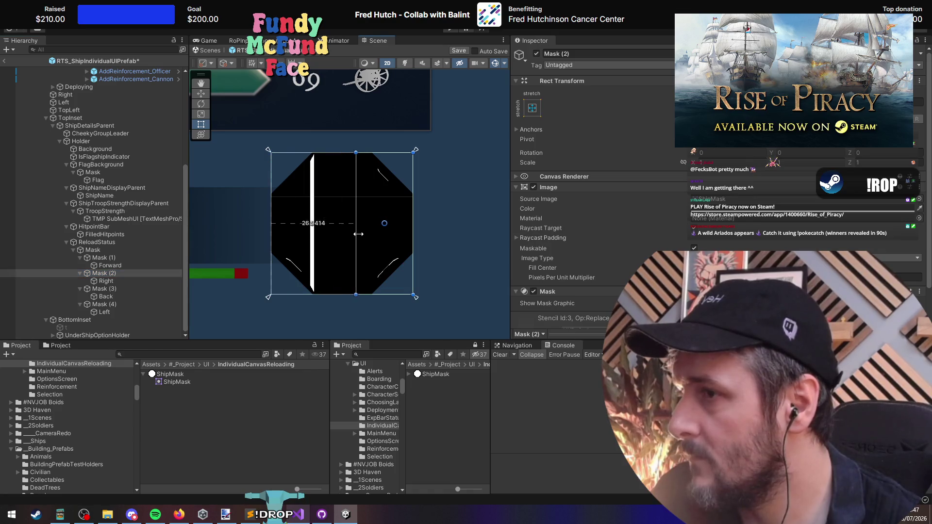
{"action": "left_click", "coordinate": [112, 288]}
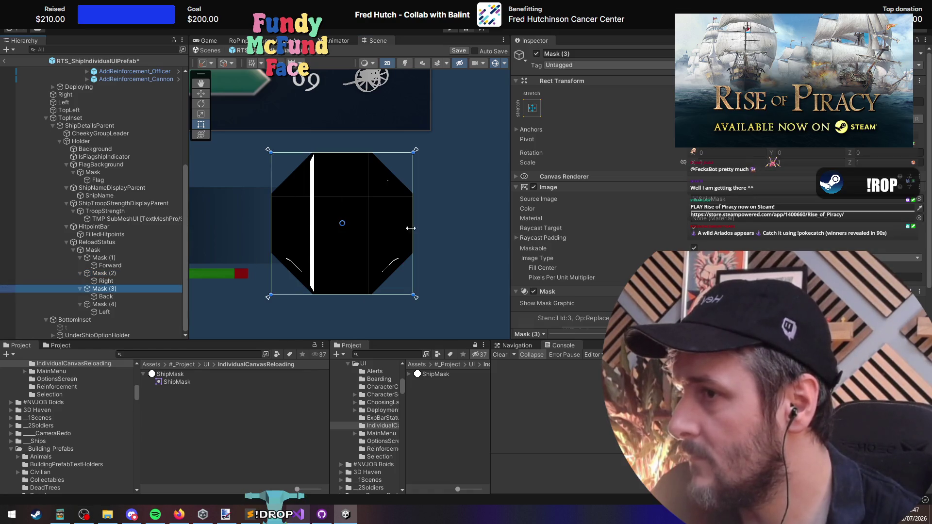
{"action": "left_click_drag", "start_coordinate": [410, 228], "coordinate": [313, 228]}
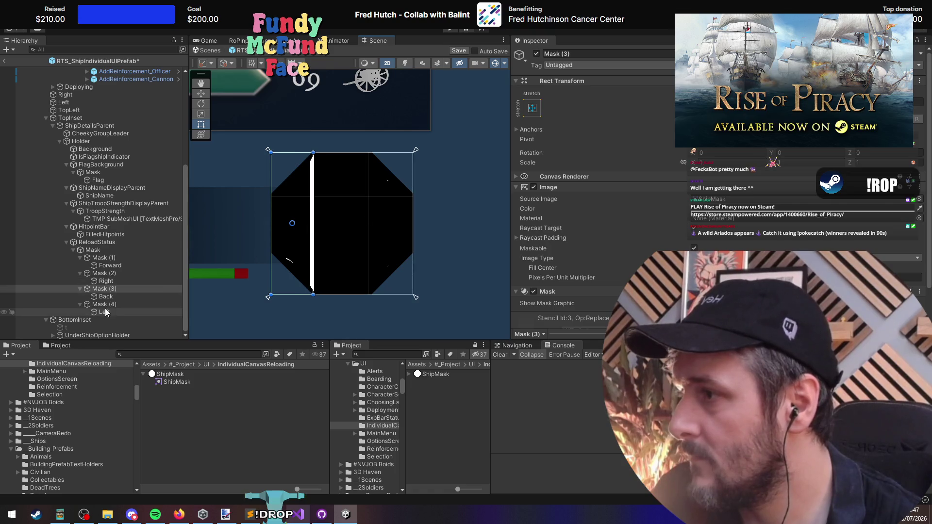
{"action": "left_click", "coordinate": [106, 312]}
{"action": "left_click", "coordinate": [110, 289]}
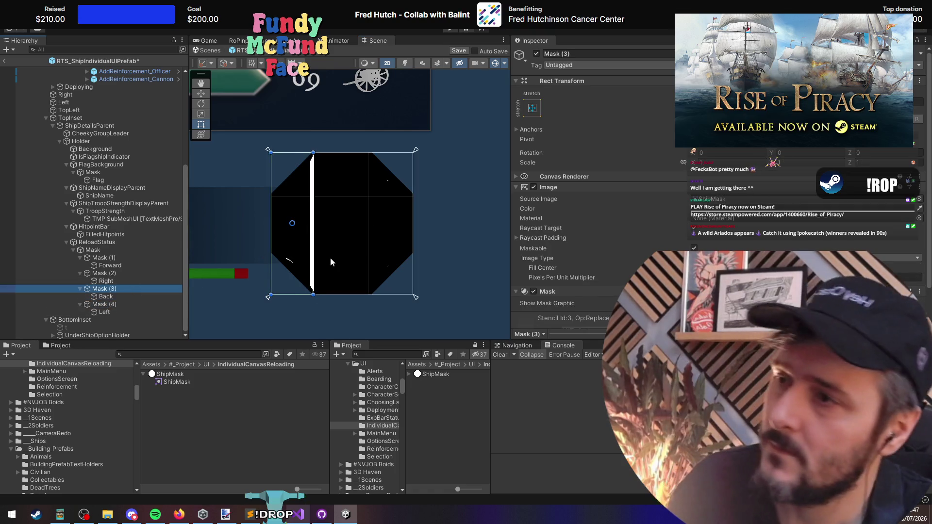
{"action": "left_click", "coordinate": [330, 262]}
{"action": "key", "text": "ctrl+z"}
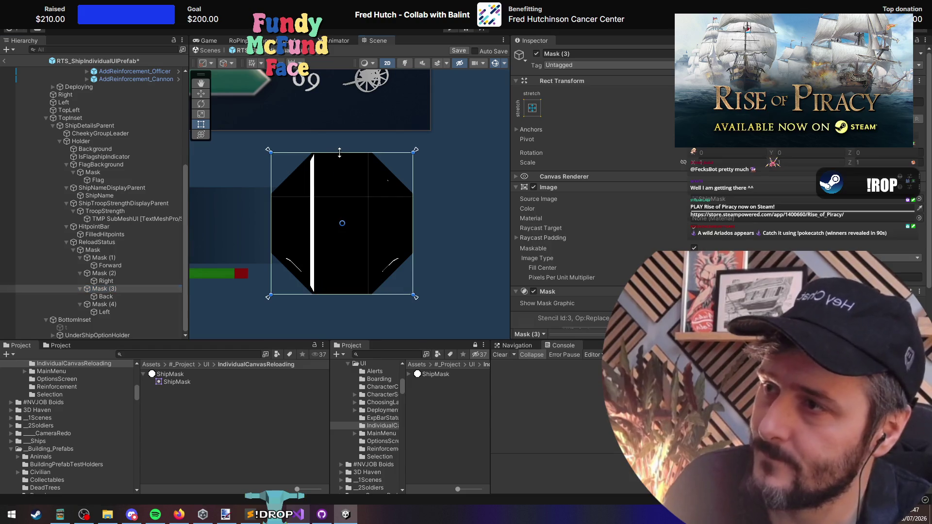
Step: Pull Mask (4)'s right edge inward, then test Fill Amount on all four images
{"action": "left_click", "coordinate": [410, 226]}
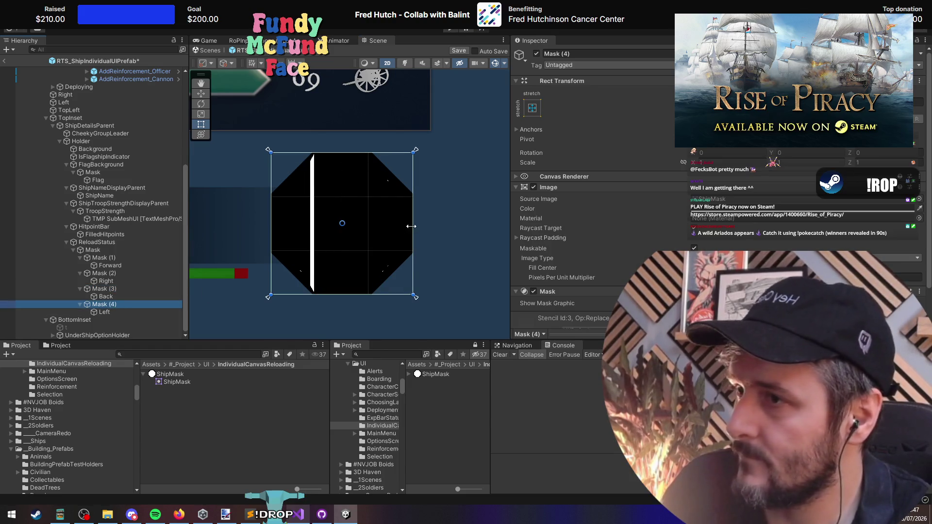
{"action": "left_click_drag", "start_coordinate": [411, 226], "coordinate": [309, 226]}
{"action": "left_click", "coordinate": [117, 304]}
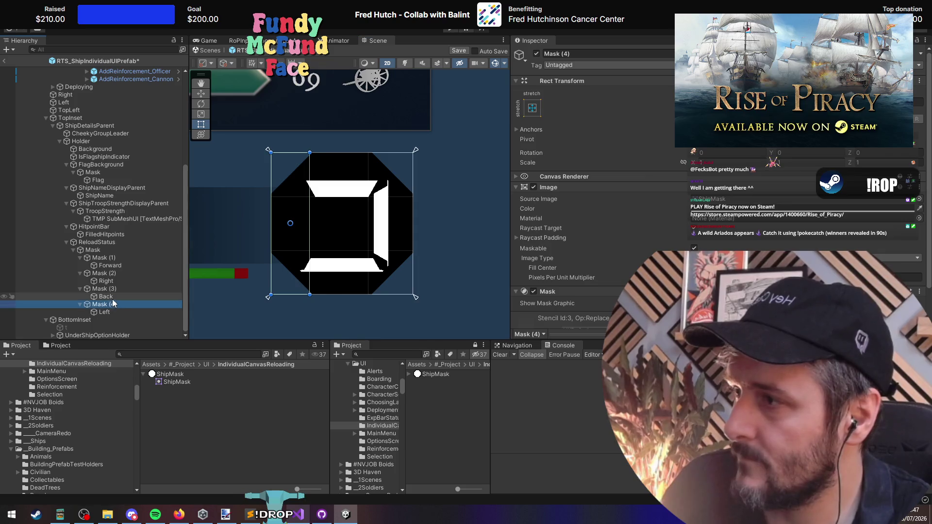
{"action": "left_click", "coordinate": [110, 265]}
{"action": "left_click", "coordinate": [107, 280], "text": "ctrl"}
{"action": "left_click", "coordinate": [107, 296], "text": "ctrl"}
{"action": "left_click", "coordinate": [106, 312], "text": "ctrl"}
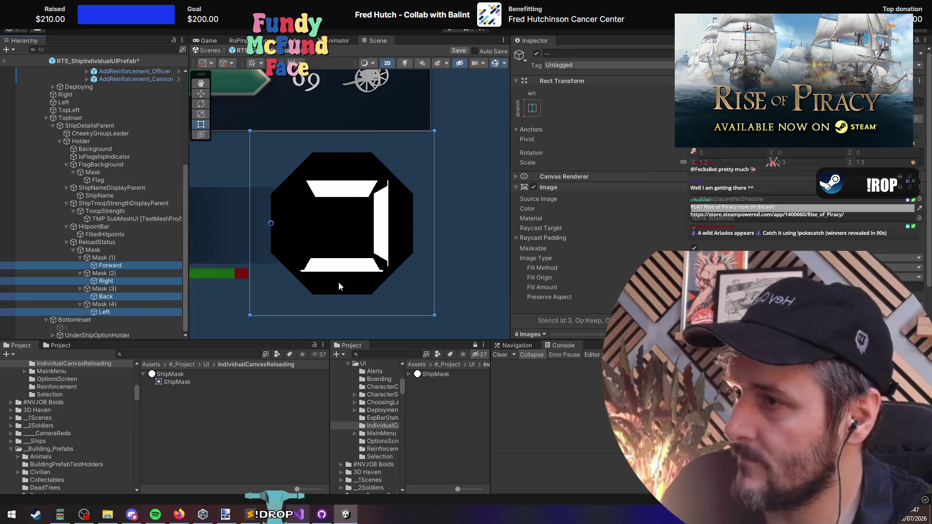
{"action": "mouse_move", "coordinate": [542, 286]}
{"action": "left_mouse_down"}
{"action": "mouse_move", "coordinate": [514, 287]}
{"action": "mouse_move", "coordinate": [577, 287]}
{"action": "left_mouse_up"}
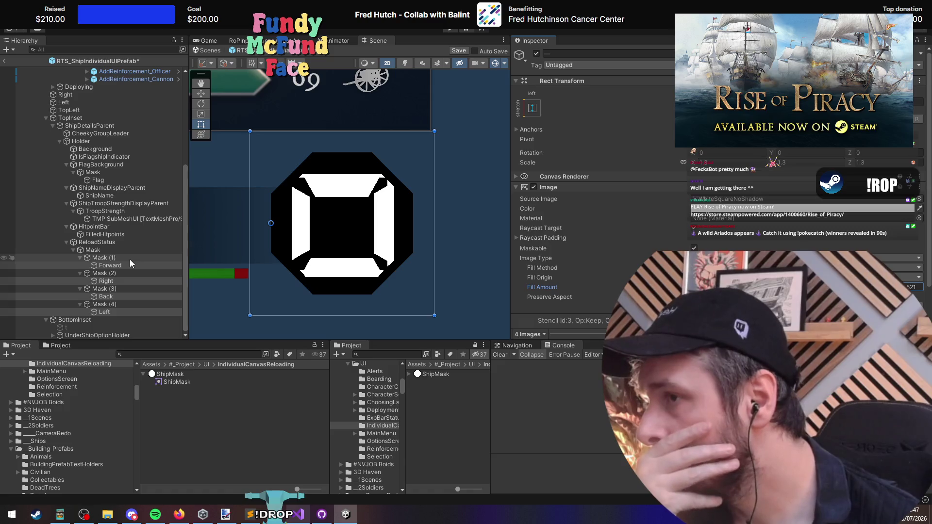
Step: Select the Forward image under ReloadStatus > Mask > Mask (1) in the Hierarchy
{"action": "left_click", "coordinate": [116, 250]}
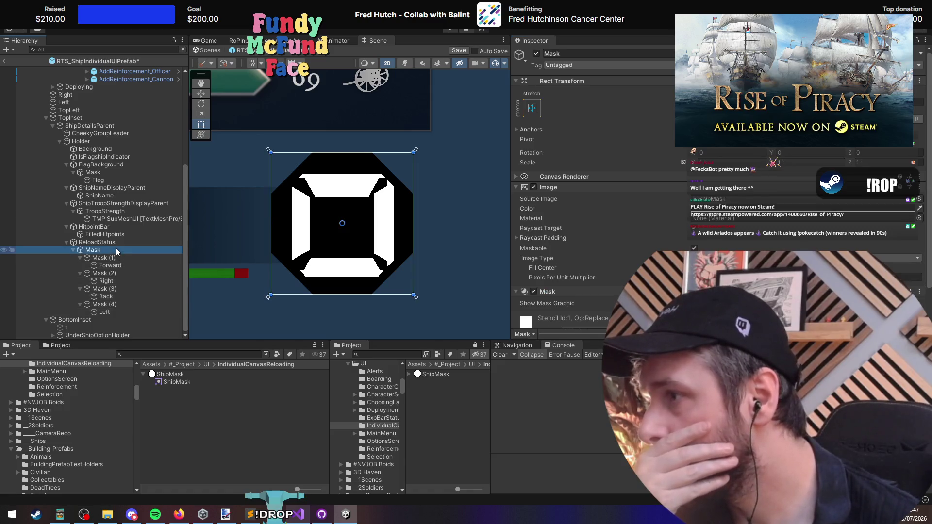
{"action": "left_click", "coordinate": [416, 154]}
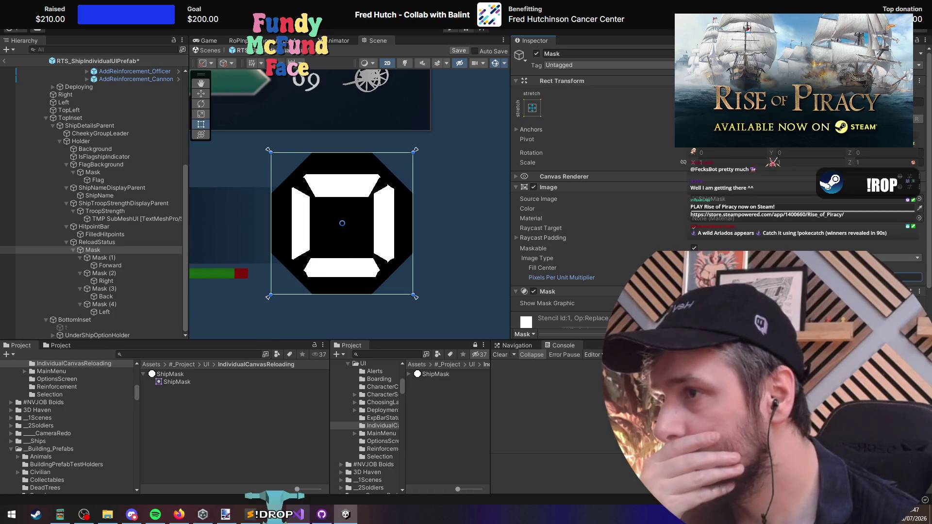
{"action": "left_click", "coordinate": [116, 242]}
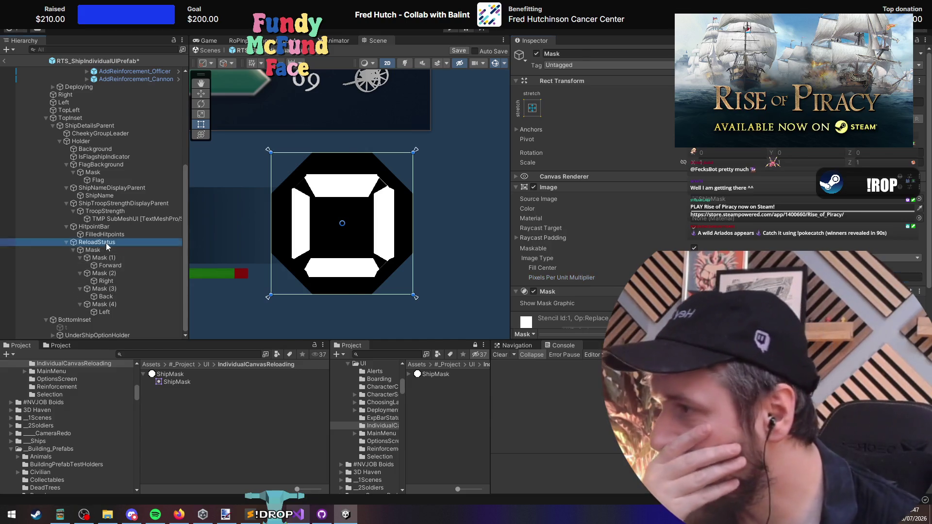
{"action": "left_click", "coordinate": [114, 250]}
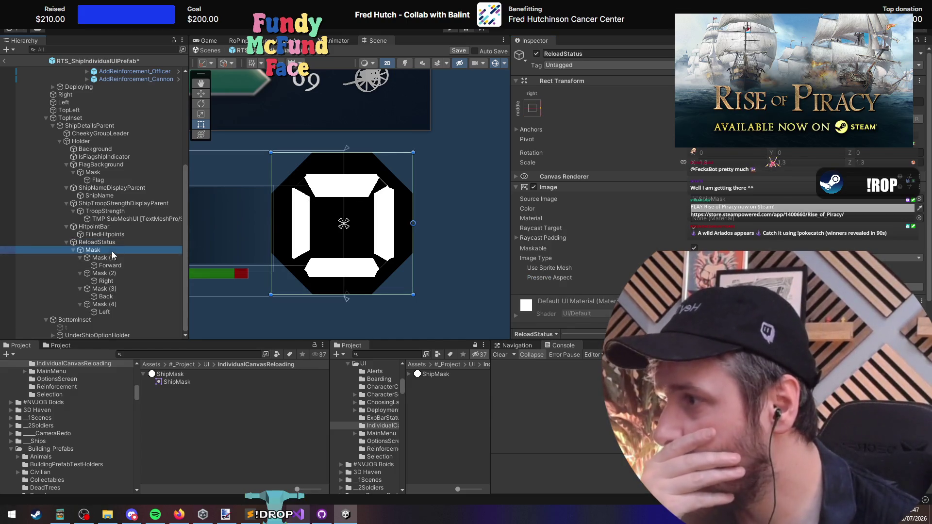
{"action": "left_click", "coordinate": [115, 258]}
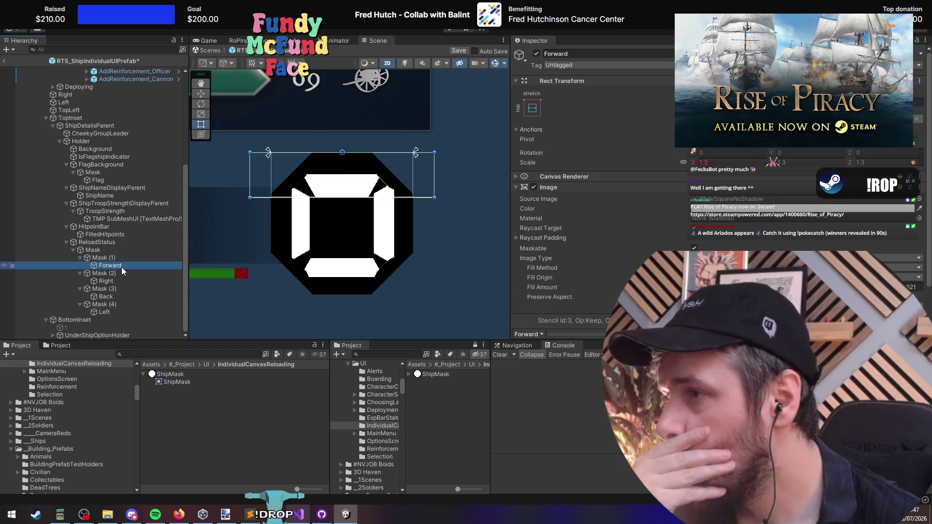
{"action": "left_click", "coordinate": [127, 266]}
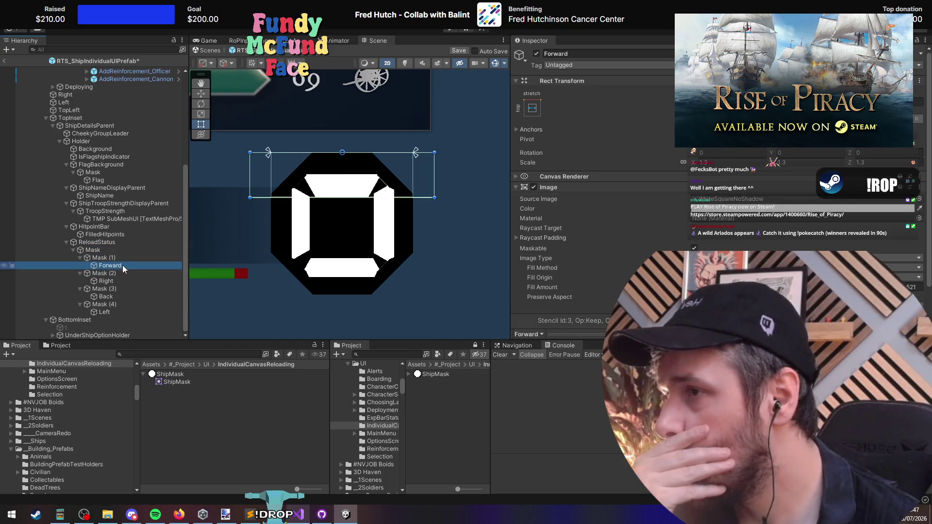
Step: Stretch the Forward, Right, Back and Left images to fill their parent masks
{"action": "left_click", "coordinate": [531, 103]}
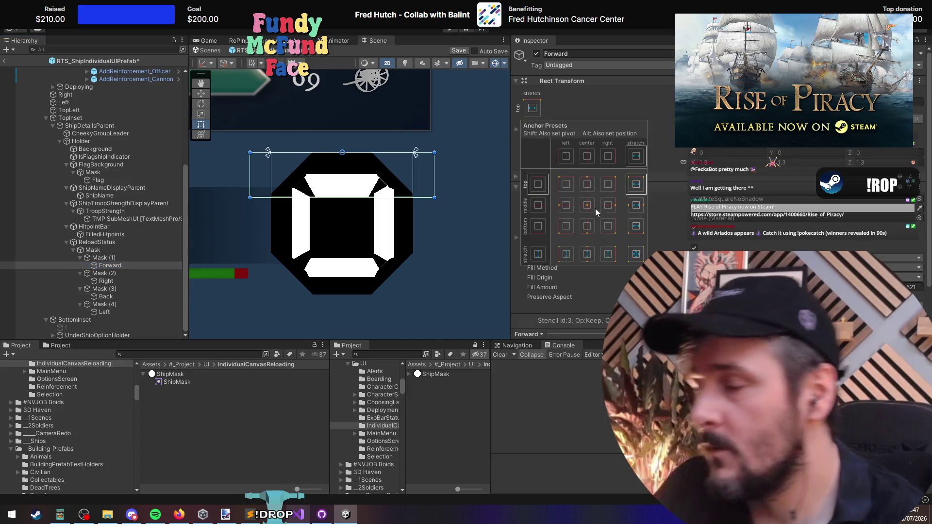
{"action": "left_click", "coordinate": [116, 281], "text": "ctrl"}
{"action": "left_click", "coordinate": [119, 297], "text": "ctrl"}
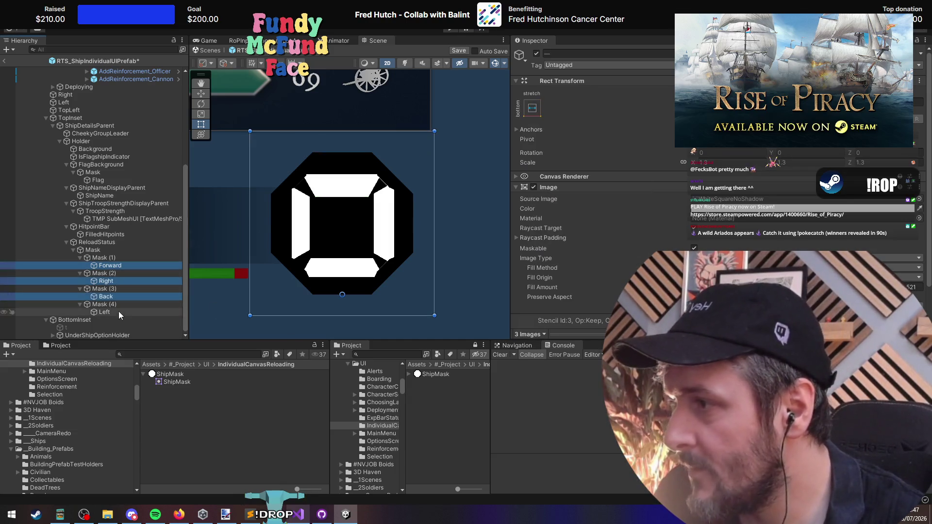
{"action": "left_click", "coordinate": [119, 312], "text": "ctrl"}
{"action": "left_click", "coordinate": [532, 108]}
{"action": "left_click", "coordinate": [635, 254]}
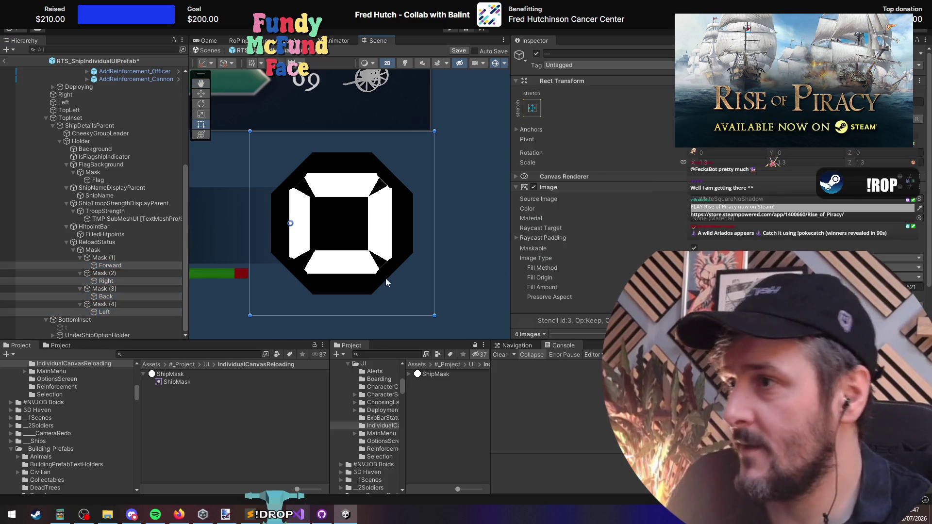
Step: Anchor Mask (1) and stretch Mask (2) along the right edge
{"action": "left_click", "coordinate": [111, 258]}
{"action": "left_click", "coordinate": [534, 109]}
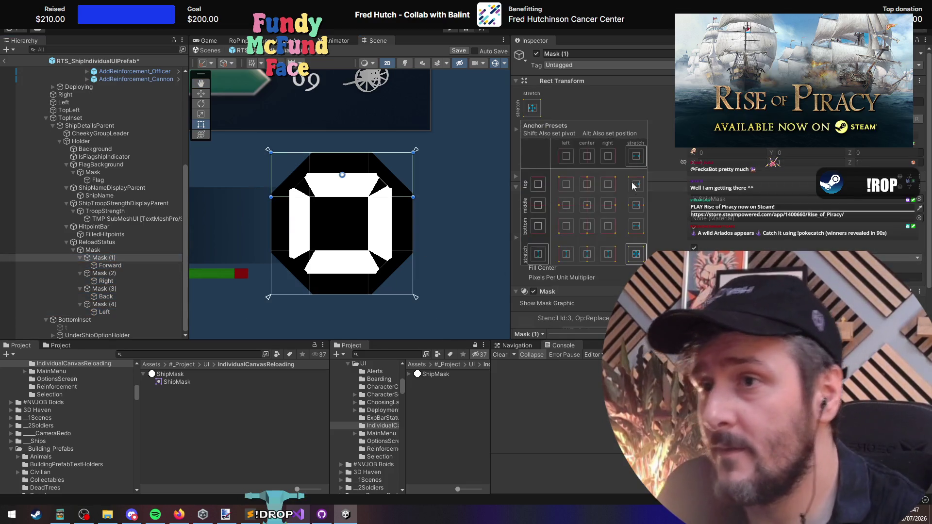
{"action": "left_click", "coordinate": [115, 273]}
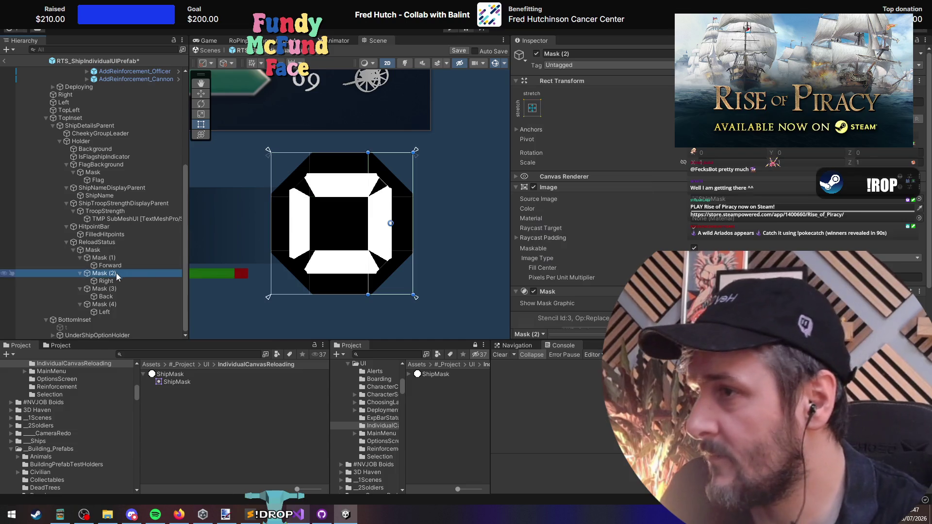
{"action": "left_click", "coordinate": [531, 108]}
{"action": "left_click", "coordinate": [607, 208]}
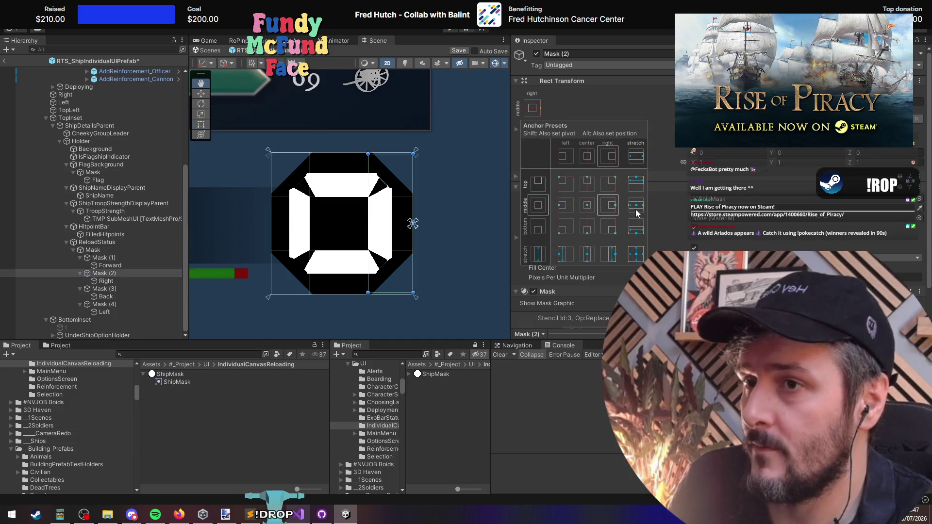
{"action": "left_click", "coordinate": [635, 253]}
{"action": "left_click", "coordinate": [400, 229]}
Step: Anchor Mask (3) along the bottom edge and Mask (4) along the left edge
{"action": "left_click", "coordinate": [115, 289]}
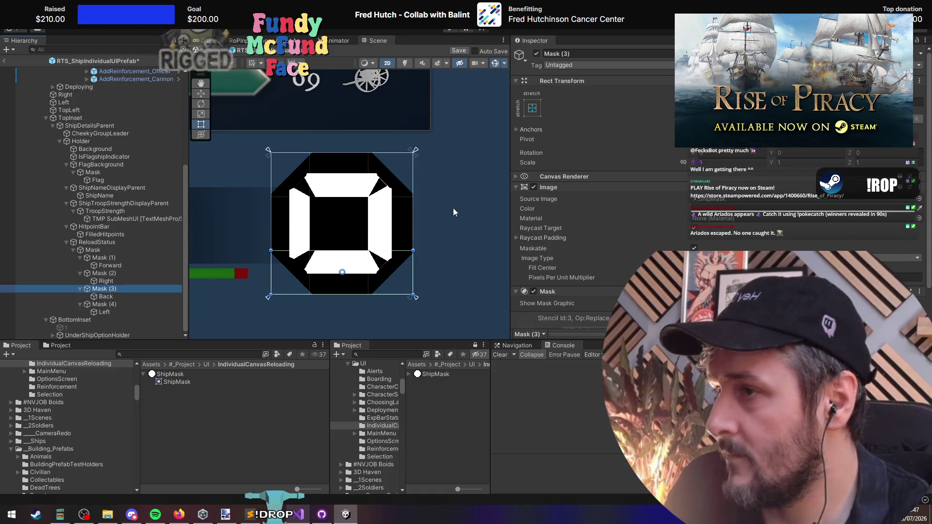
{"action": "left_click", "coordinate": [531, 108]}
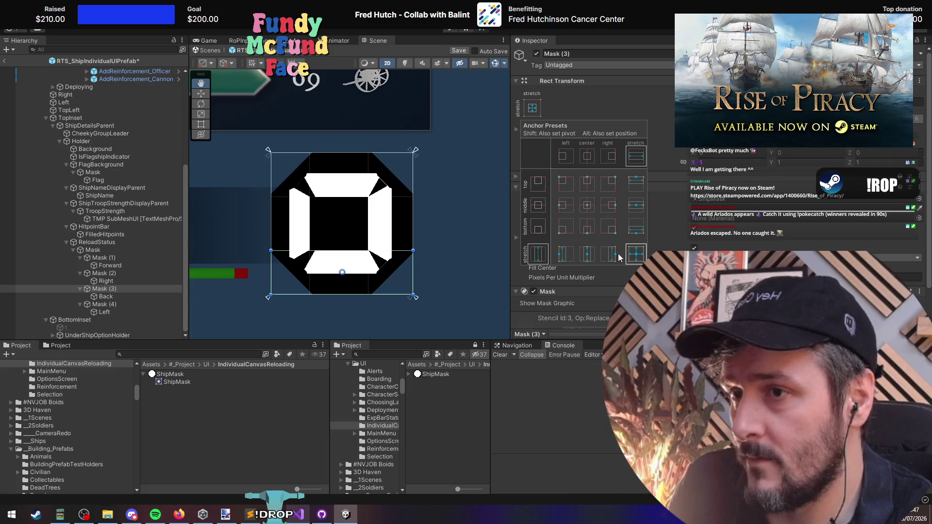
{"action": "left_click", "coordinate": [100, 304]}
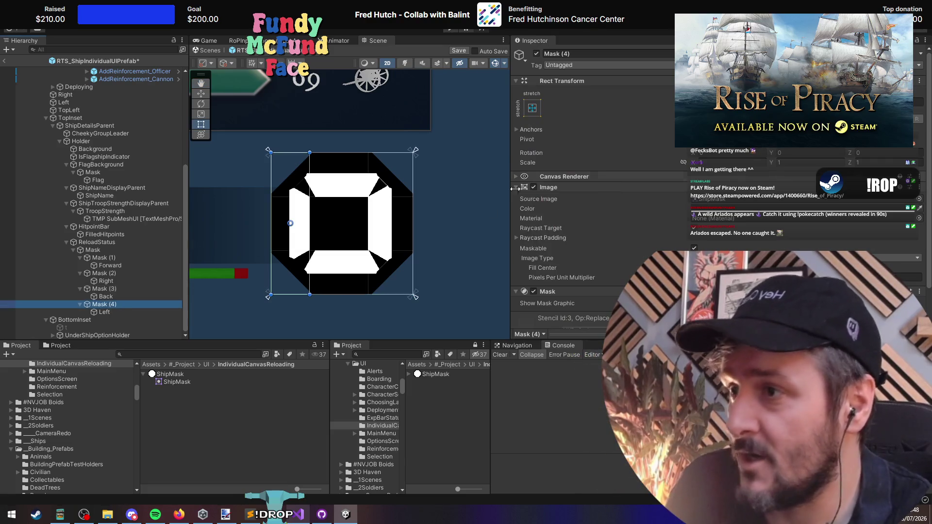
{"action": "left_click", "coordinate": [532, 108]}
{"action": "left_click", "coordinate": [566, 254]}
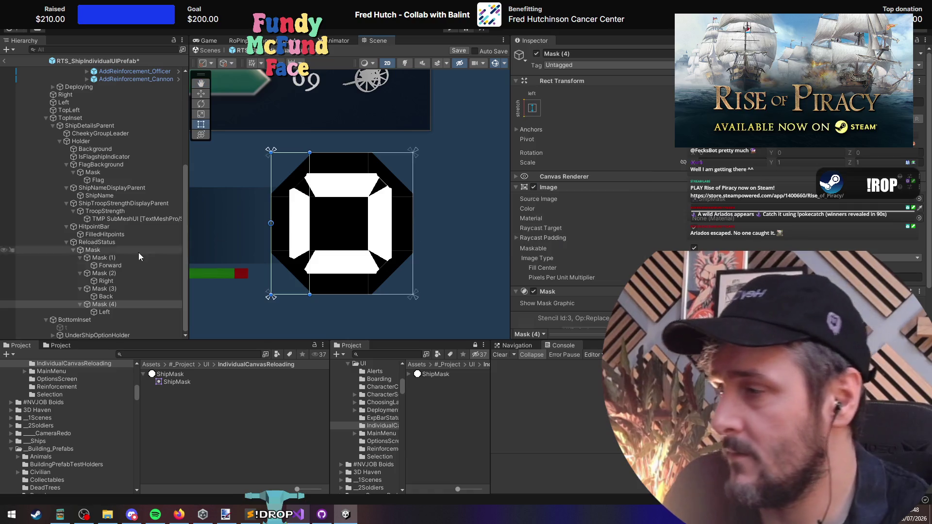
{"action": "left_click", "coordinate": [113, 289]}
Step: Select all four status images and adjust their Fill Amount together
{"action": "left_click", "coordinate": [120, 311]}
{"action": "left_click", "coordinate": [116, 296], "text": "ctrl"}
{"action": "left_click", "coordinate": [116, 280], "text": "ctrl"}
{"action": "left_click", "coordinate": [116, 265], "text": "ctrl"}
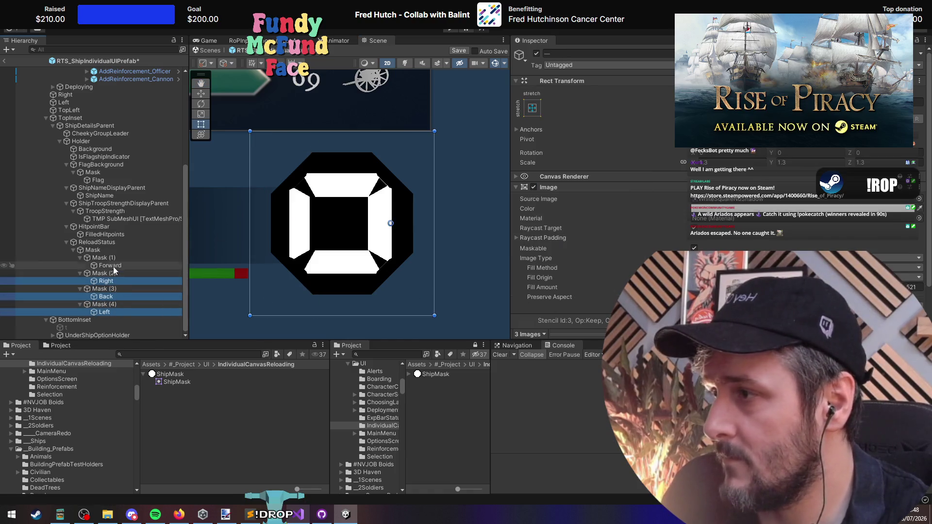
{"action": "mouse_move", "coordinate": [542, 287]}
{"action": "left_mouse_down"}
{"action": "mouse_move", "coordinate": [528, 287]}
{"action": "mouse_move", "coordinate": [558, 287]}
{"action": "mouse_move", "coordinate": [546, 287]}
{"action": "left_mouse_up"}
{"action": "left_click", "coordinate": [362, 237]}
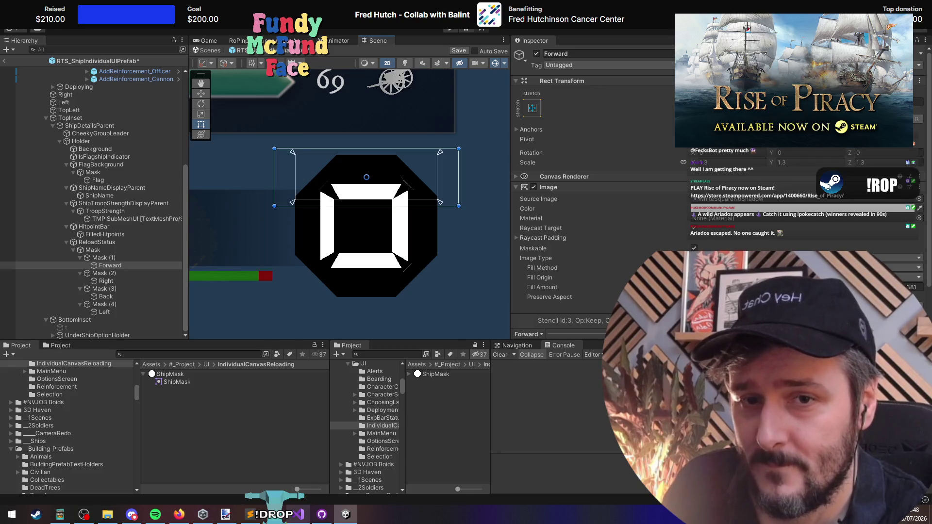
Step: Rename Mask (1) to ForwardMask and its child image to ForwardStatusImg
{"action": "right_click", "coordinate": [541, 286]}
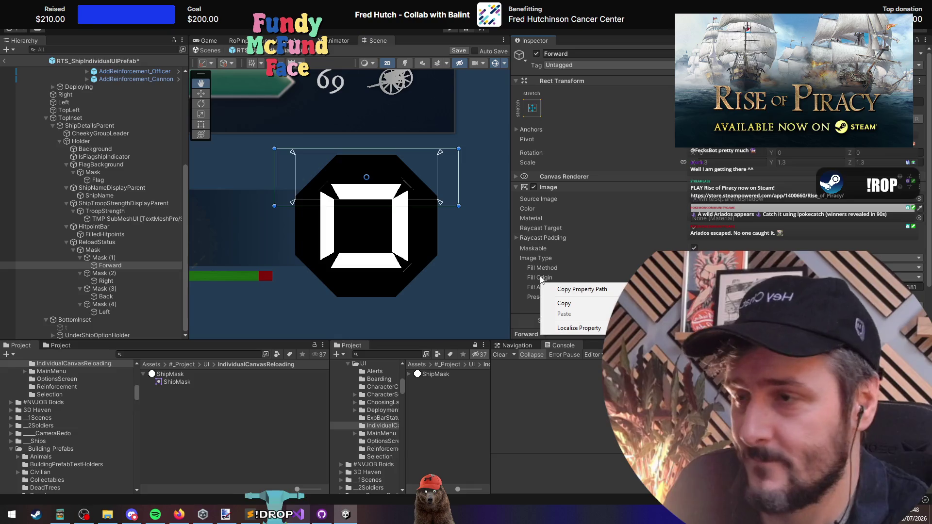
{"action": "left_click", "coordinate": [324, 192]}
{"action": "left_click", "coordinate": [104, 258]}
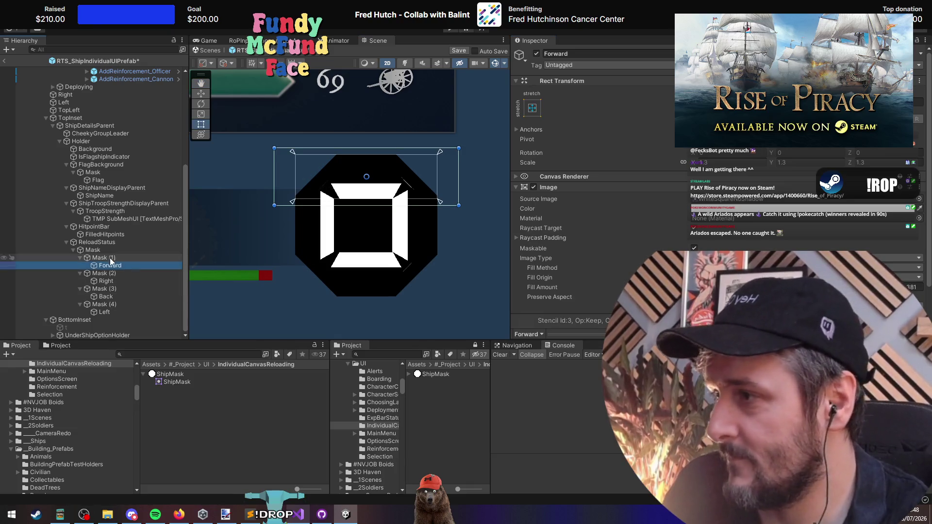
{"action": "key", "text": "F2"}
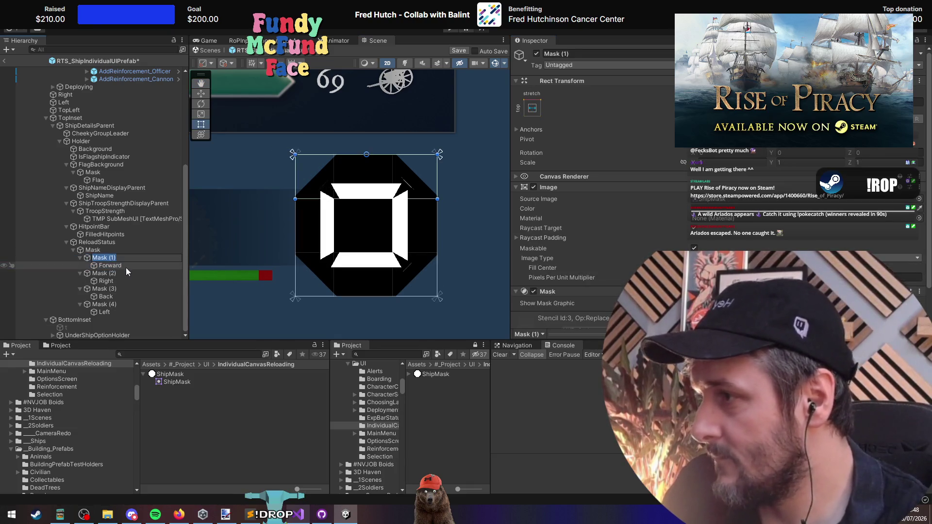
{"action": "type", "text": "F"}
{"action": "type", "text": "ask"}
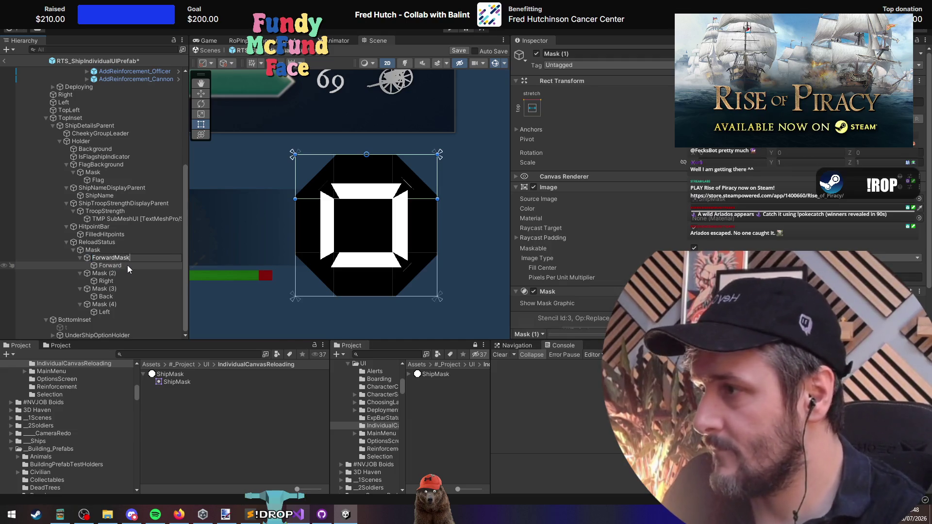
{"action": "key", "text": "Return"}
{"action": "key", "text": "Down"}
{"action": "key", "text": "F2"}
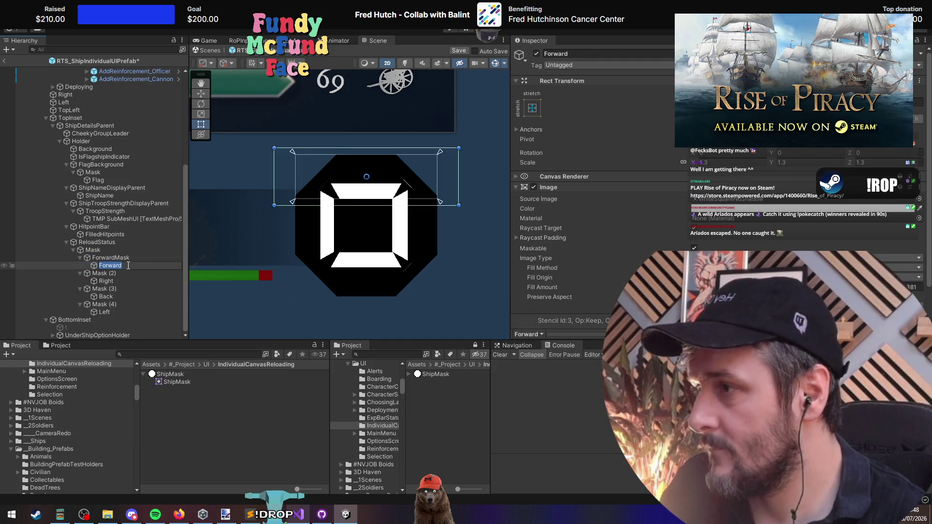
{"action": "type", "text": "F"}
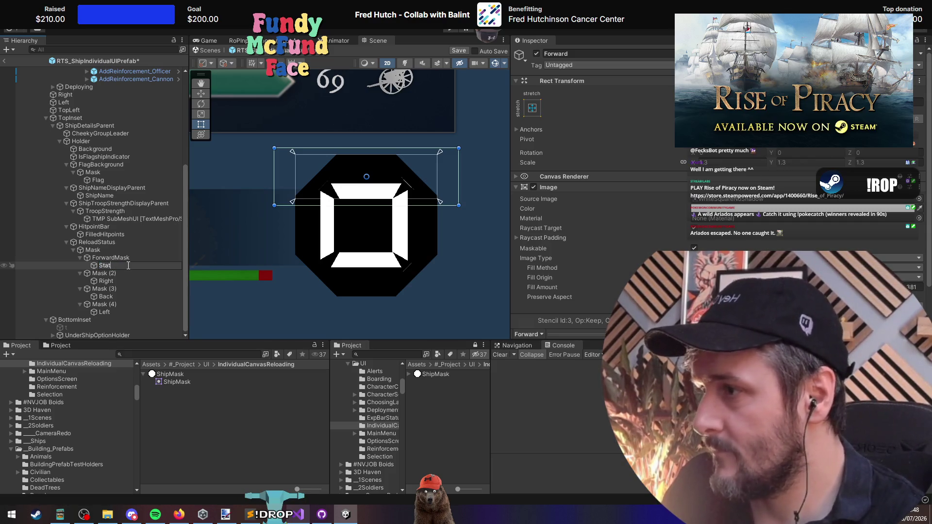
{"action": "type", "text": "Img"}
{"action": "key", "text": "Return"}
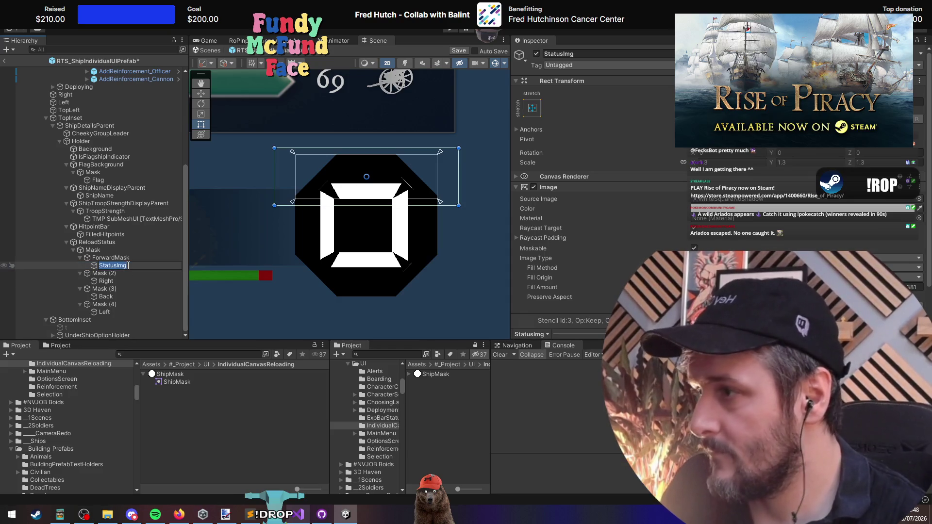
{"action": "key", "text": "Down"}
{"action": "left_click", "coordinate": [127, 265]}
{"action": "key", "text": "F2"}
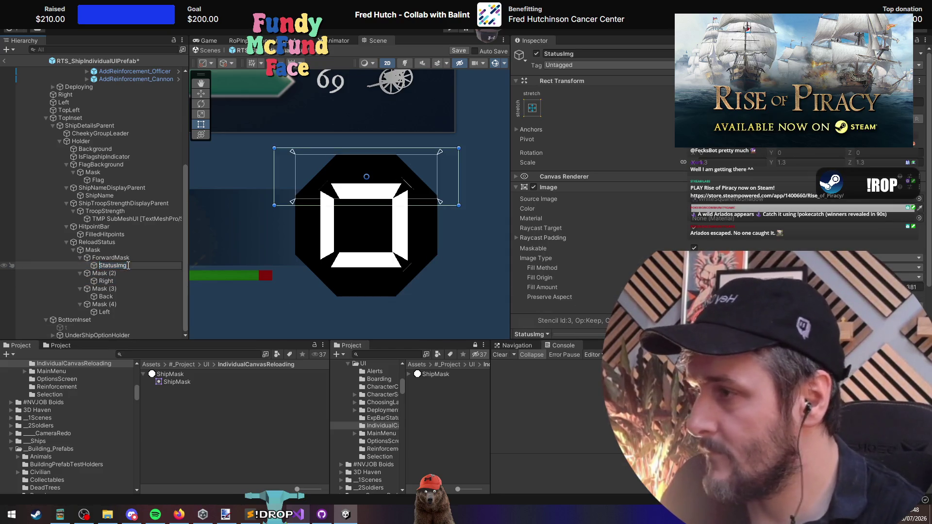
{"action": "type", "text": "Forward"}
{"action": "key", "text": "Return"}
{"action": "key", "text": "F2"}
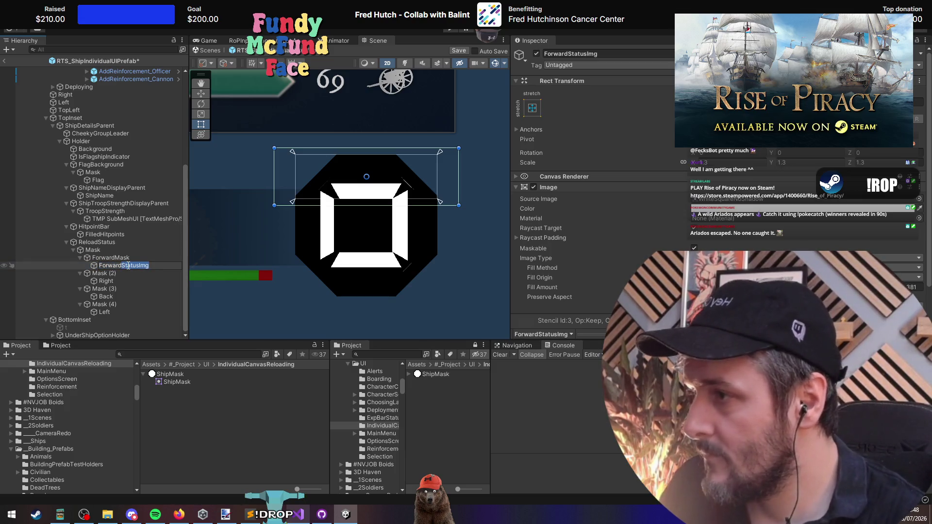
Step: Rename the Right, Back and Left images to RightStatusImg, BackStatusImg and LeftStatusImg
{"action": "key", "text": "Return"}
{"action": "key", "text": "Down"}
{"action": "key", "text": "Down"}
{"action": "key", "text": "F2"}
{"action": "key", "text": "End"}
{"action": "type", "text": "StatusImg"}
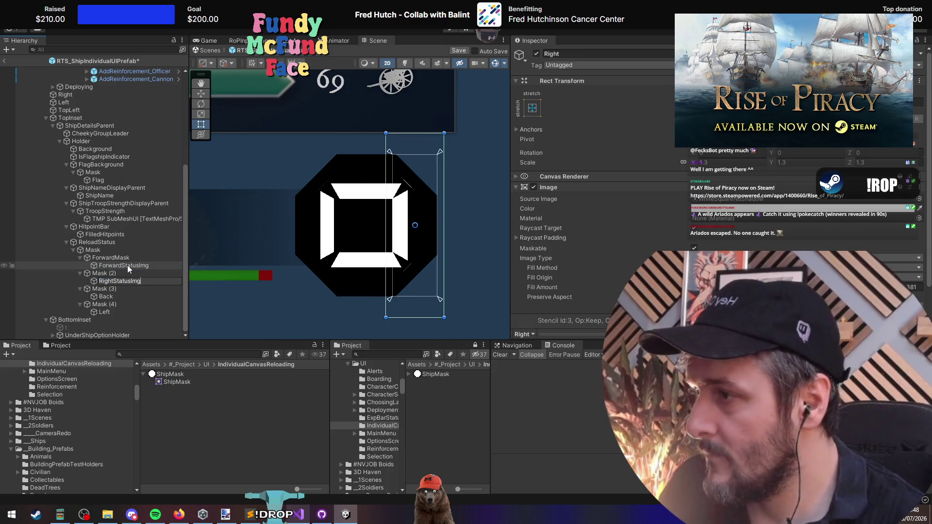
{"action": "key", "text": "Return"}
{"action": "key", "text": "Down"}
{"action": "key", "text": "Down"}
{"action": "key", "text": "F2"}
{"action": "key", "text": "End"}
{"action": "type", "text": "StatusImg"}
{"action": "key", "text": "Return"}
{"action": "key", "text": "Down"}
{"action": "key", "text": "Down"}
{"action": "key", "text": "F2"}
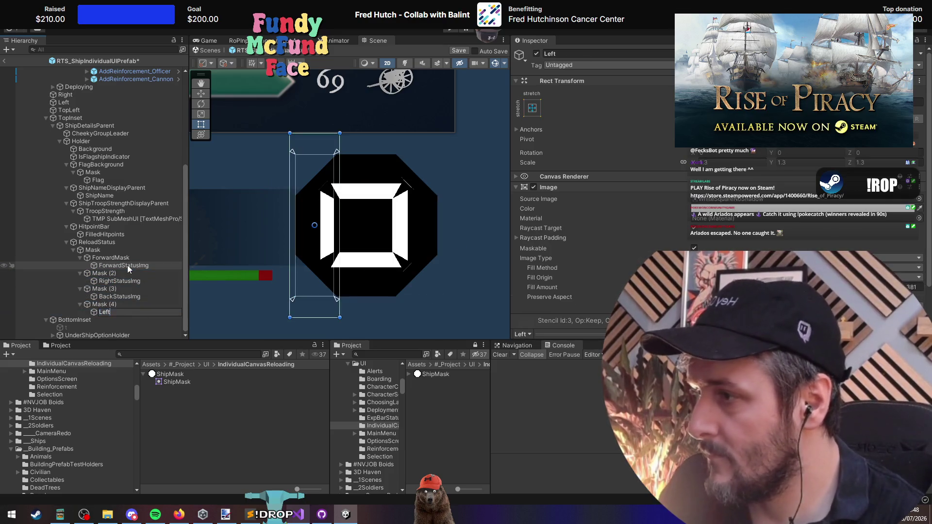
{"action": "key", "text": "End"}
{"action": "type", "text": "StatusImg"}
{"action": "key", "text": "Return"}
{"action": "key", "text": "Up"}
{"action": "key", "text": "Up"}
{"action": "key", "text": "Up"}
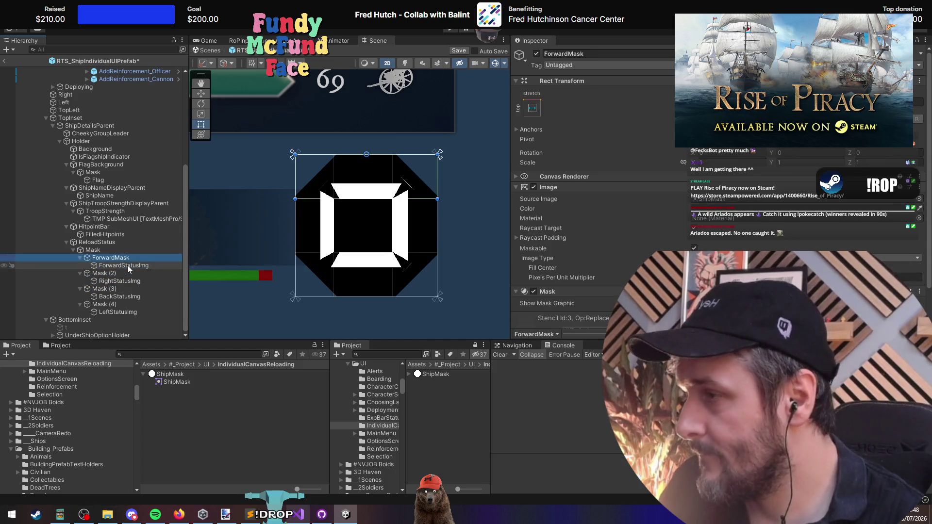
Step: Rename Mask (2), Mask (3) and Mask (4) to RightMask, BackMask and LeftMask
{"action": "key", "text": "Down"}
{"action": "key", "text": "Down"}
{"action": "key", "text": "F2"}
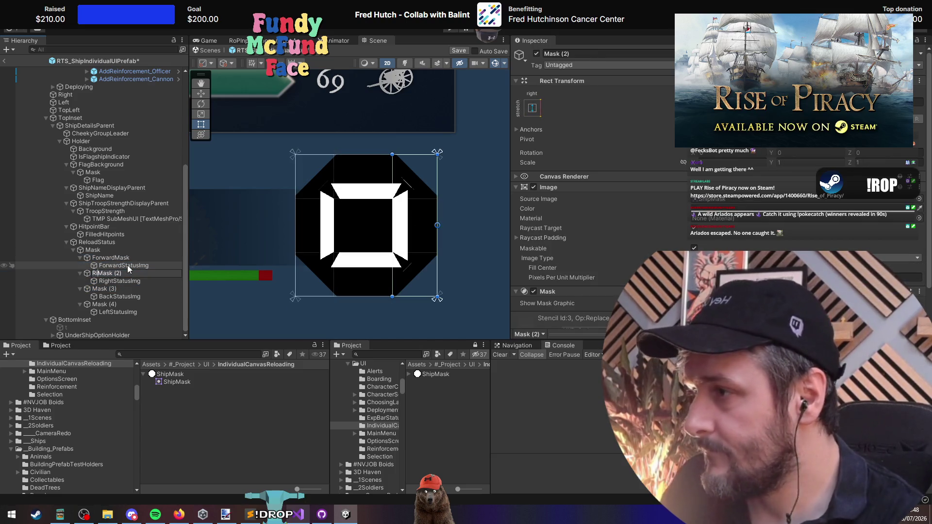
{"action": "key", "text": "BackSpace"}
{"action": "key", "text": "BackSpace"}
{"action": "key", "text": "BackSpace"}
{"action": "key", "text": "Return"}
{"action": "key", "text": "Down"}
{"action": "key", "text": "Down"}
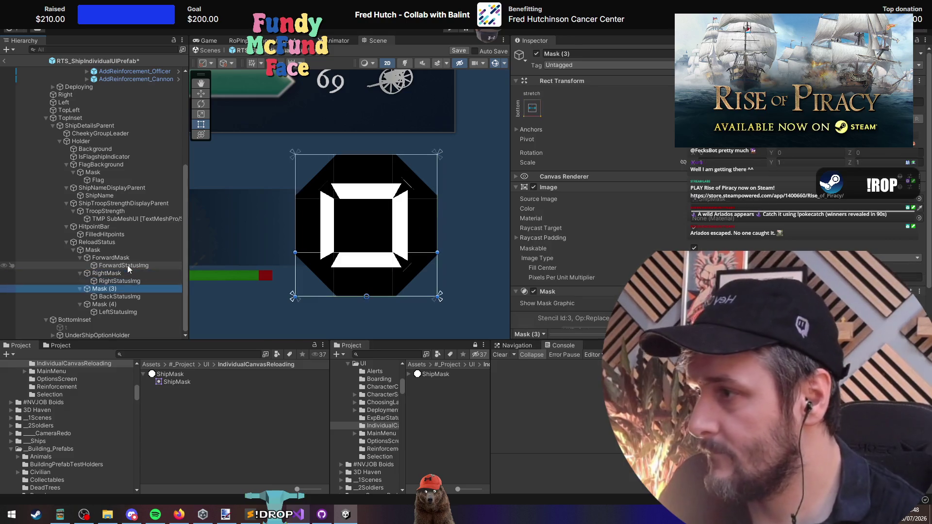
{"action": "key", "text": "F2"}
{"action": "type", "text": "R"}
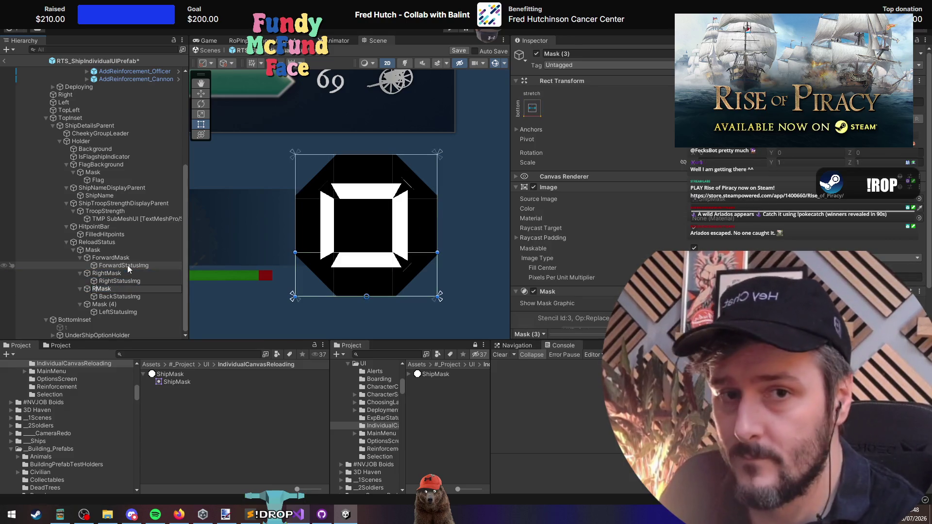
{"action": "key", "text": "BackSpace"}
{"action": "type", "text": "Back"}
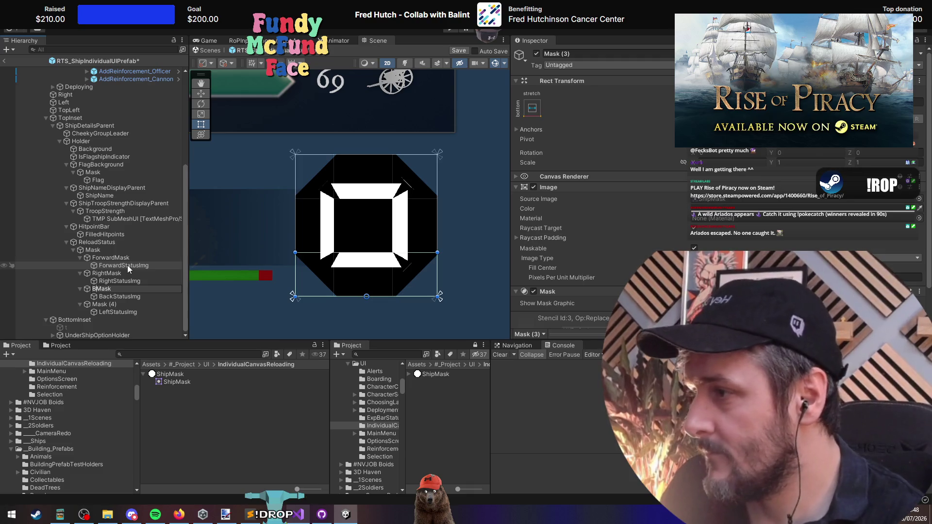
{"action": "key", "text": "Return"}
{"action": "key", "text": "Down"}
{"action": "key", "text": "Down"}
{"action": "key", "text": "F2"}
{"action": "key", "text": "BackSpace"}
{"action": "key", "text": "BackSpace"}
{"action": "key", "text": "BackSpace"}
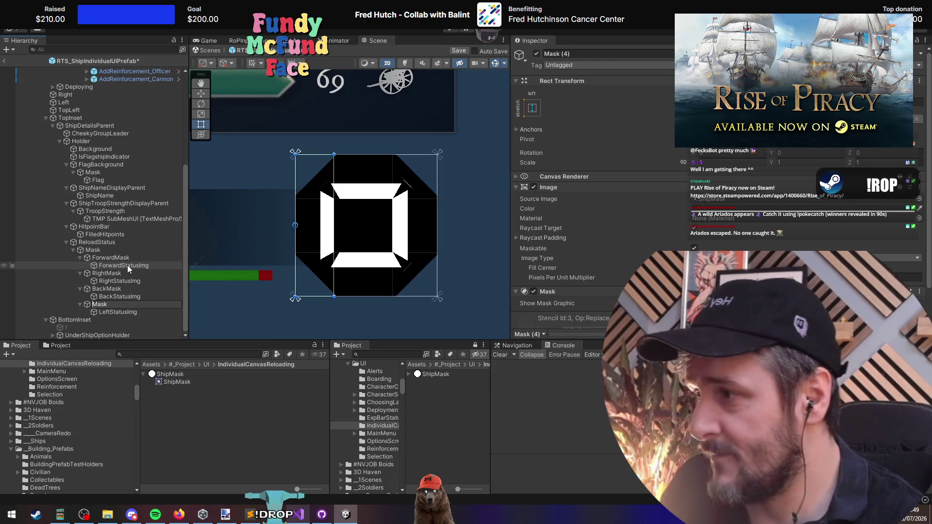
{"action": "type", "text": "Left"}
{"action": "key", "text": "Return"}
{"action": "key", "text": "Down"}
{"action": "key", "text": "Down"}
{"action": "key", "text": "Down"}
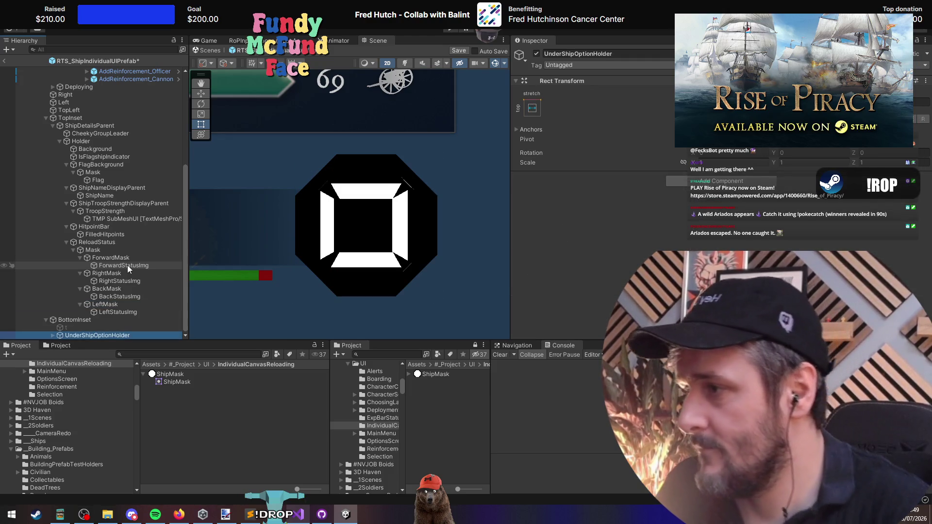
Step: Select the ship UI prefab root and drag ForwardMask into its Forward Reload Container slot
{"action": "left_click", "coordinate": [119, 265]}
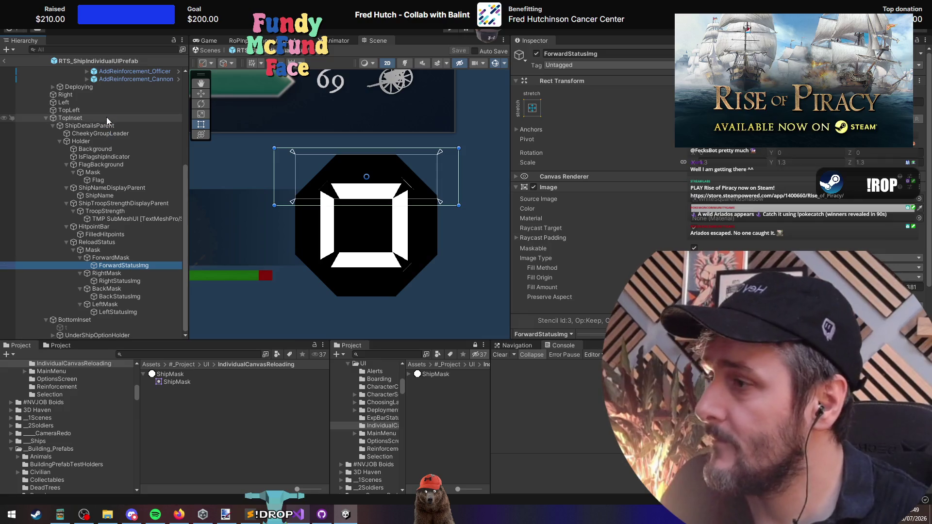
{"action": "scroll", "coordinate": [101, 185], "scroll_direction": "up", "scroll_amount": 10}
{"action": "left_click", "coordinate": [97, 78]}
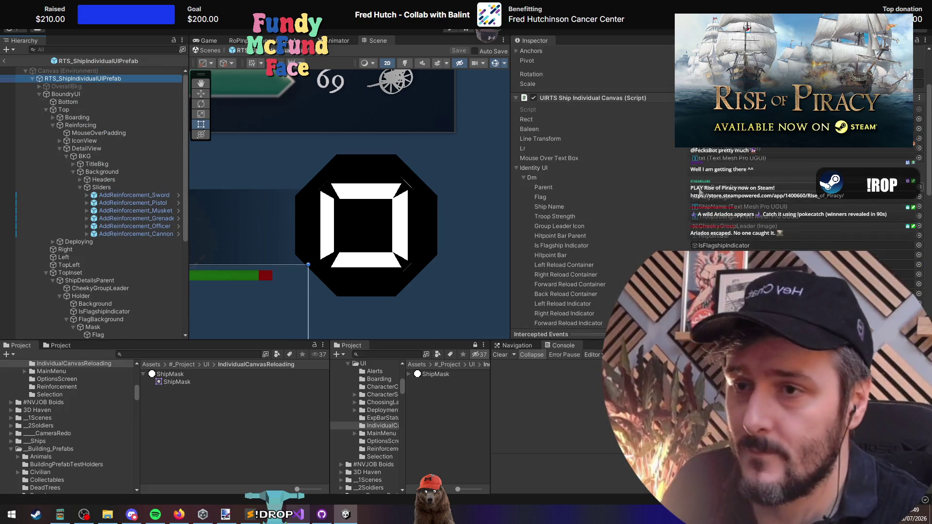
{"action": "scroll", "coordinate": [642, 241], "scroll_direction": "down", "scroll_amount": 3}
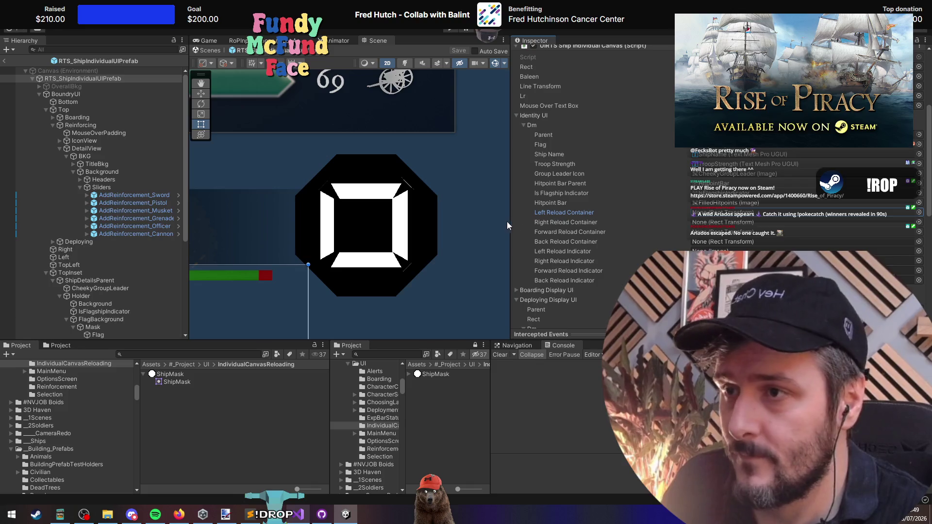
{"action": "left_click_drag", "start_coordinate": [510, 221], "coordinate": [306, 221]}
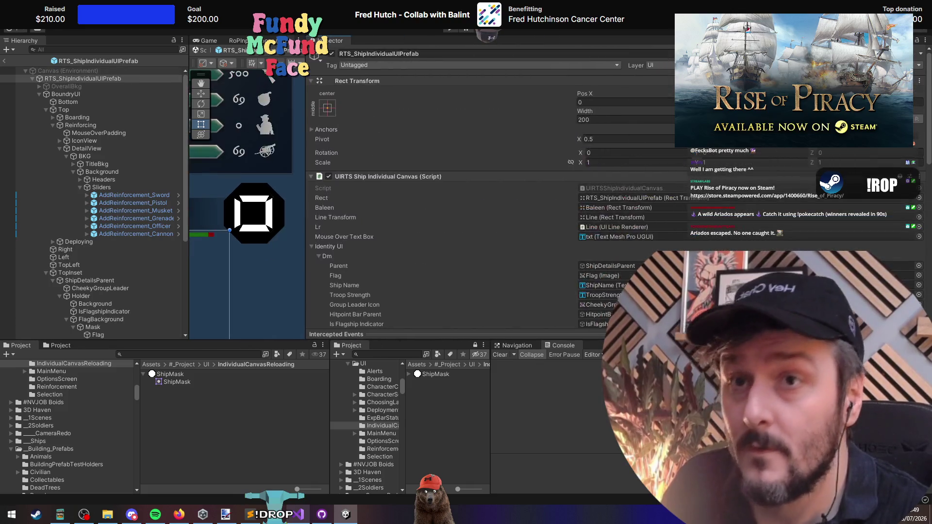
{"action": "scroll", "coordinate": [915, 61], "scroll_direction": "down", "scroll_amount": 10}
{"action": "scroll", "coordinate": [494, 178], "scroll_direction": "down", "scroll_amount": 6}
{"action": "scroll", "coordinate": [498, 205], "scroll_direction": "up", "scroll_amount": 8}
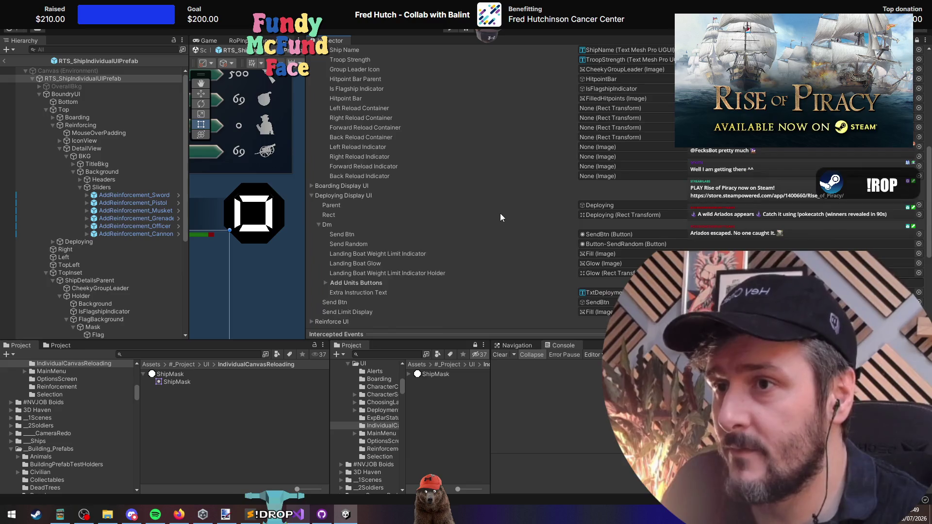
{"action": "scroll", "coordinate": [101, 196], "scroll_direction": "down", "scroll_amount": 6}
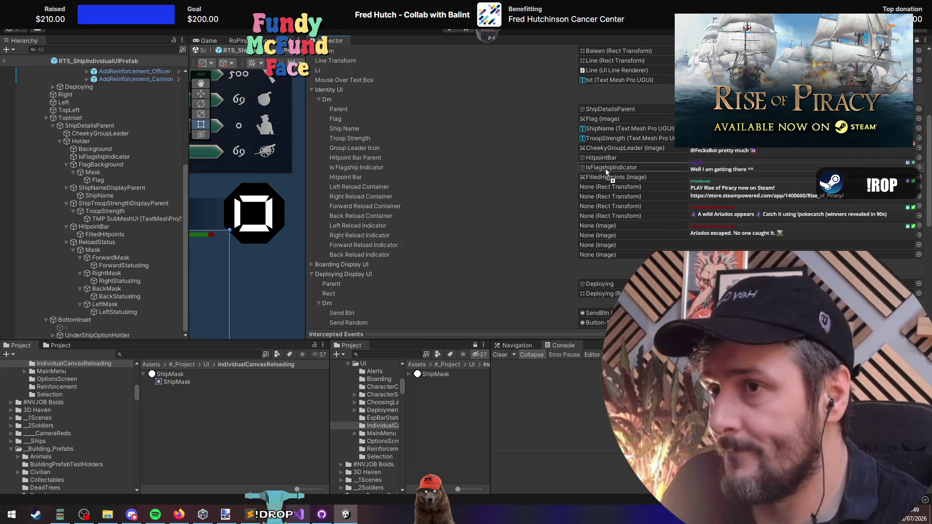
{"action": "mouse_move", "coordinate": [605, 169]}
{"action": "left_mouse_down"}
{"action": "mouse_move", "coordinate": [621, 186]}
{"action": "mouse_move", "coordinate": [616, 205]}
{"action": "left_mouse_up"}
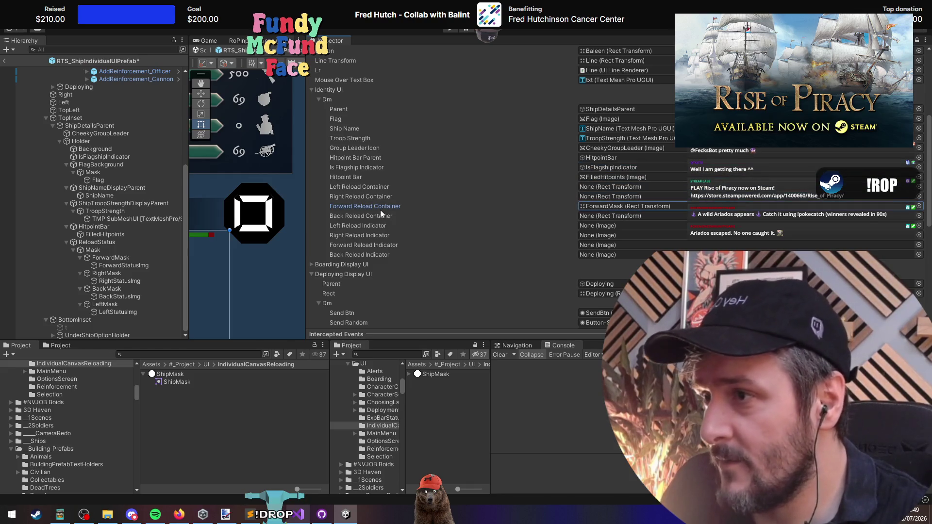
{"action": "key", "text": "alt+Tab"}
Step: Reorder the reload container fields to Forward, Right, Back, Left, fixing the commas
{"action": "left_click", "coordinate": [306, 176]}
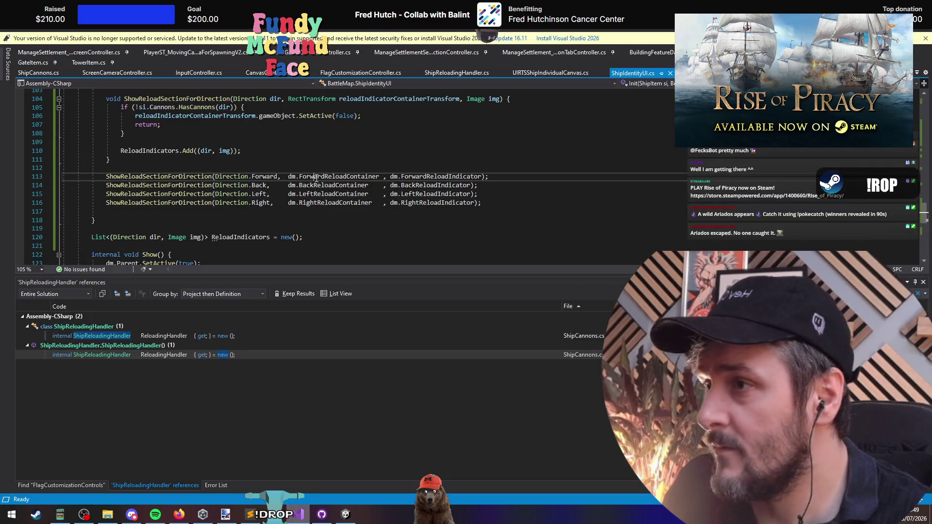
{"action": "key", "text": "F12"}
{"action": "left_click", "coordinate": [239, 179]}
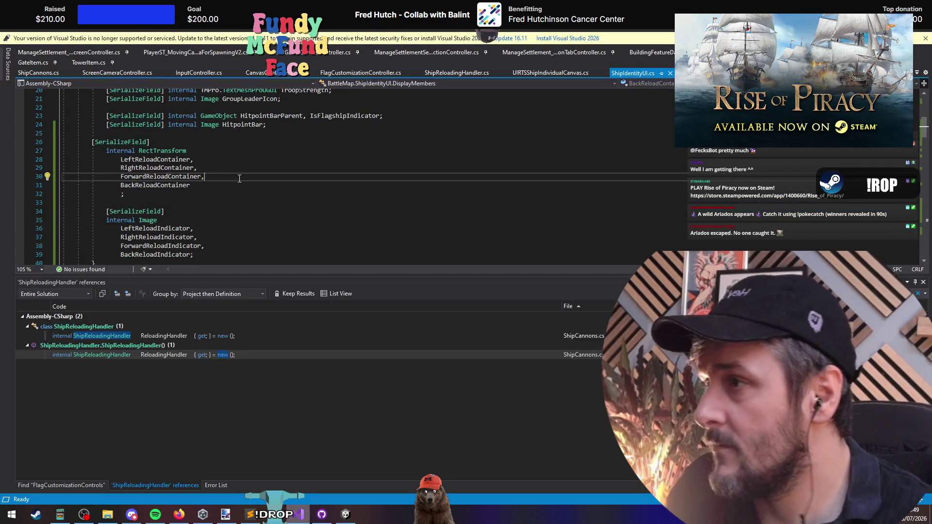
{"action": "key", "text": "alt+Tab"}
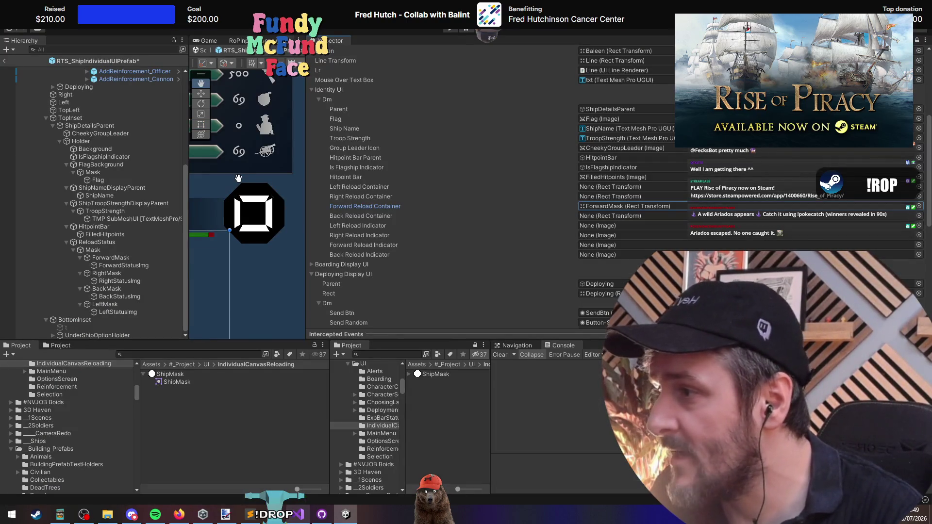
{"action": "key", "text": "alt+Tab"}
{"action": "key", "text": "Down"}
{"action": "key", "text": "Down"}
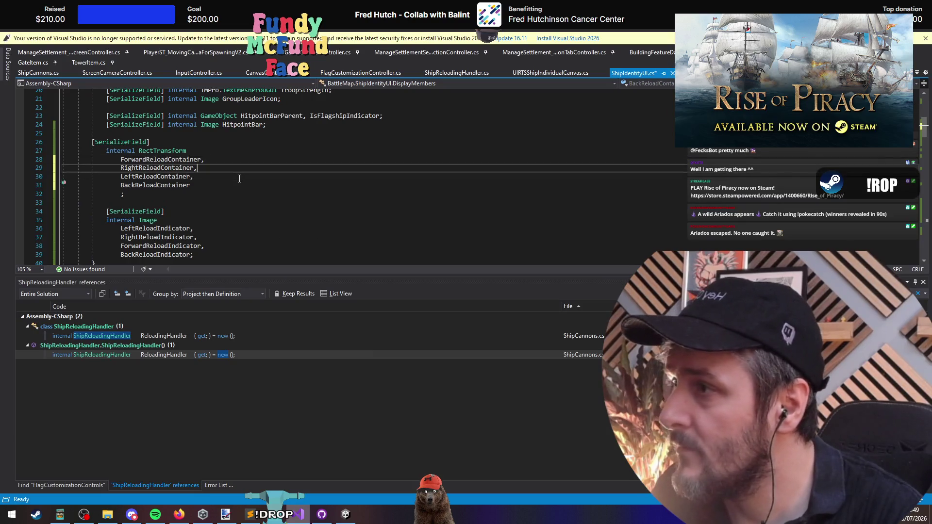
{"action": "key", "text": "alt+Up"}
{"action": "key", "text": "Down"}
{"action": "key", "text": "Down"}
{"action": "key", "text": "alt+Up"}
{"action": "type", "text": ","}
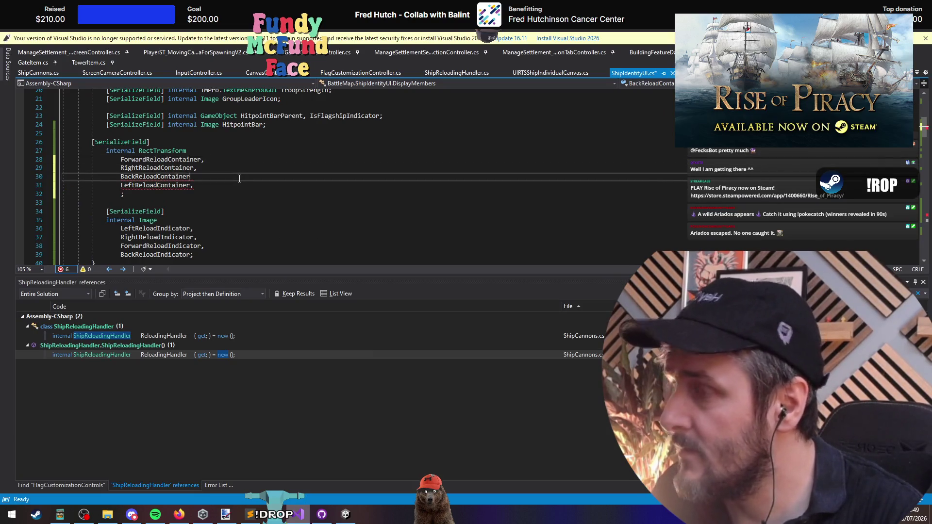
{"action": "key", "text": "Down"}
{"action": "key", "text": "BackSpace"}
Step: Reorder the reload indicator fields to Forward, Right, Back, Left and end the list with a semicolon
{"action": "key", "text": "Down"}
{"action": "key", "text": "Down"}
{"action": "key", "text": "Down"}
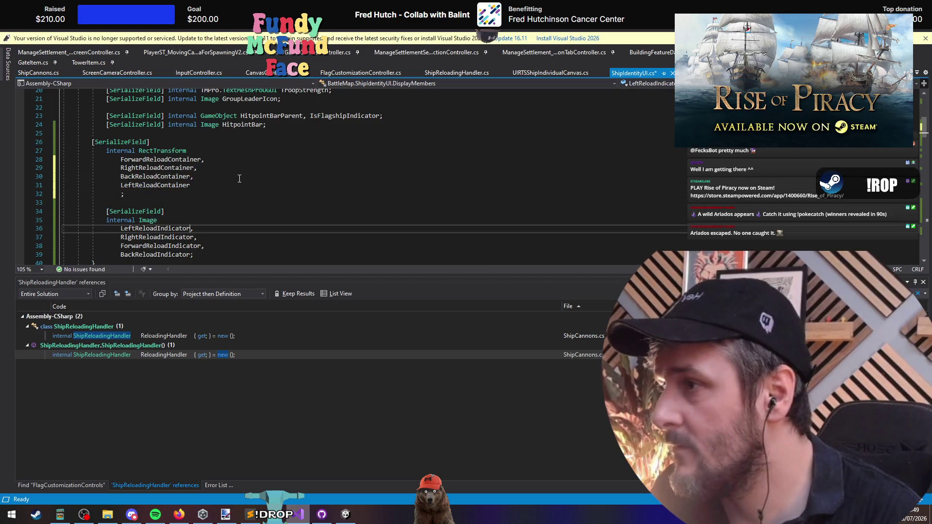
{"action": "key", "text": "alt+Up"}
{"action": "key", "text": "alt+Up"}
{"action": "key", "text": "Down"}
{"action": "key", "text": "alt+Down"}
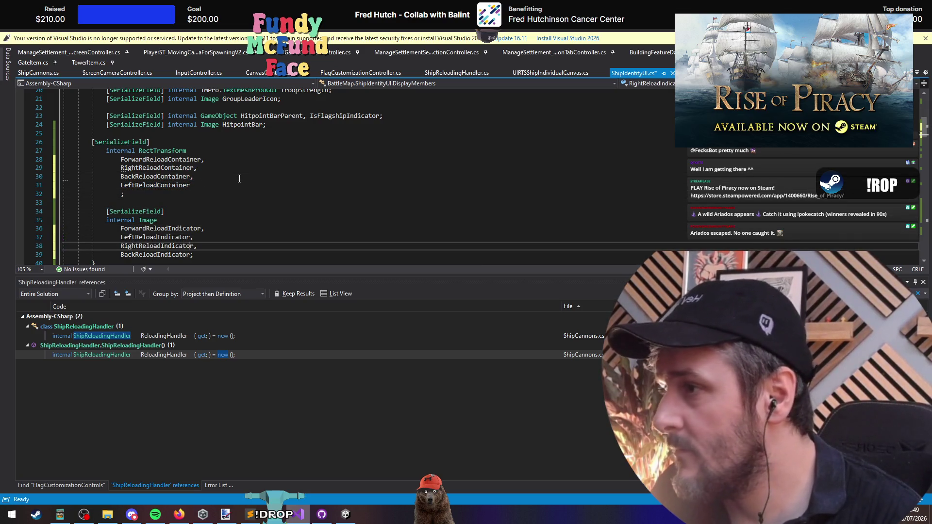
{"action": "key", "text": "Down"}
{"action": "key", "text": "alt+Up"}
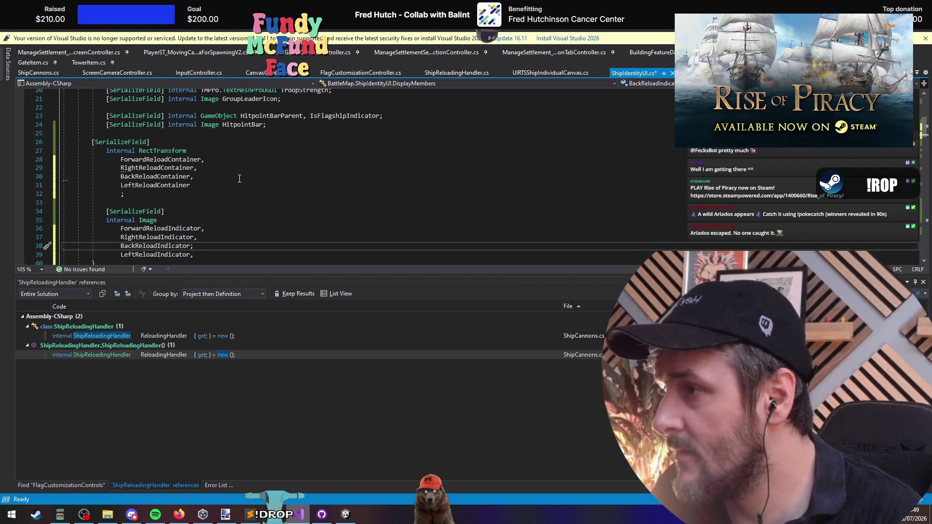
{"action": "key", "text": "Down"}
{"action": "key", "text": "BackSpace"}
{"action": "key", "text": "Up"}
{"action": "key", "text": "BackSpace"}
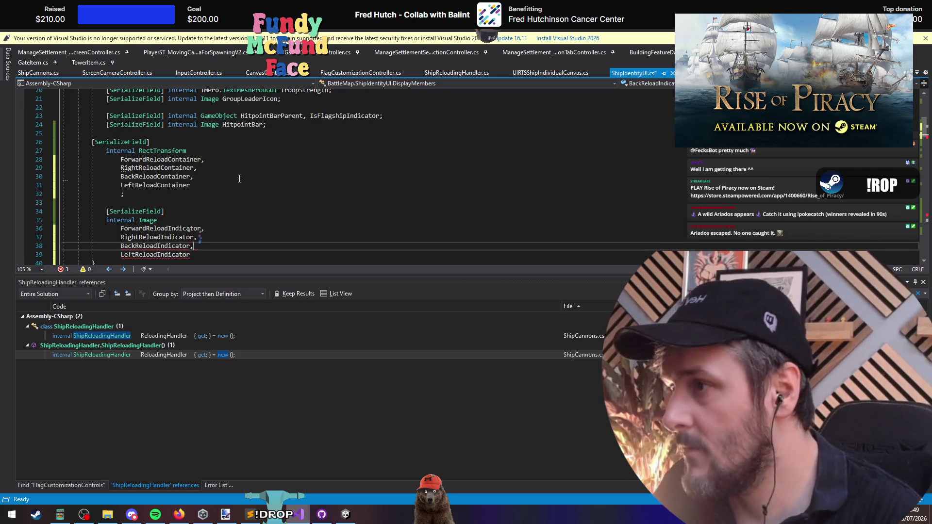
{"action": "key", "text": "Down"}
{"action": "type", "text": ";"}
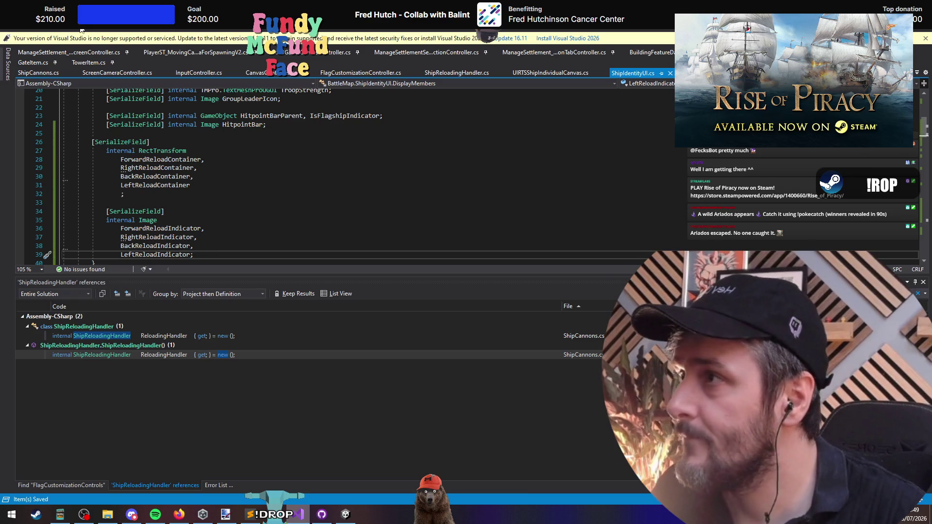
{"action": "key", "text": "alt+Tab"}
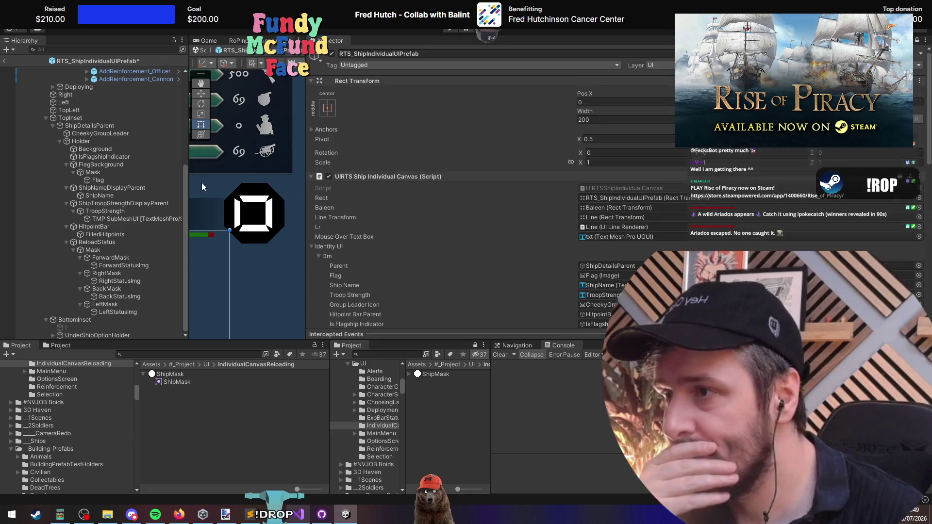
Step: Drag RightMask, BackMask and LeftMask into the Right, Back and Left Reload Container slots
{"action": "scroll", "coordinate": [463, 220], "scroll_direction": "up", "scroll_amount": 5}
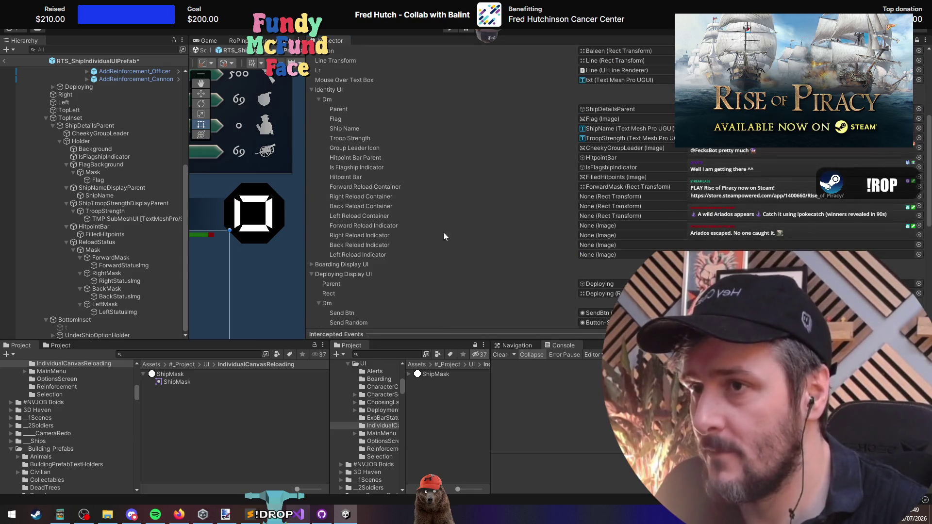
{"action": "left_click", "coordinate": [628, 186]}
{"action": "mouse_move", "coordinate": [107, 273]}
{"action": "left_mouse_down"}
{"action": "mouse_move", "coordinate": [160, 274]}
{"action": "mouse_move", "coordinate": [589, 197]}
{"action": "left_mouse_up"}
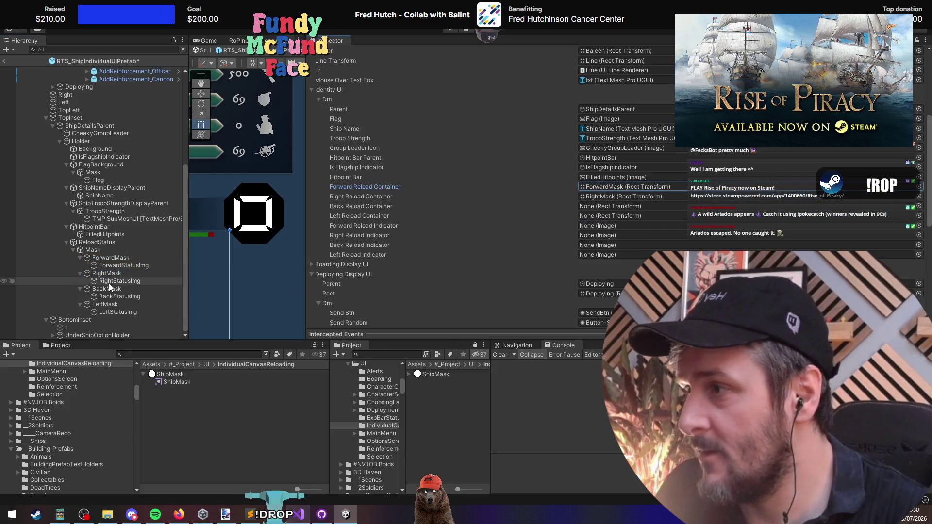
{"action": "left_click_drag", "start_coordinate": [109, 283], "coordinate": [375, 212]}
{"action": "left_click_drag", "start_coordinate": [576, 196], "coordinate": [596, 205]}
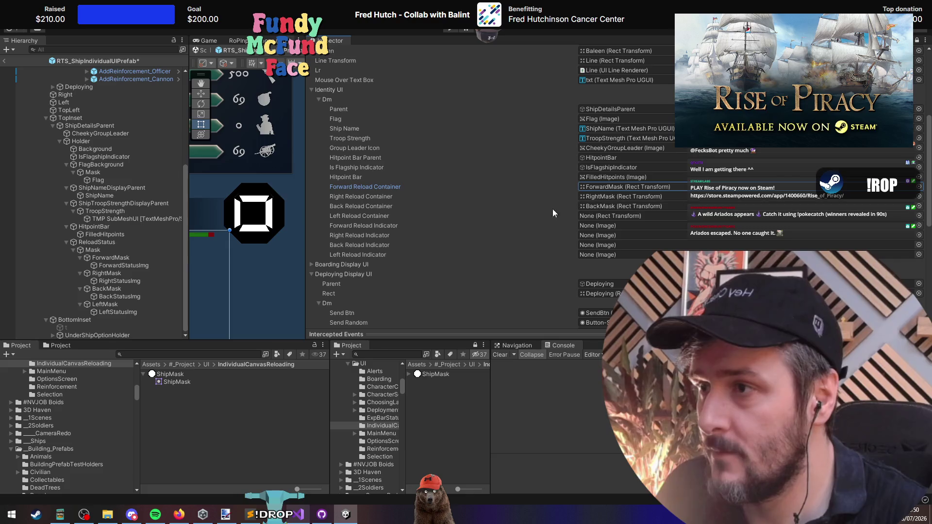
{"action": "mouse_move", "coordinate": [106, 304]}
{"action": "left_mouse_down"}
{"action": "mouse_move", "coordinate": [223, 305]}
{"action": "mouse_move", "coordinate": [597, 216]}
{"action": "mouse_move", "coordinate": [187, 320]}
{"action": "mouse_move", "coordinate": [485, 292]}
{"action": "mouse_move", "coordinate": [601, 197]}
{"action": "mouse_move", "coordinate": [116, 296]}
{"action": "mouse_move", "coordinate": [598, 187]}
{"action": "left_mouse_up"}
Step: Assign RightStatusImg and ForwardStatusImg to the Right and Forward Reload Indicator slots
{"action": "scroll", "coordinate": [486, 291], "scroll_direction": "down", "scroll_amount": 3}
{"action": "mouse_move", "coordinate": [141, 281]}
{"action": "left_mouse_down"}
{"action": "mouse_move", "coordinate": [485, 194]}
{"action": "mouse_move", "coordinate": [601, 177]}
{"action": "left_mouse_up"}
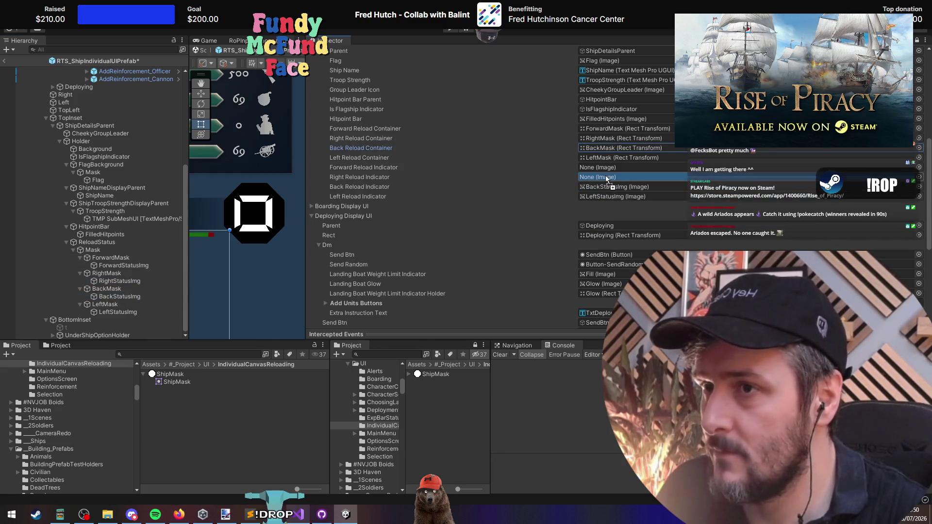
{"action": "left_click_drag", "start_coordinate": [115, 266], "coordinate": [596, 167]}
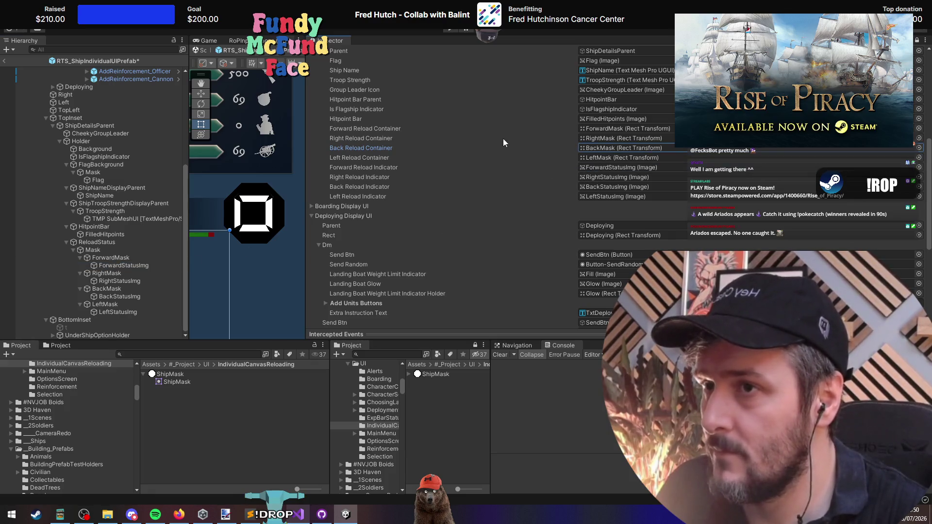
{"action": "key", "text": "alt+Tab"}
{"action": "left_click", "coordinate": [189, 202]}
Step: Review the ForwardReloadContainer through LeftReloadContainer RectTransform declarations in ShipIdentityUI.cs
{"action": "left_click", "coordinate": [194, 133]}
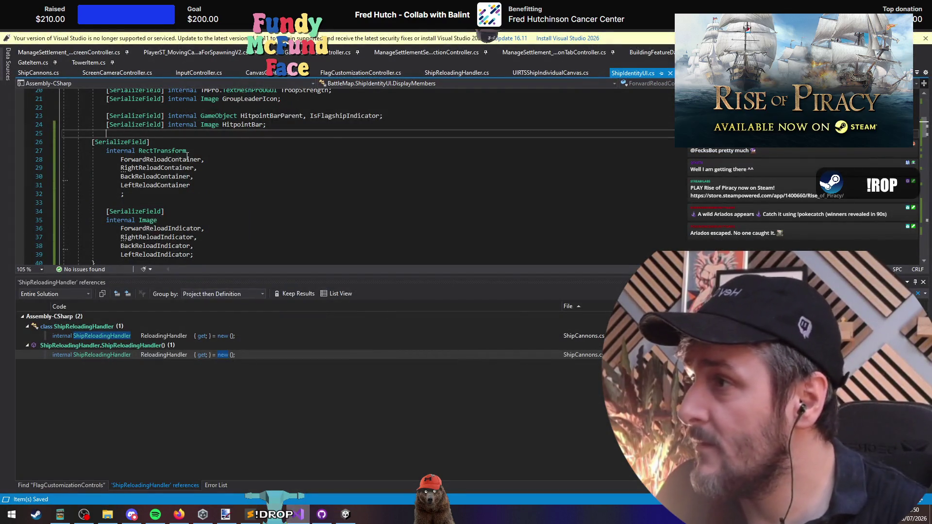
{"action": "scroll", "coordinate": [195, 192], "scroll_direction": "up", "scroll_amount": 2}
{"action": "left_click", "coordinate": [203, 247]}
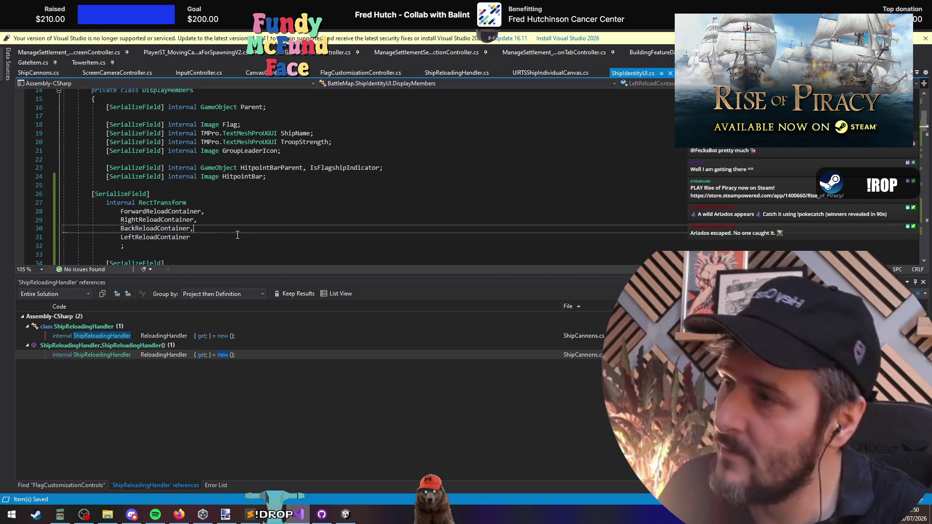
{"action": "key", "text": "alt+Tab"}
{"action": "key", "text": "alt+Tab"}
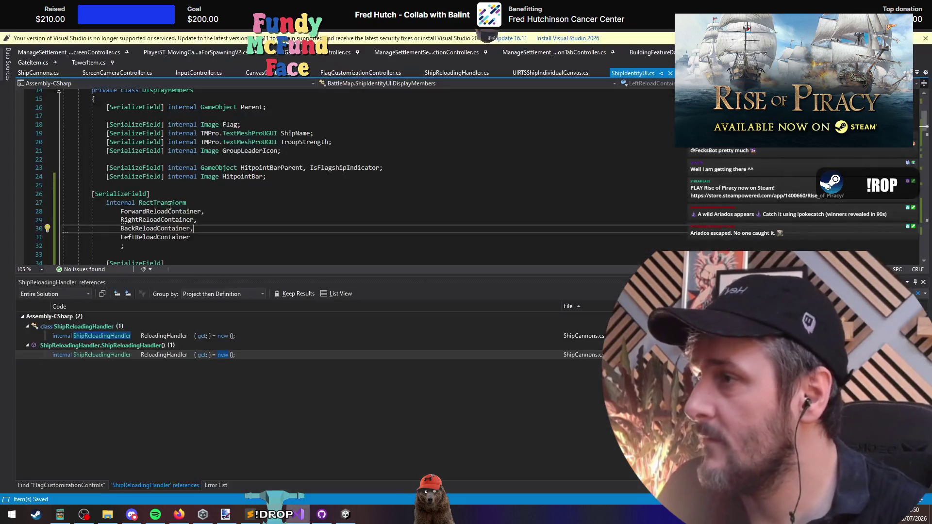
{"action": "key", "text": "alt+Tab"}
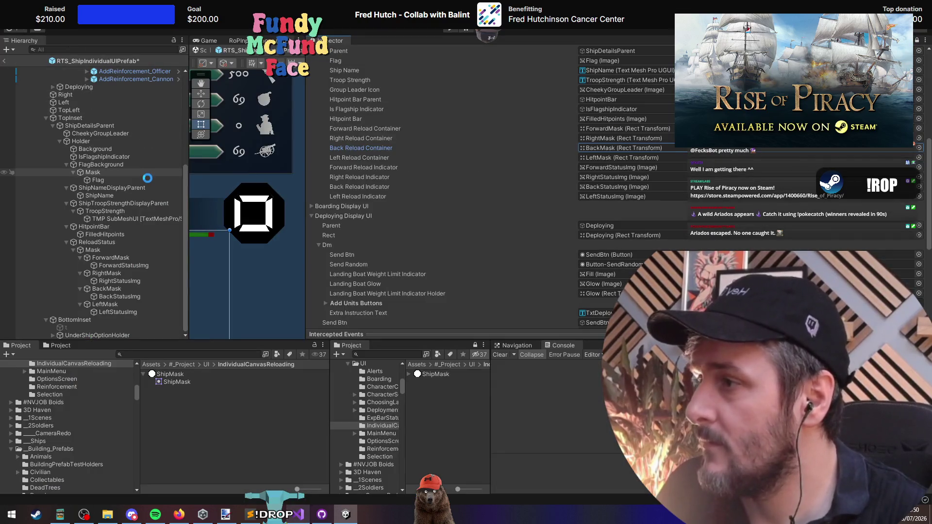
Step: Exit prefab mode, run Play mode briefly and stop it, then expand DDOL_MenuSystemManagers
{"action": "left_click", "coordinate": [4, 61]}
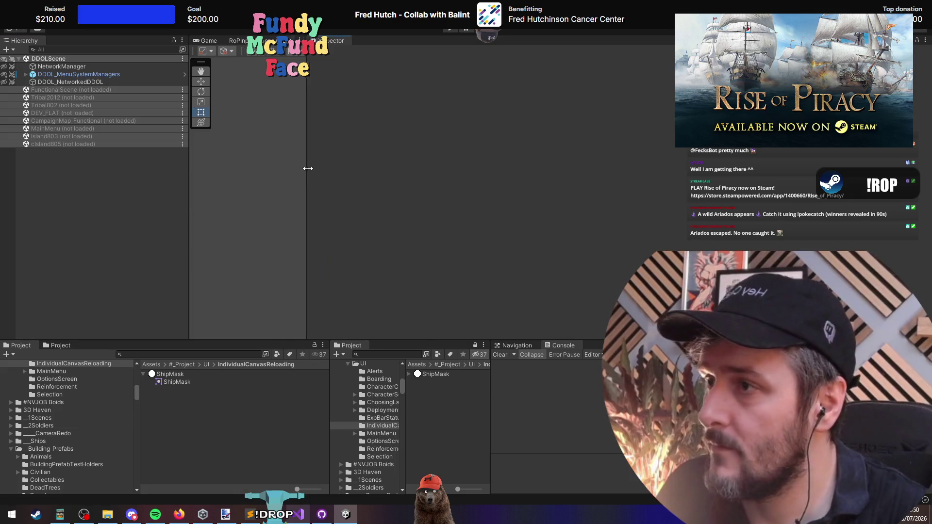
{"action": "left_click", "coordinate": [449, 31]}
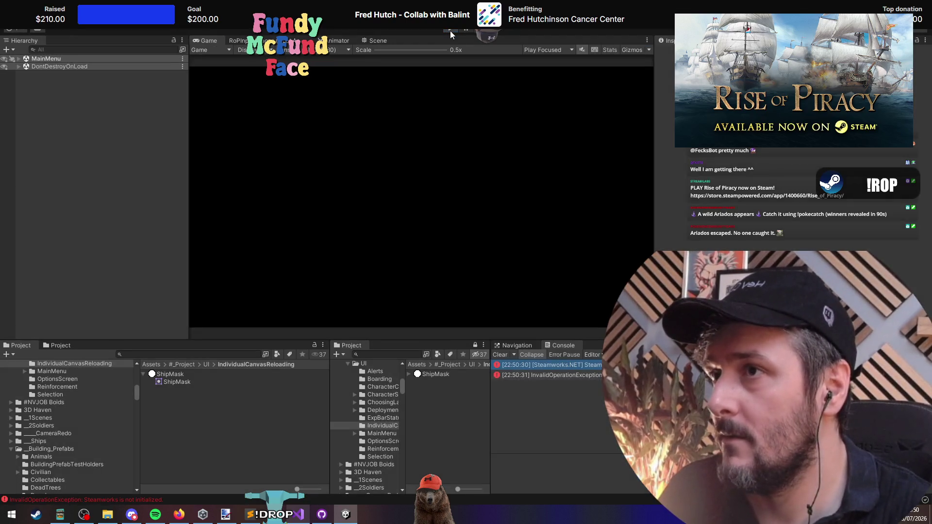
{"action": "left_click", "coordinate": [450, 31]}
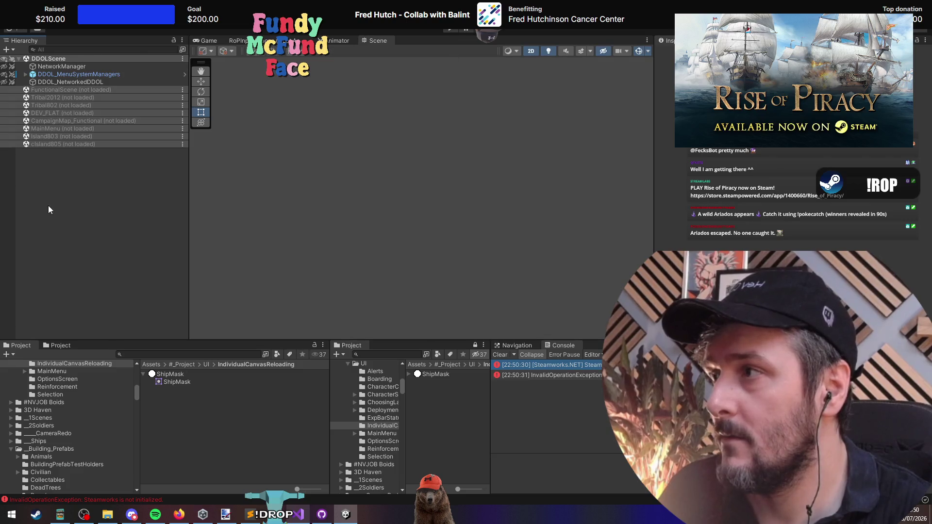
{"action": "left_click", "coordinate": [25, 74]}
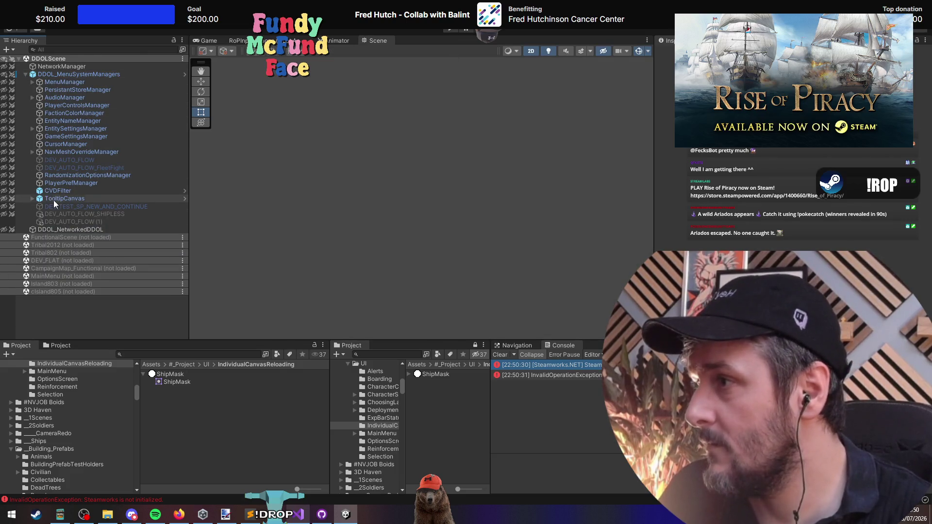
Step: Find references to Hide and open the identityUI.Hide() call in UIRTSShipIndividualCanvas.cs
{"action": "key", "text": "alt+Tab"}
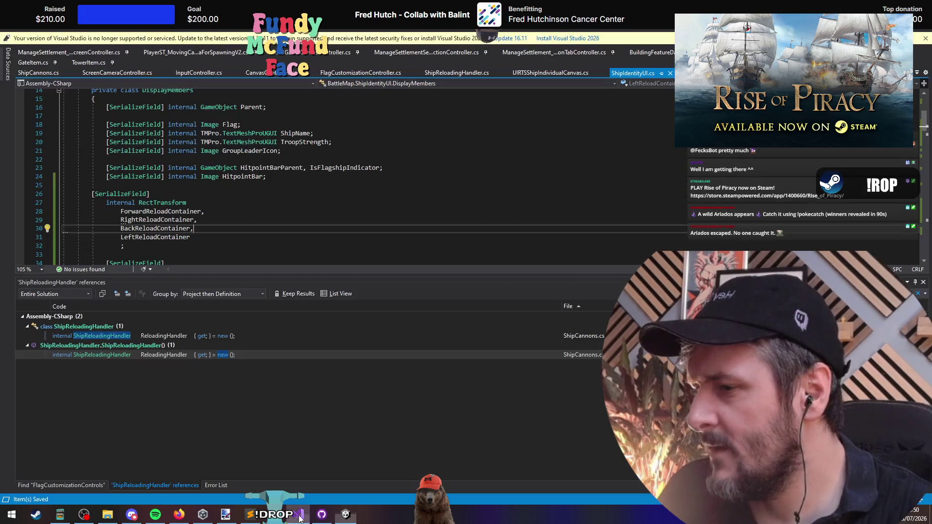
{"action": "key", "text": "ctrl+End"}
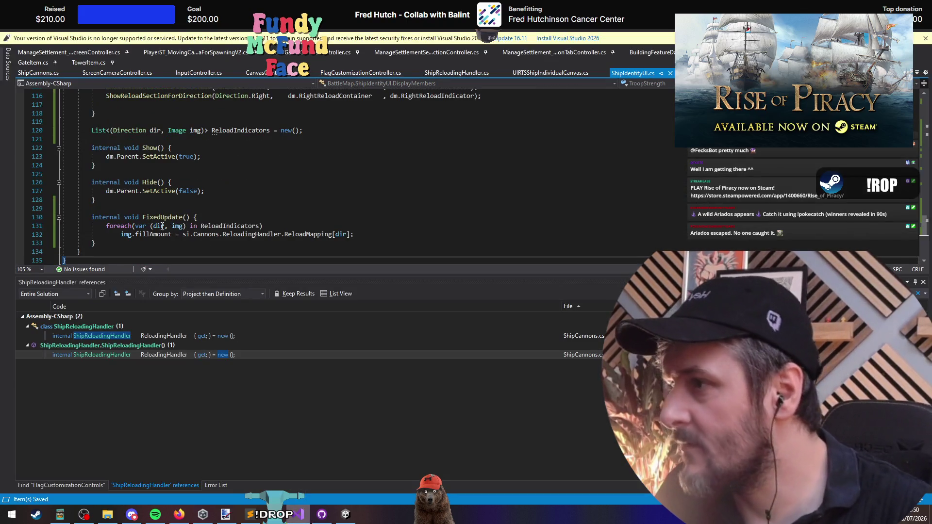
{"action": "left_click", "coordinate": [163, 217]}
{"action": "right_click", "coordinate": [162, 216]}
{"action": "left_click", "coordinate": [215, 305]}
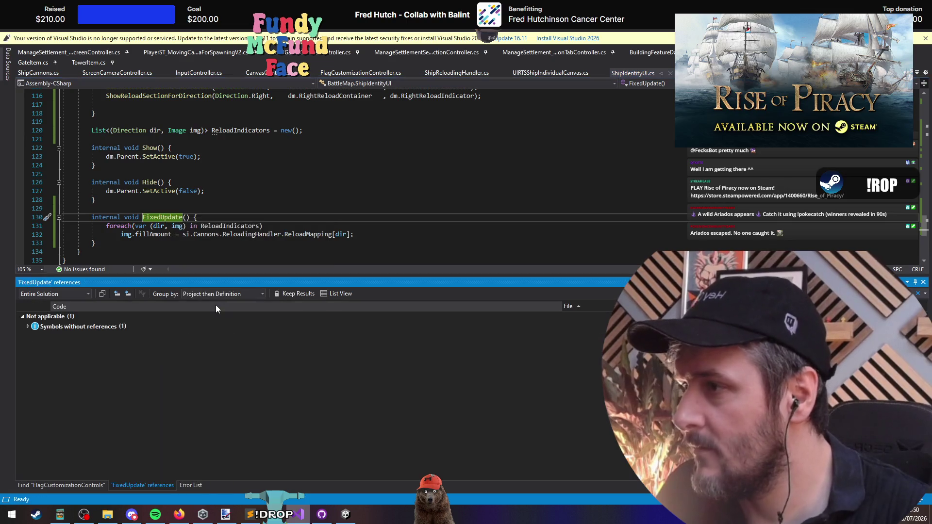
{"action": "left_click", "coordinate": [151, 182]}
{"action": "right_click", "coordinate": [150, 183]}
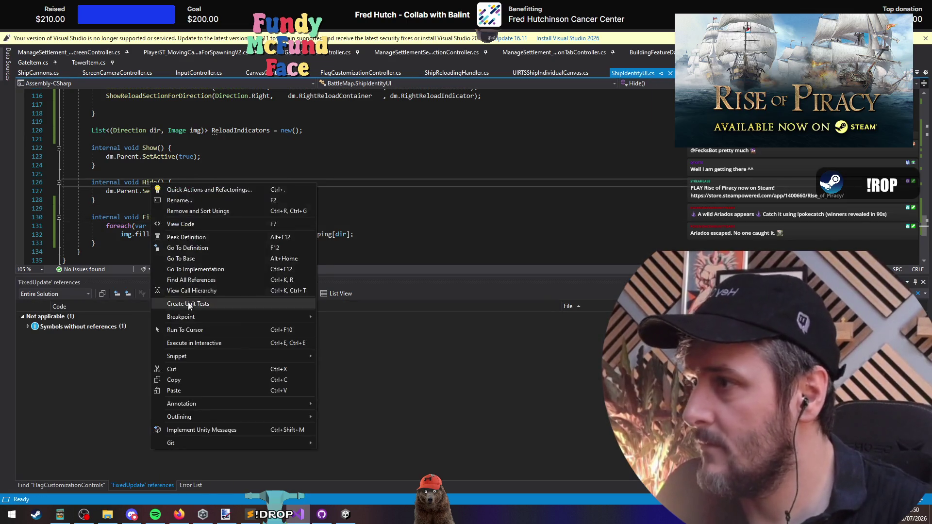
{"action": "left_click", "coordinate": [190, 280]}
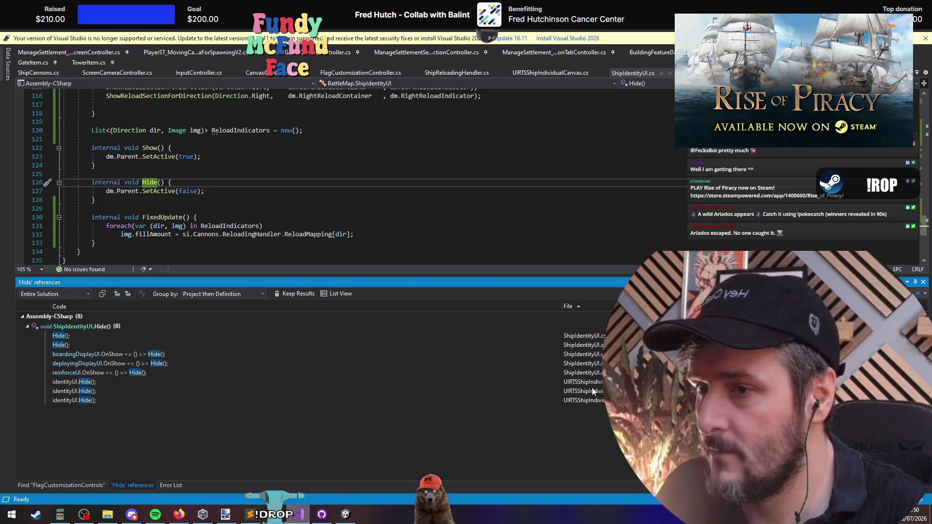
{"action": "double_click", "coordinate": [593, 382]}
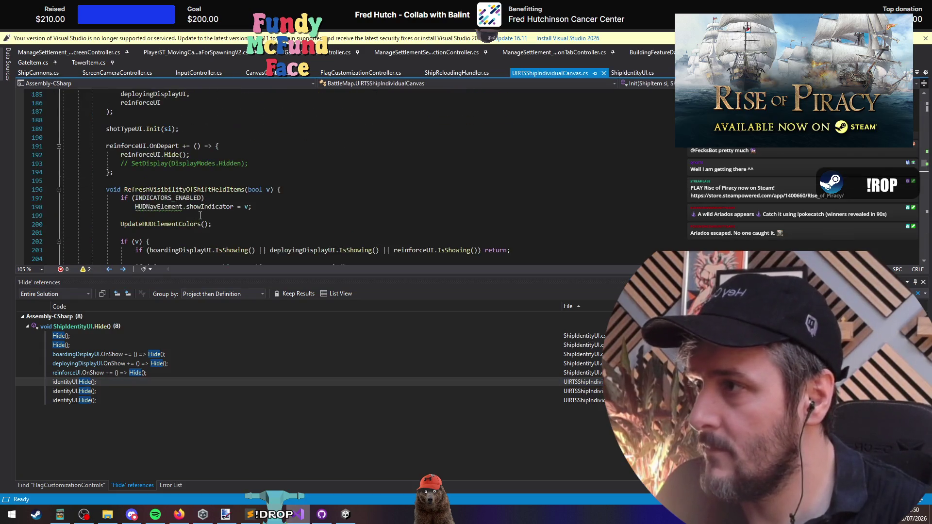
Step: Add a FixedUpdate method to the canvas script that calls identityUI.FixedUpdate()
{"action": "key", "text": "ctrl+f"}
{"action": "type", "text": "fi"}
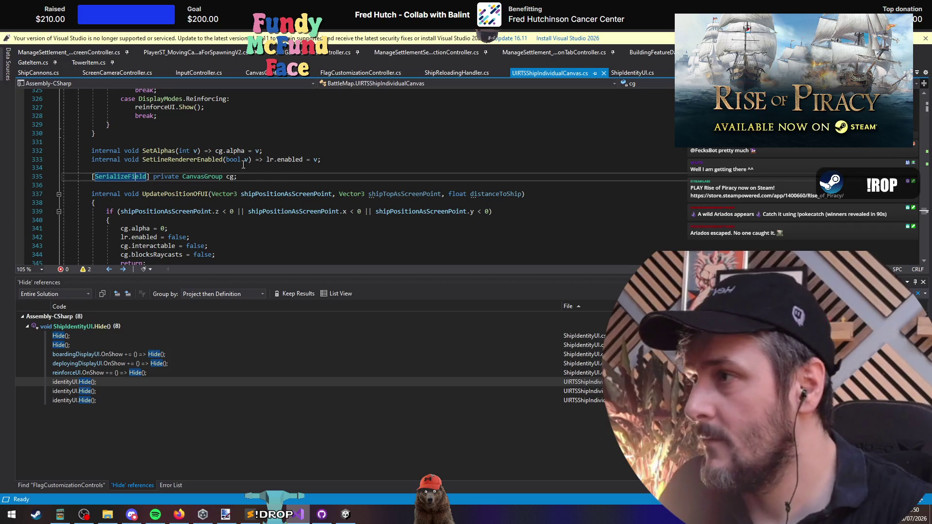
{"action": "left_click", "coordinate": [230, 186]}
{"action": "key", "text": "Return"}
{"action": "key", "text": "Return"}
{"action": "type", "text": "Fixed"}
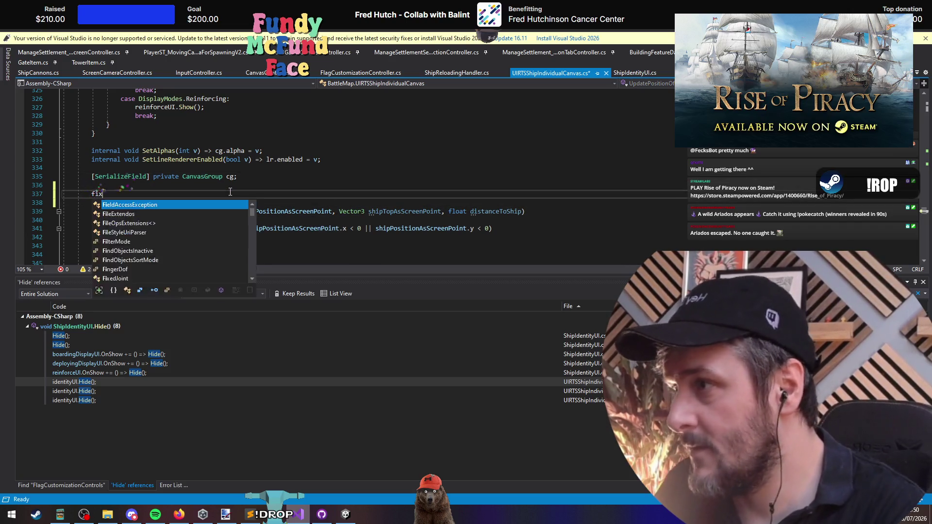
{"action": "key", "text": "Return"}
{"action": "type", "text": "FixedUpdate() {"}
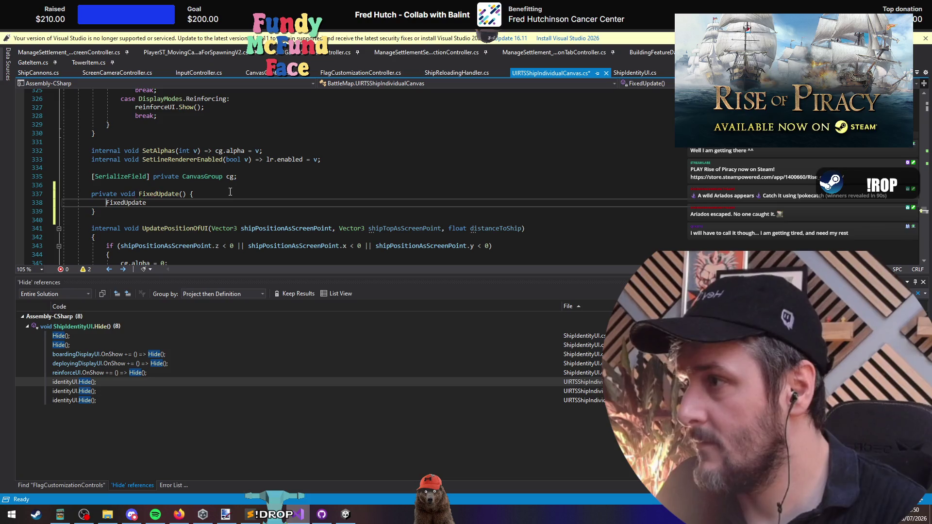
{"action": "type", "text": "identityUI."}
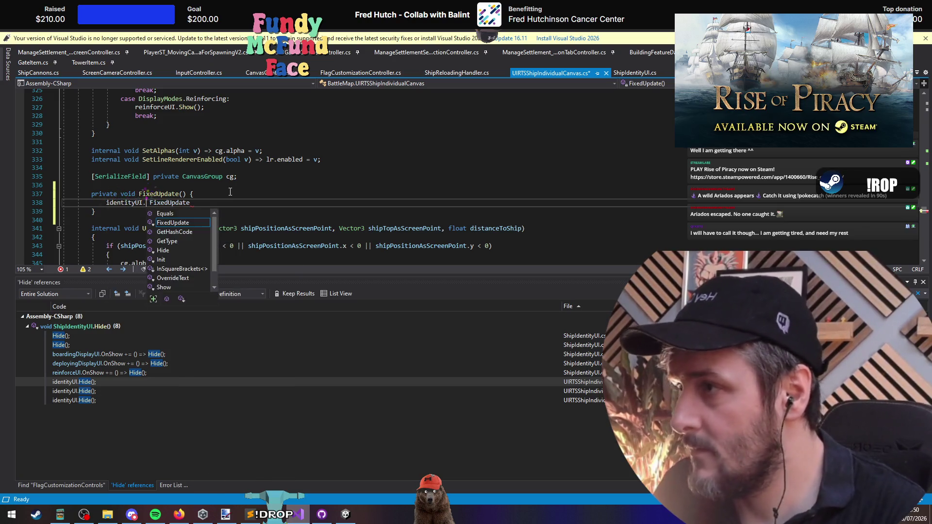
{"action": "key", "text": "End"}
Step: Return to ShipIdentityUI.cs and review its FixedUpdate that fills the reload indicators
{"action": "key", "text": "ctrl+Tab"}
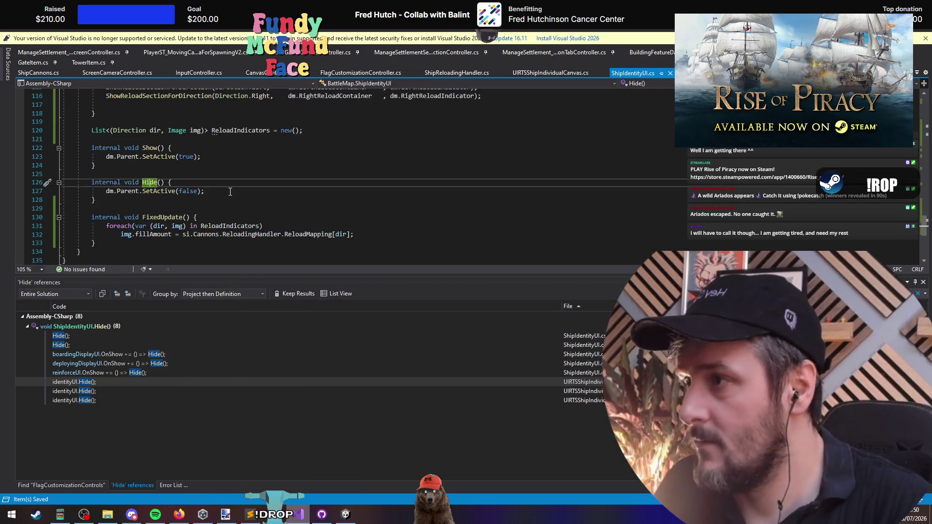
{"action": "left_click", "coordinate": [211, 207]}
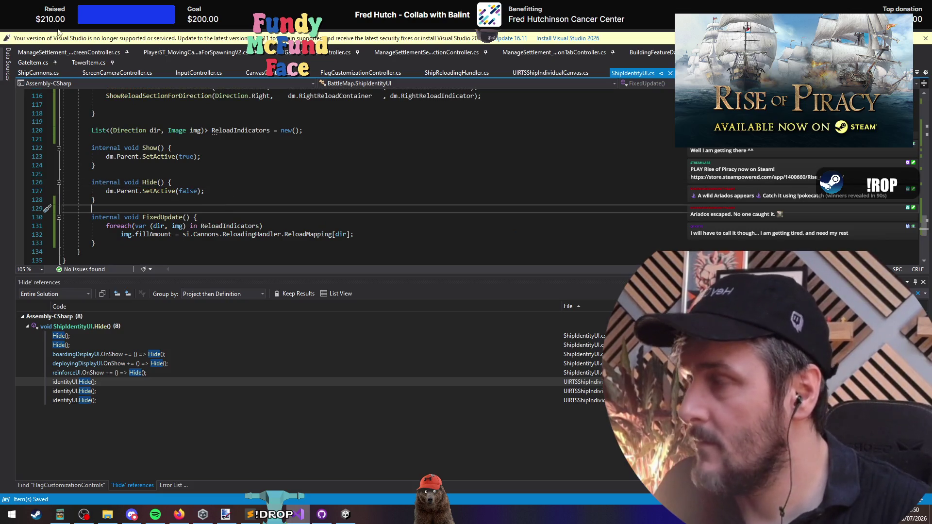
{"action": "scroll", "coordinate": [268, 156], "scroll_direction": "up", "scroll_amount": 19}
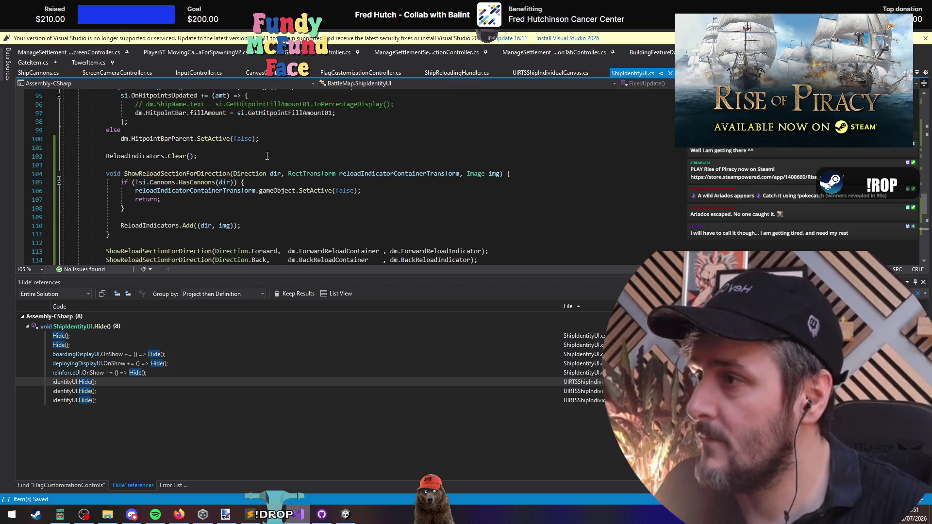
{"action": "scroll", "coordinate": [268, 155], "scroll_direction": "down", "scroll_amount": 19}
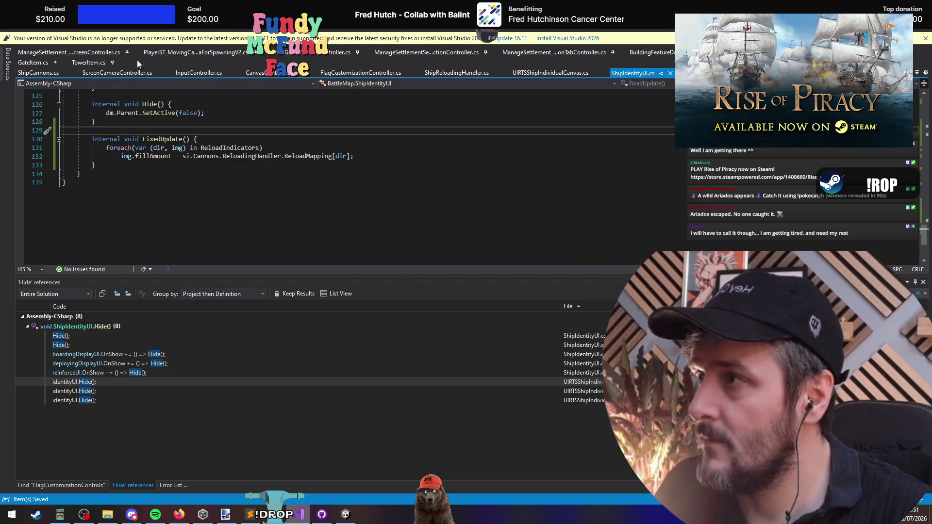
Step: Compile the scripts, enter Play mode and launch a Rival Encounter battle
{"action": "key", "text": "alt+Tab"}
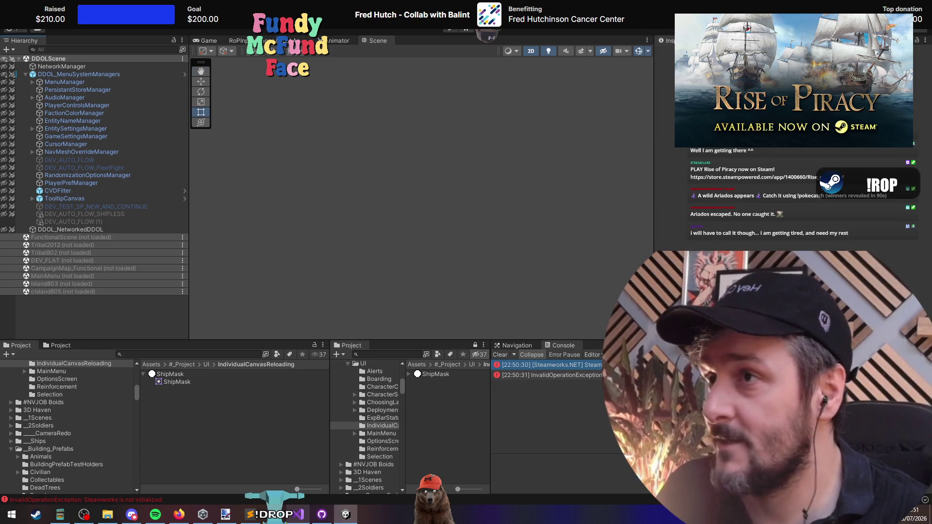
{"action": "key", "text": "ctrl+p"}
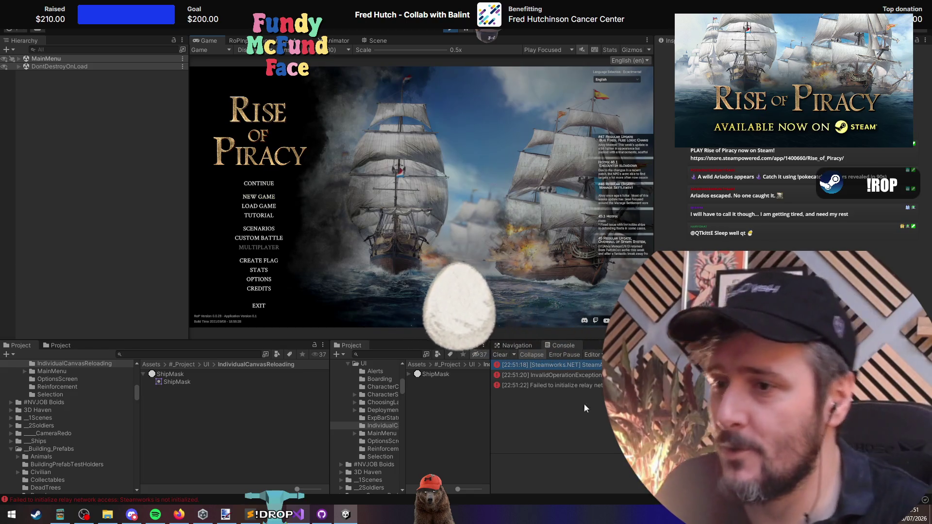
{"action": "left_click", "coordinate": [300, 517]}
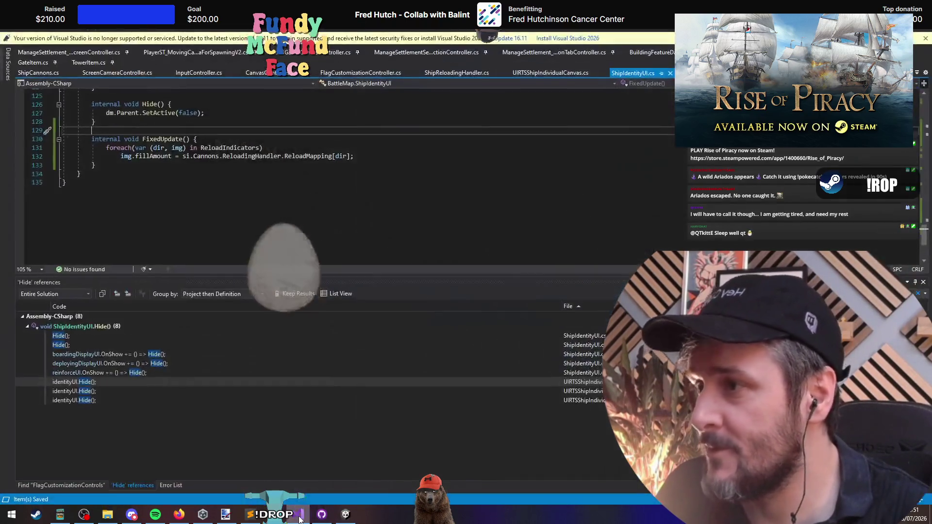
{"action": "left_click", "coordinate": [300, 516]}
{"action": "left_click", "coordinate": [257, 233]}
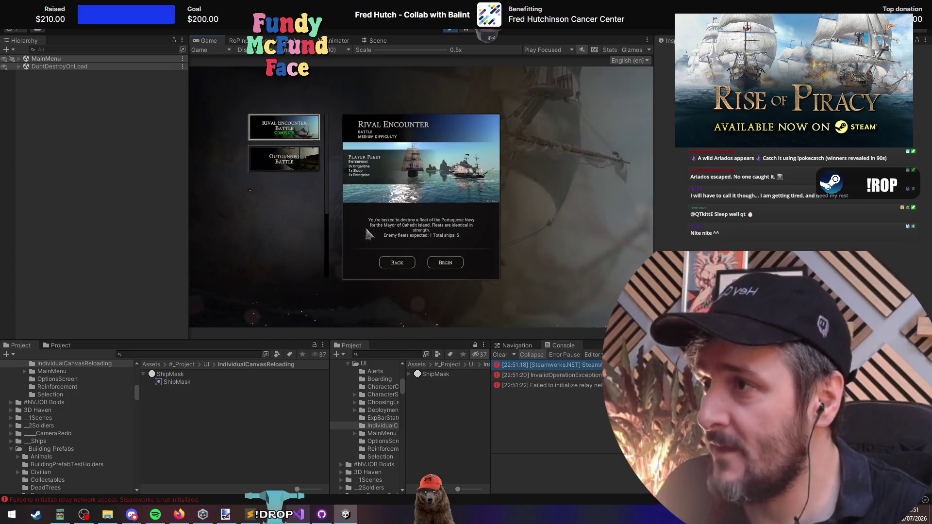
{"action": "left_click", "coordinate": [445, 263]}
{"action": "left_click", "coordinate": [415, 301]}
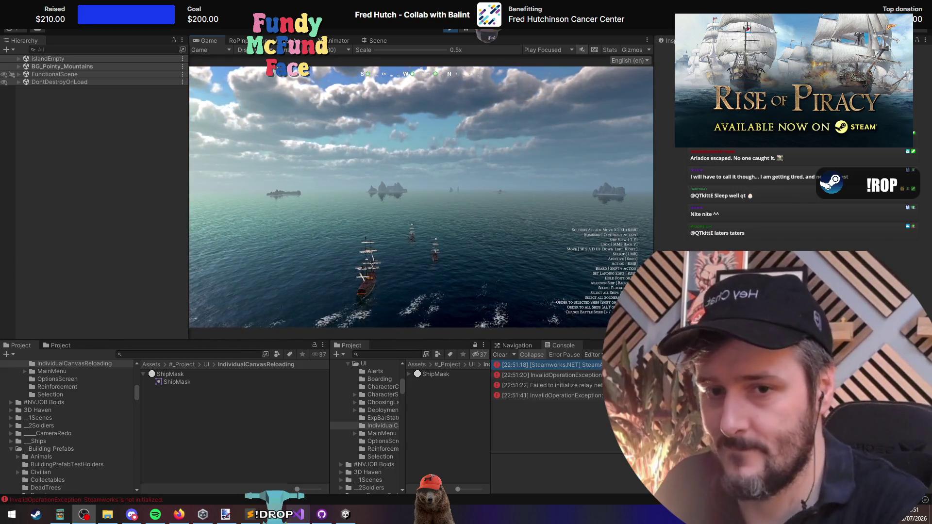
Step: Select The Savage Plunderers and check its reload indicator in the steering and overview cameras
{"action": "left_click", "coordinate": [474, 217]}
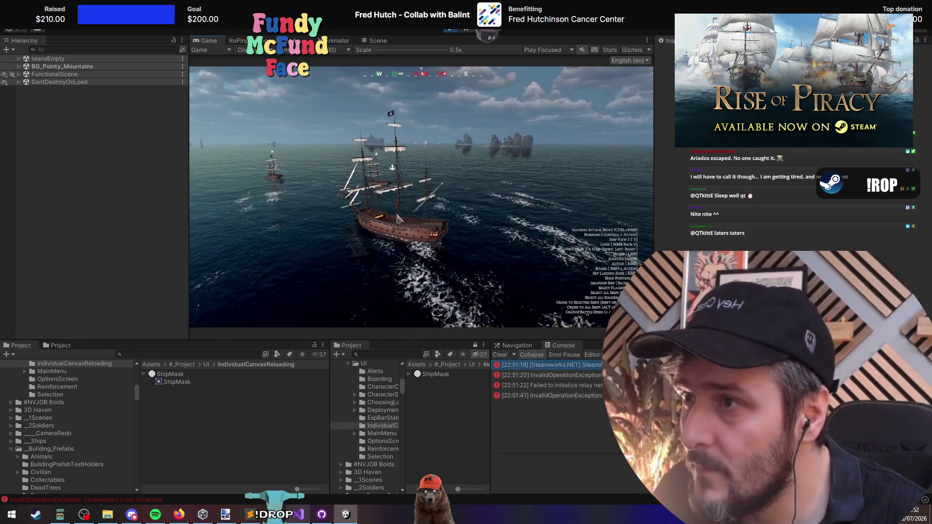
{"action": "left_click", "coordinate": [403, 121]}
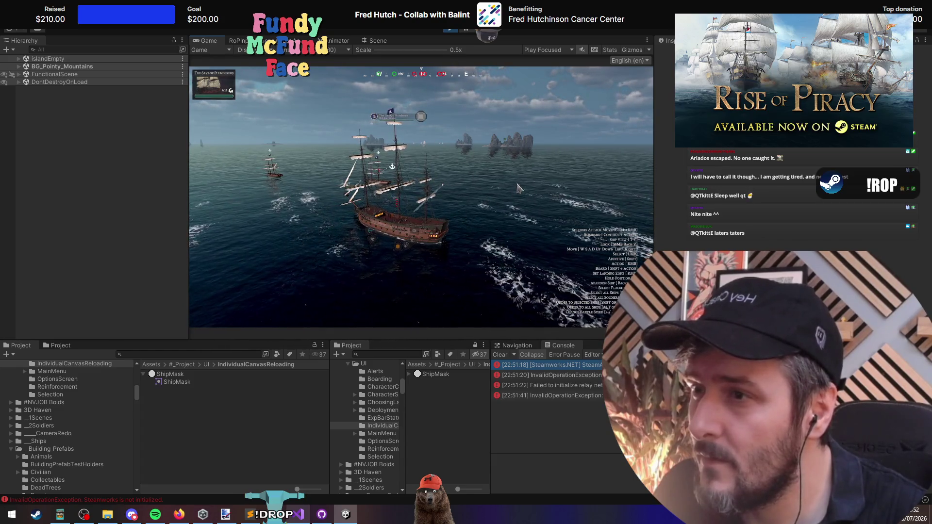
{"action": "key", "text": "ctrl"}
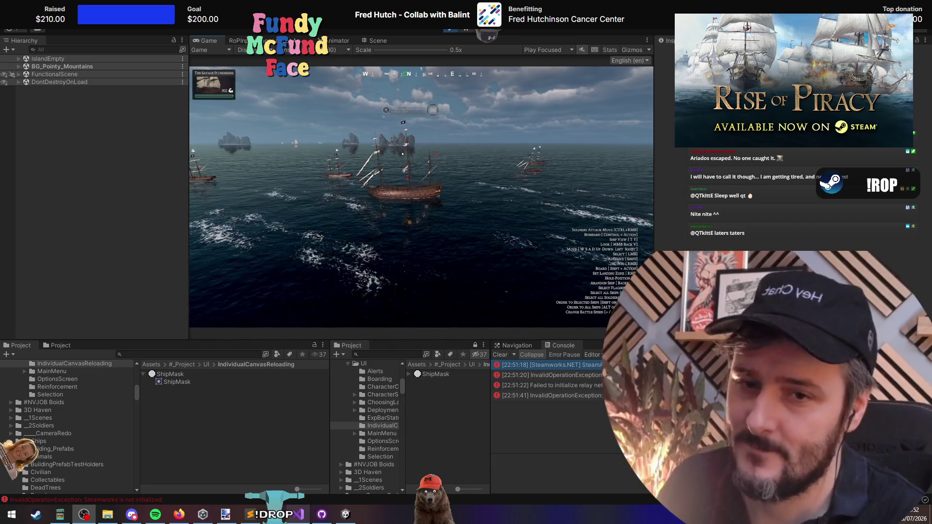
{"action": "left_click", "coordinate": [449, 171]}
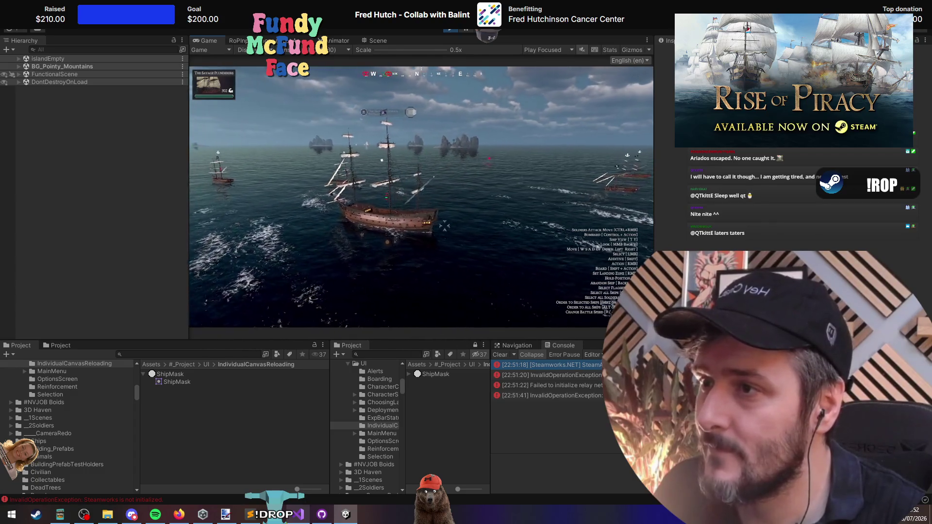
{"action": "left_click", "coordinate": [393, 225]}
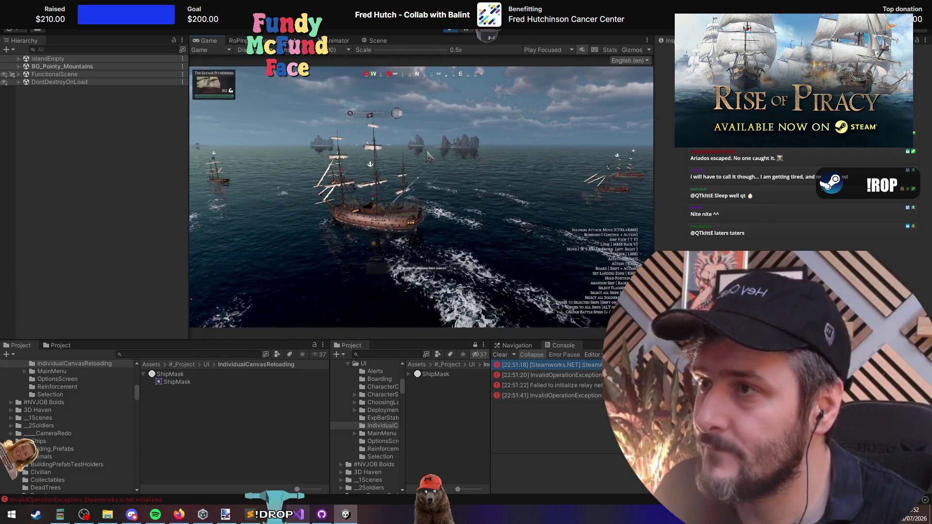
{"action": "key", "text": "t"}
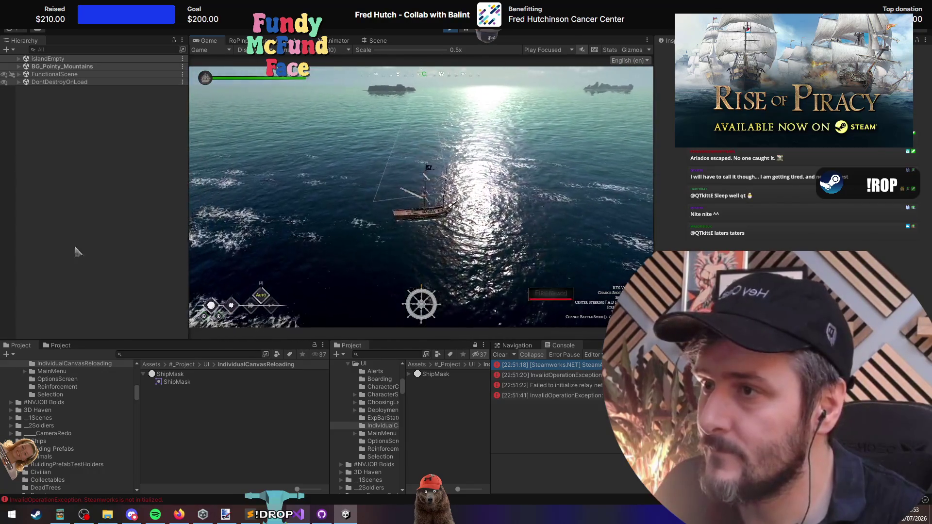
{"action": "key", "text": "t"}
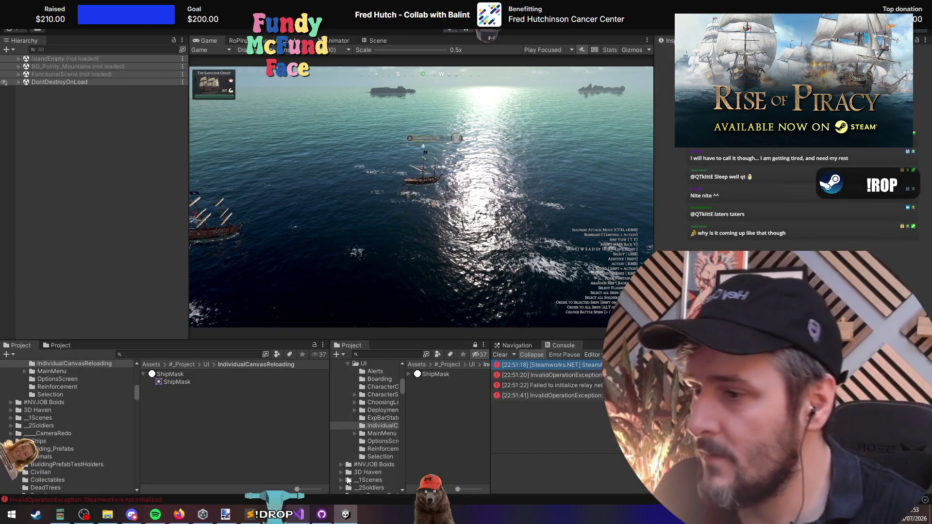
{"action": "key", "text": "alt+Tab"}
Step: Change the fill line to img.fillAmount = 1 - ReloadMapping[dir], save, and recompile in Unity
{"action": "left_click", "coordinate": [155, 156]}
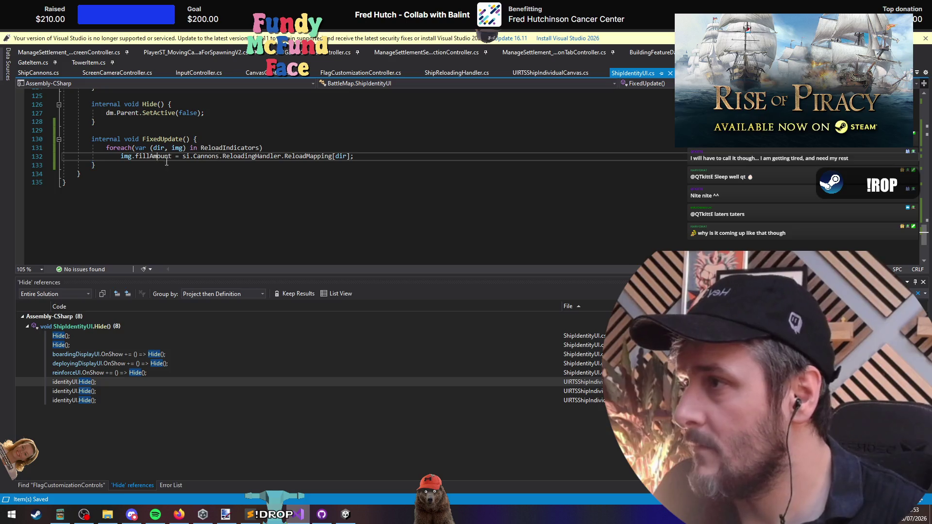
{"action": "scroll", "coordinate": [239, 182], "scroll_direction": "up", "scroll_amount": 2}
{"action": "left_click", "coordinate": [308, 208]}
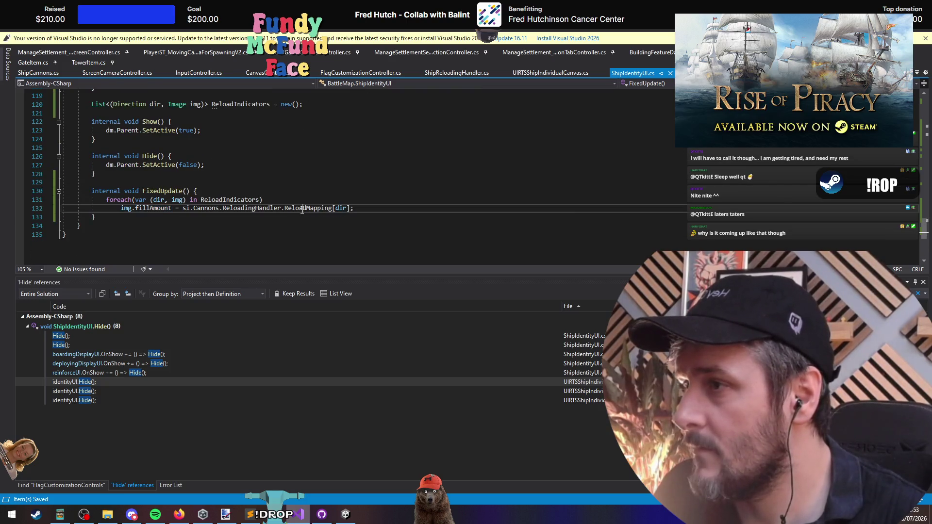
{"action": "left_click", "coordinate": [183, 208]}
{"action": "type", "text": "1 -"}
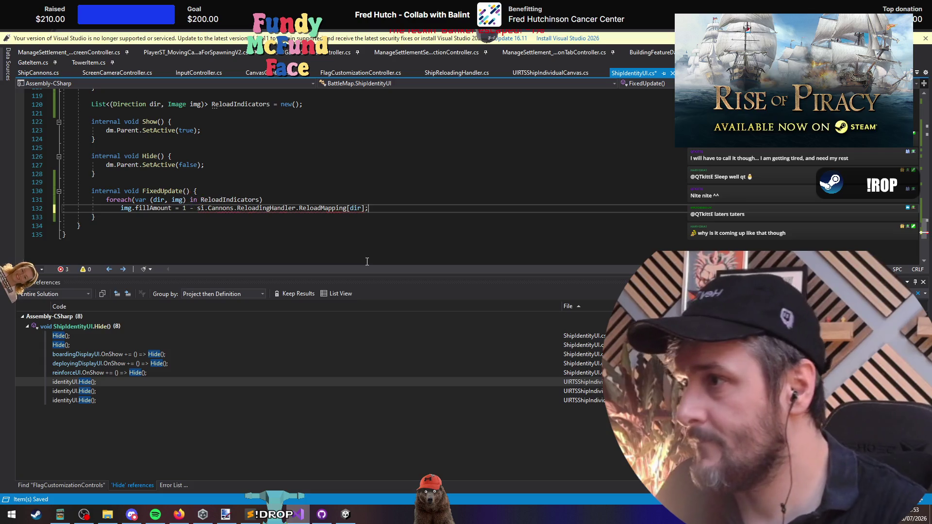
{"action": "key", "text": "Down"}
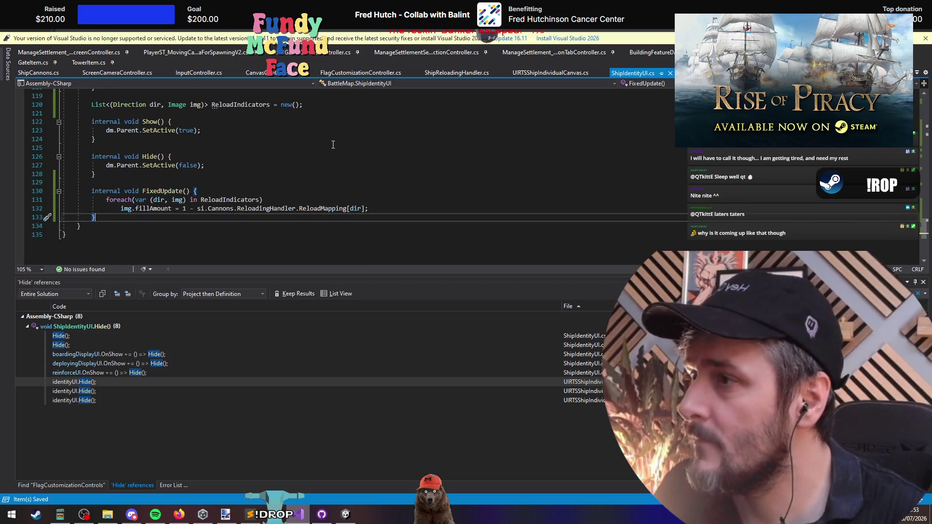
{"action": "key", "text": "alt+Tab"}
{"action": "key", "text": "alt+Tab"}
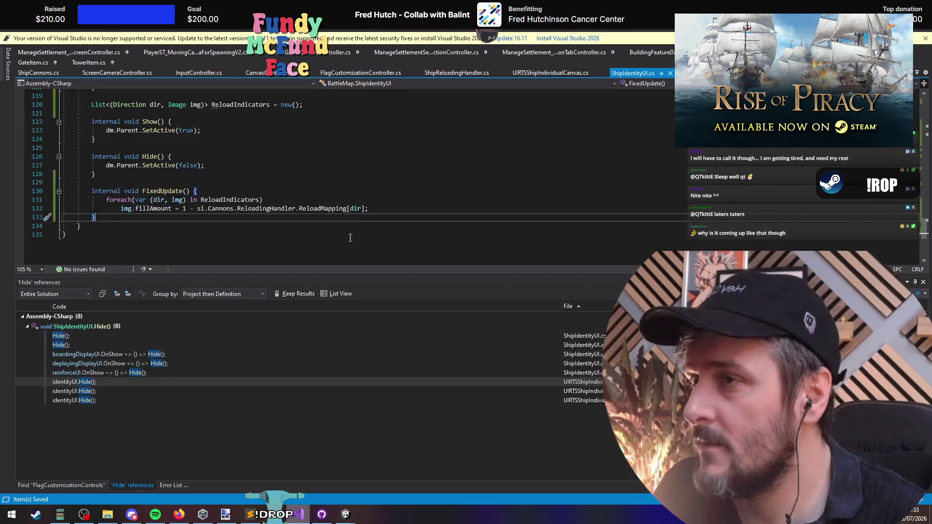
{"action": "left_click", "coordinate": [298, 194]}
{"action": "scroll", "coordinate": [268, 199], "scroll_direction": "up", "scroll_amount": 18}
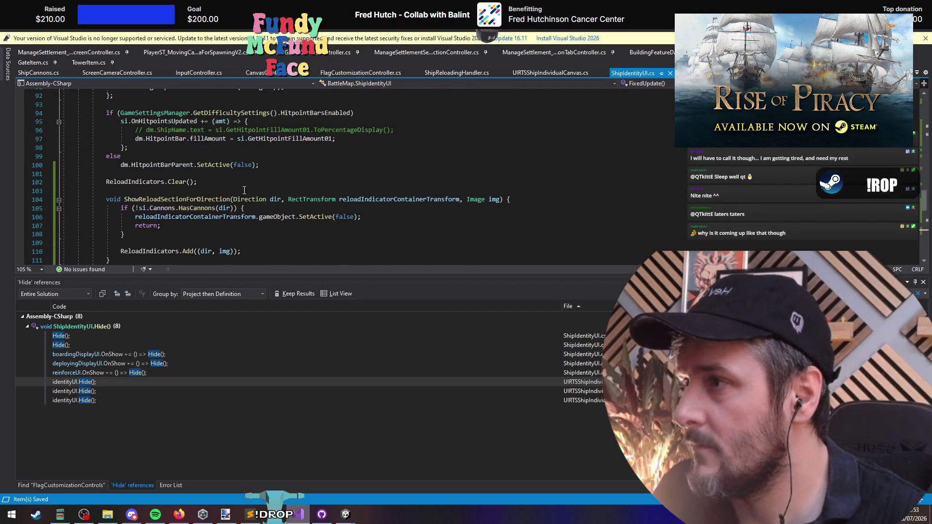
{"action": "scroll", "coordinate": [210, 179], "scroll_direction": "up", "scroll_amount": 11}
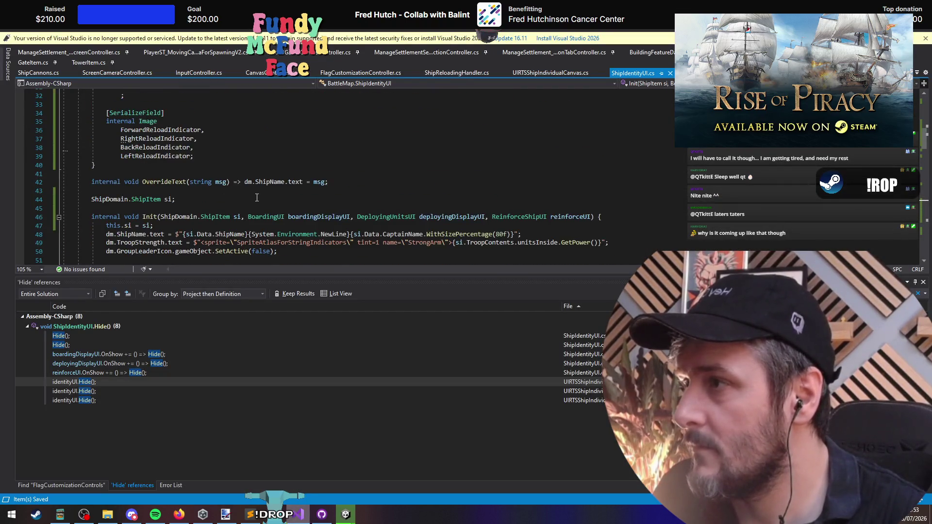
{"action": "scroll", "coordinate": [257, 198], "scroll_direction": "down", "scroll_amount": 20}
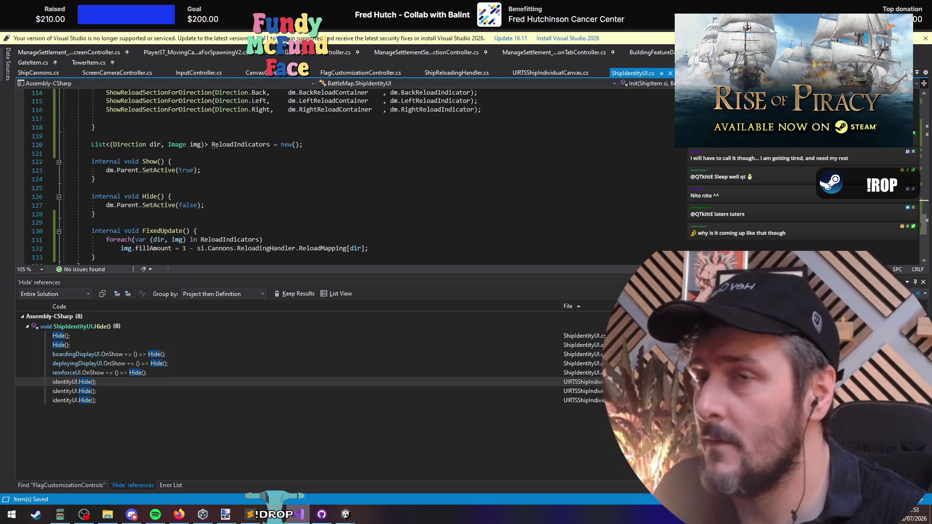
{"action": "key", "text": "alt+Tab"}
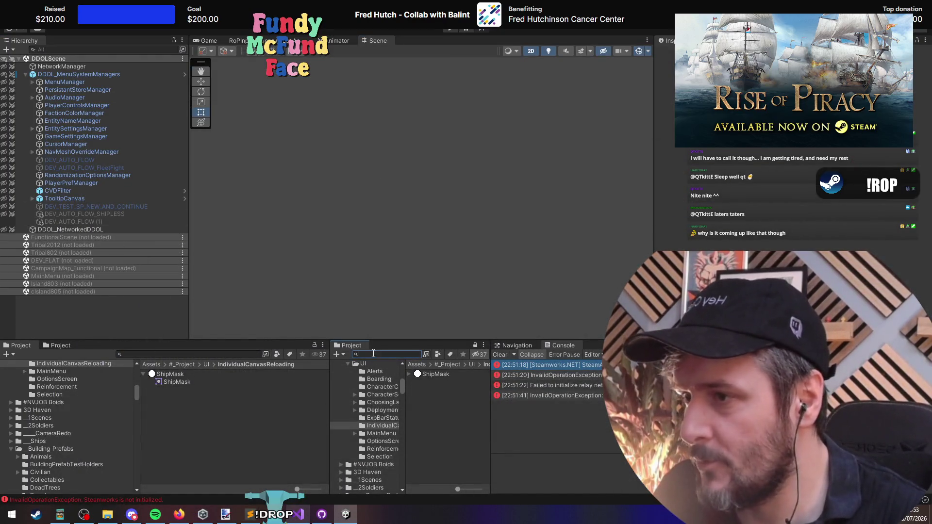
Step: Open RTS_ShipIndividualUIPrefab and inspect ReloadStatus, its masks and the four status images
{"action": "type", "text": "individual"}
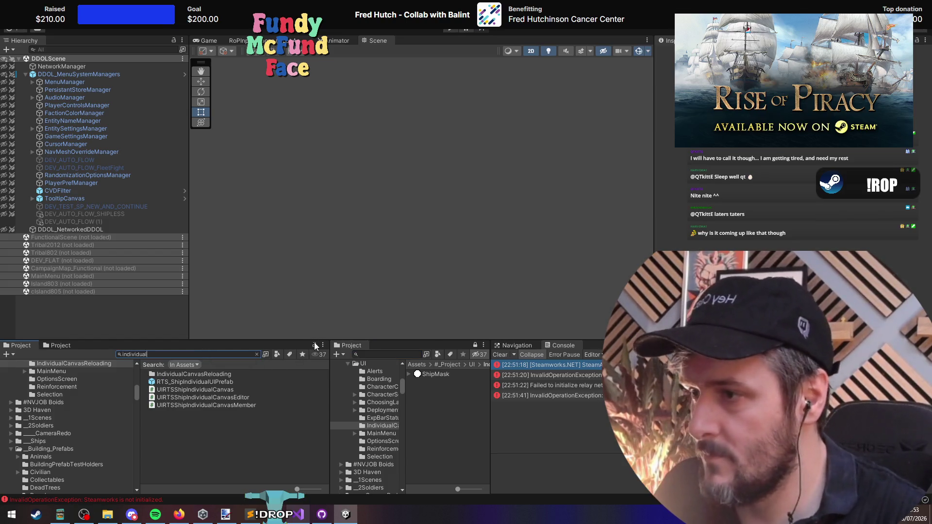
{"action": "double_click", "coordinate": [185, 381]}
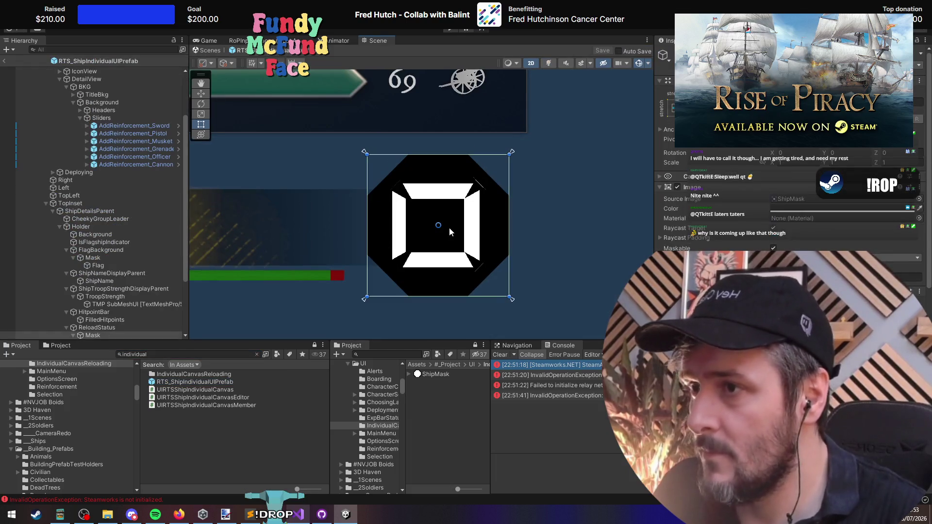
{"action": "scroll", "coordinate": [115, 318], "scroll_direction": "down", "scroll_amount": 3}
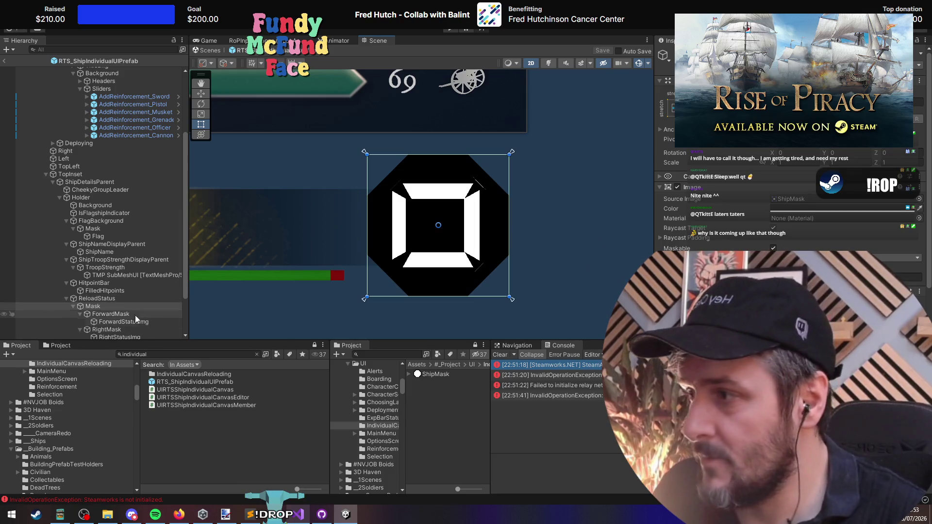
{"action": "left_click", "coordinate": [128, 299]}
{"action": "scroll", "coordinate": [127, 298], "scroll_direction": "down", "scroll_amount": 4}
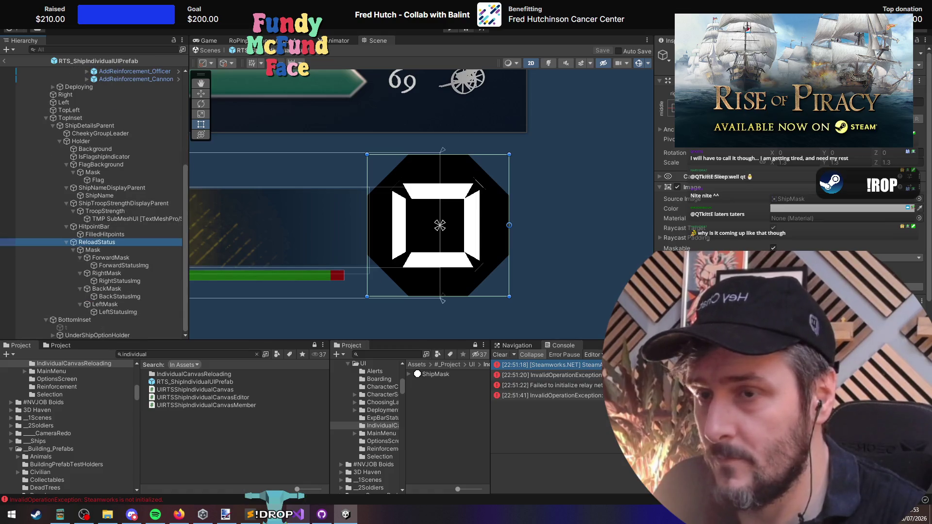
{"action": "left_click", "coordinate": [120, 258]}
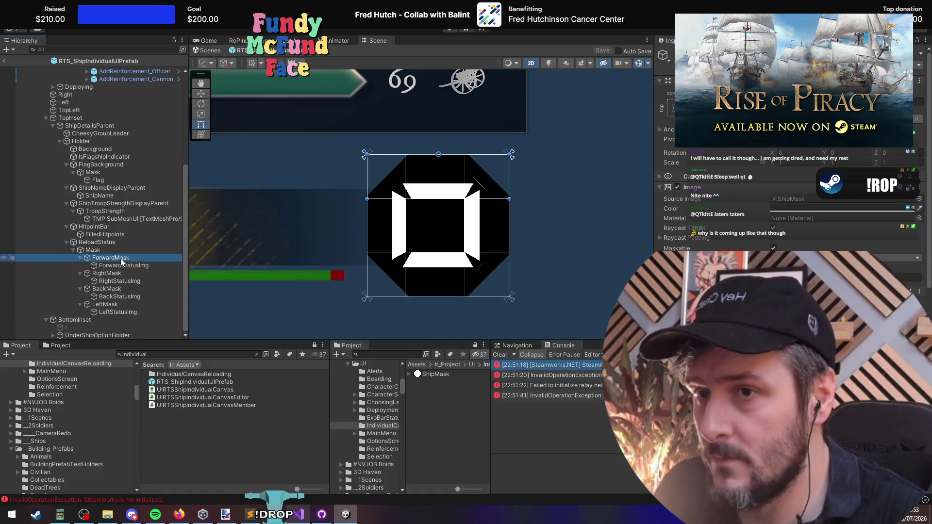
{"action": "left_click", "coordinate": [124, 268]}
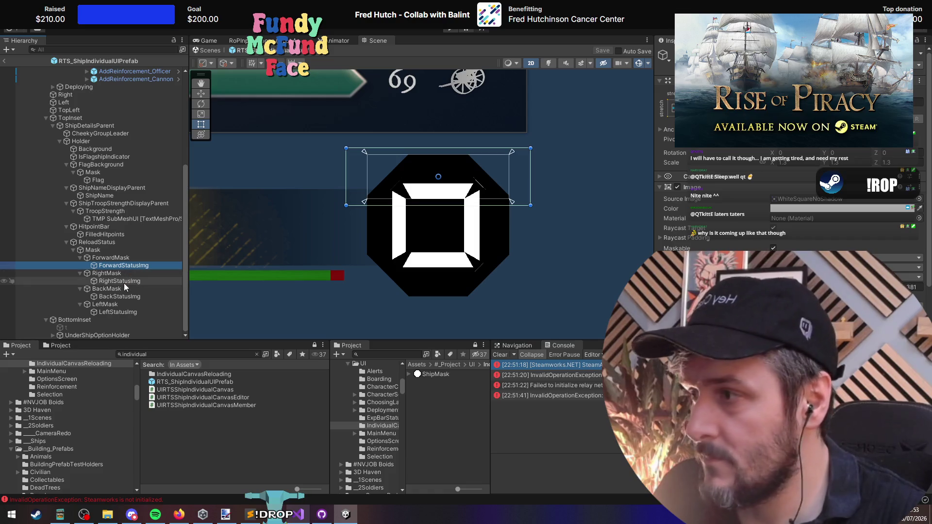
{"action": "left_click", "coordinate": [121, 281]}
{"action": "left_click", "coordinate": [121, 296]}
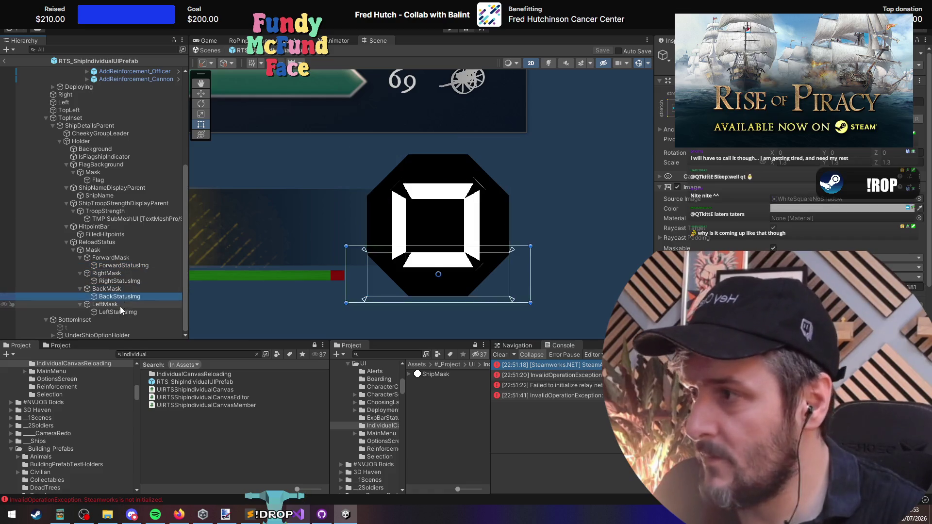
{"action": "left_click", "coordinate": [120, 312]}
{"action": "left_click", "coordinate": [118, 305]}
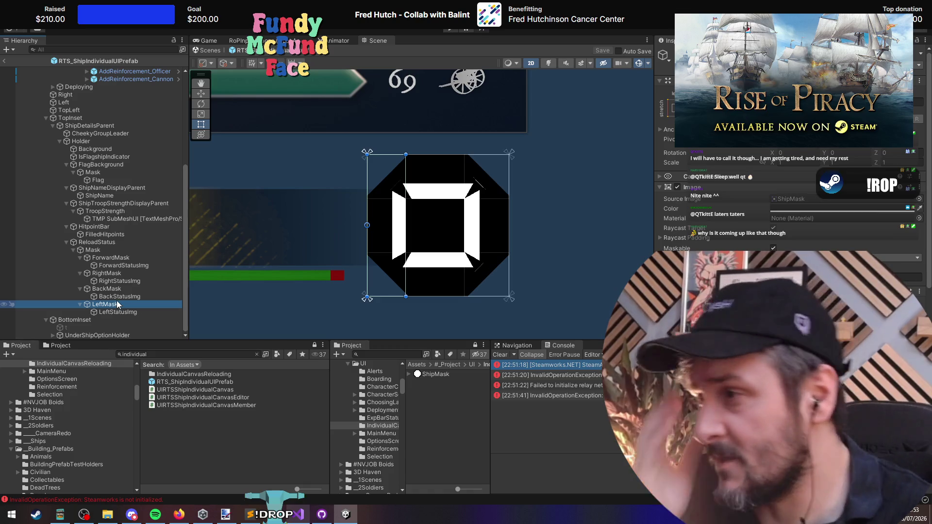
Step: Turn off the Mask object's Image component after comparing it on and off
{"action": "left_click", "coordinate": [92, 250]}
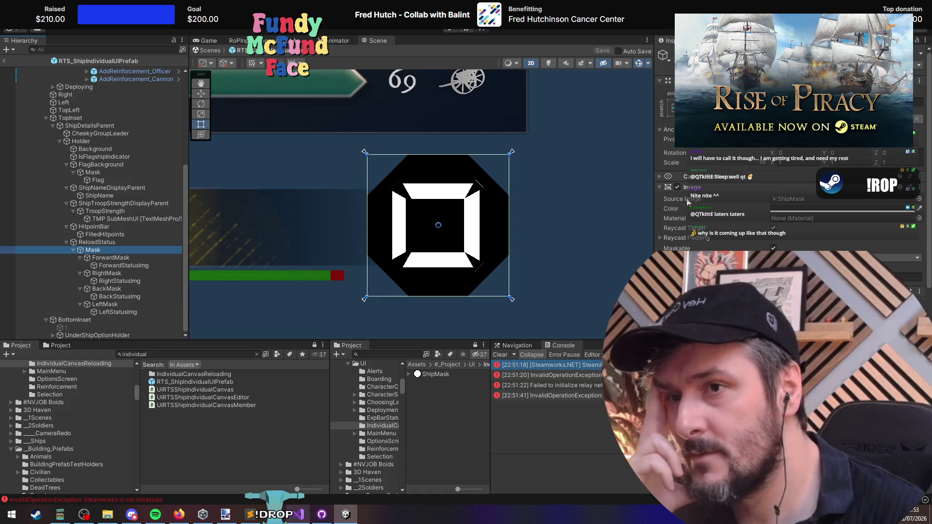
{"action": "left_click", "coordinate": [677, 187]}
{"action": "left_click", "coordinate": [677, 188]}
{"action": "left_click", "coordinate": [677, 187]}
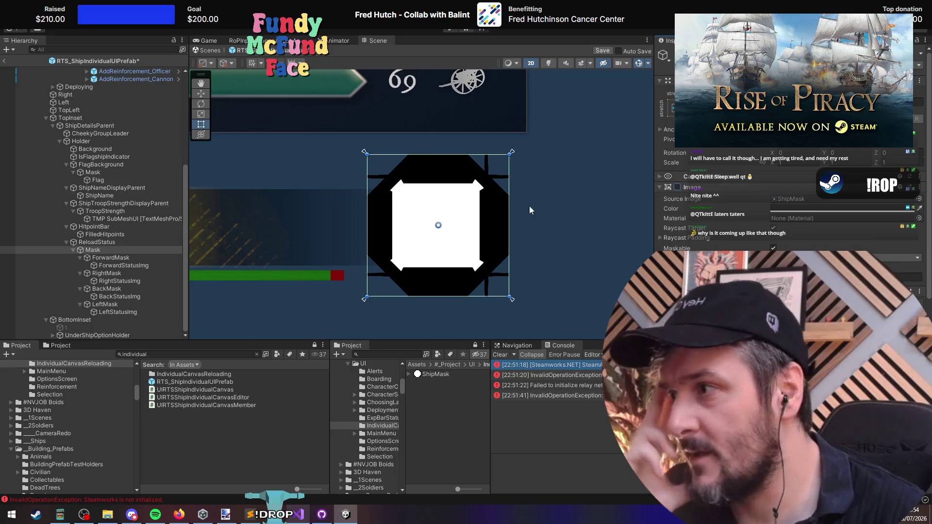
Step: Move ForwardMask, RightMask, BackMask and LeftMask directly under ReloadStatus and delete the empty Mask
{"action": "left_click", "coordinate": [112, 258]}
{"action": "left_click", "coordinate": [121, 274]}
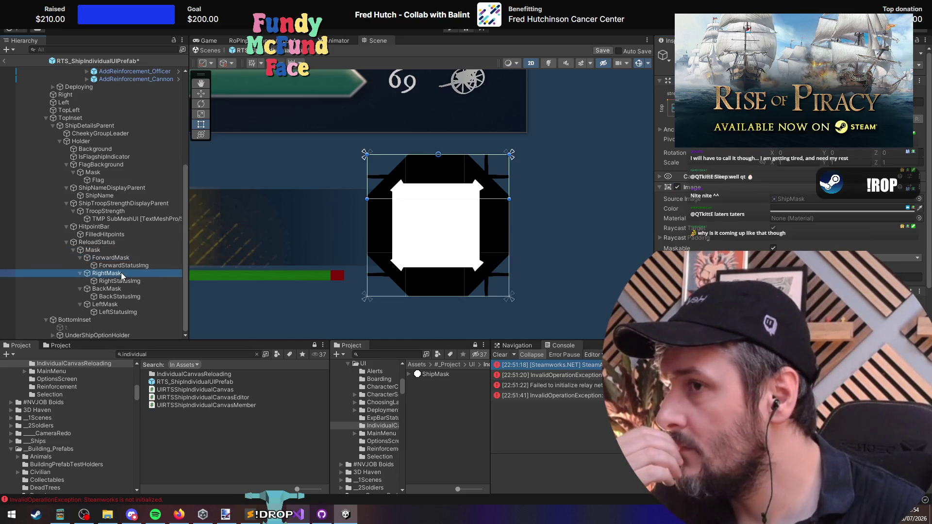
{"action": "left_click", "coordinate": [130, 290]}
{"action": "left_click", "coordinate": [130, 304]}
{"action": "left_click", "coordinate": [111, 258]}
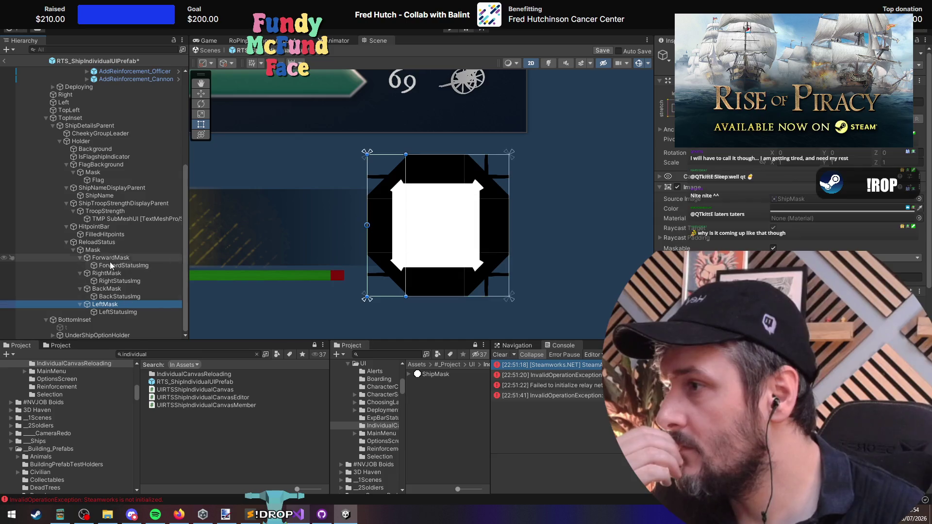
{"action": "left_click", "coordinate": [108, 250]}
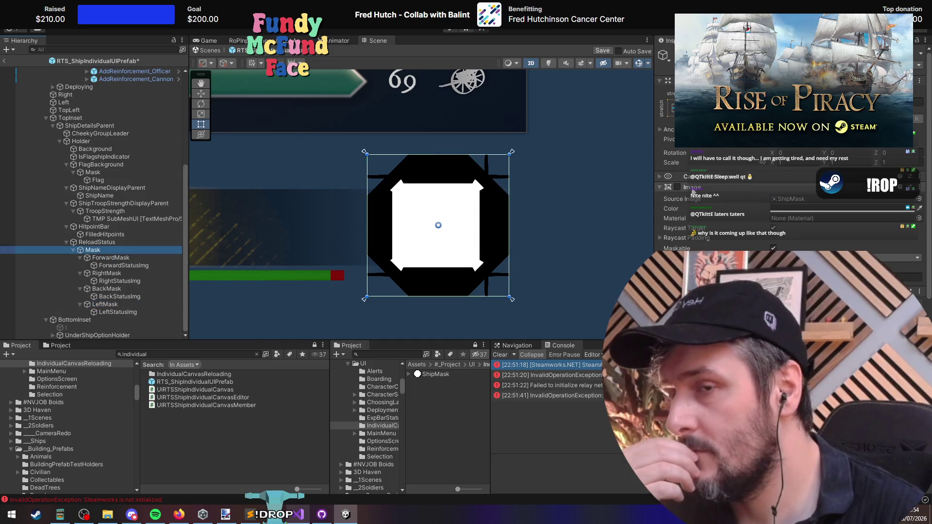
{"action": "left_click", "coordinate": [110, 257]}
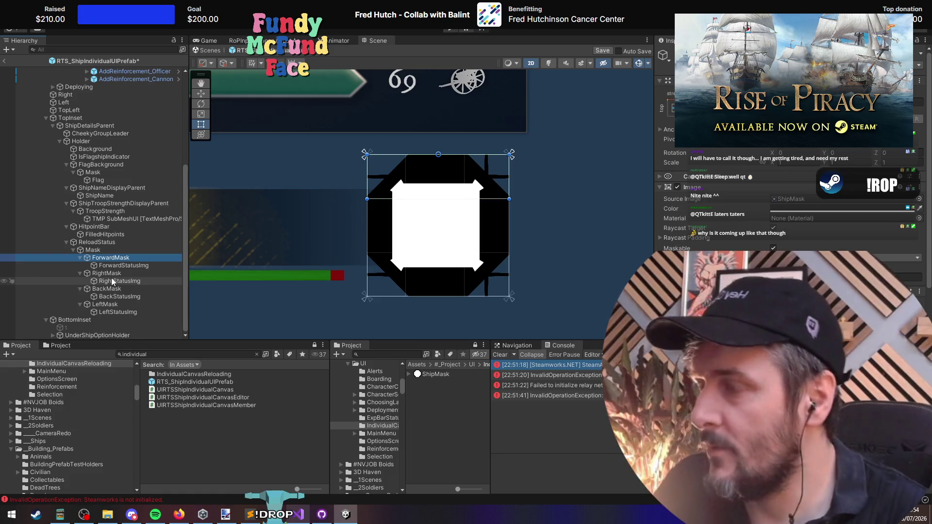
{"action": "left_click", "coordinate": [113, 274], "text": "ctrl"}
{"action": "left_click", "coordinate": [108, 289], "text": "ctrl"}
{"action": "left_click", "coordinate": [106, 305], "text": "ctrl"}
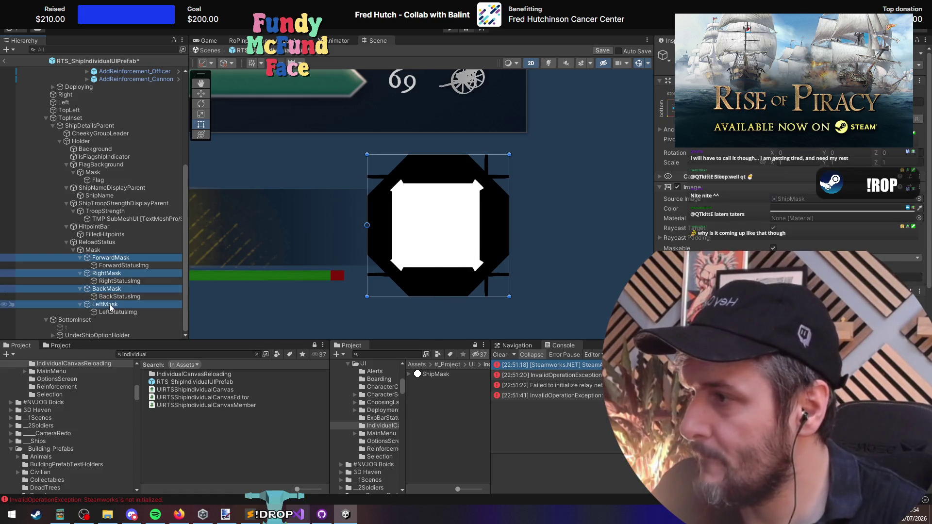
{"action": "left_click_drag", "start_coordinate": [106, 261], "coordinate": [100, 244]}
{"action": "left_click", "coordinate": [95, 250]}
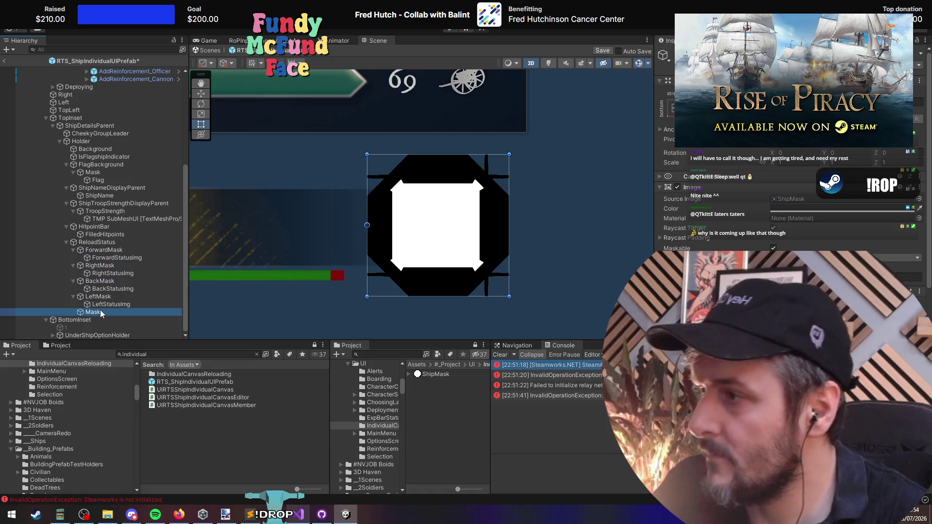
{"action": "key", "text": "Delete"}
Step: Turn off ReloadStatus's background Image after comparing it on and off
{"action": "left_click", "coordinate": [96, 250]}
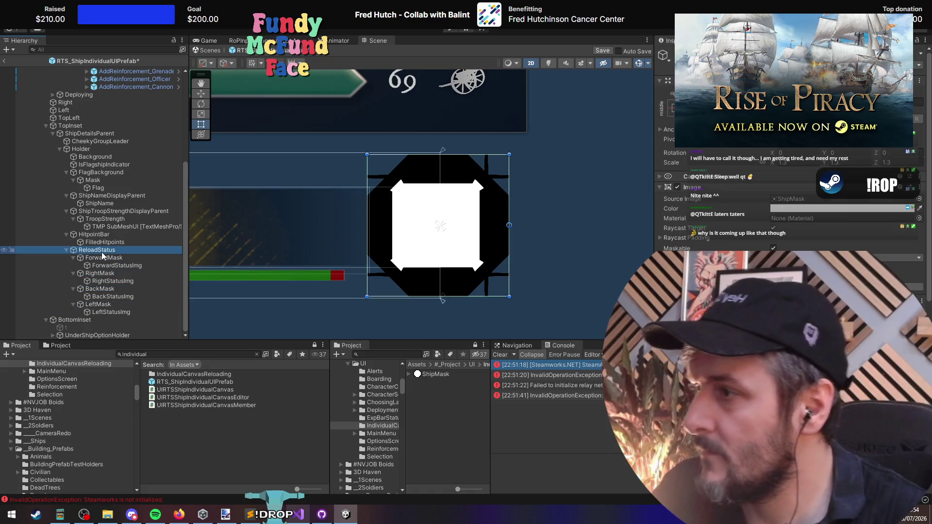
{"action": "left_click", "coordinate": [677, 187]}
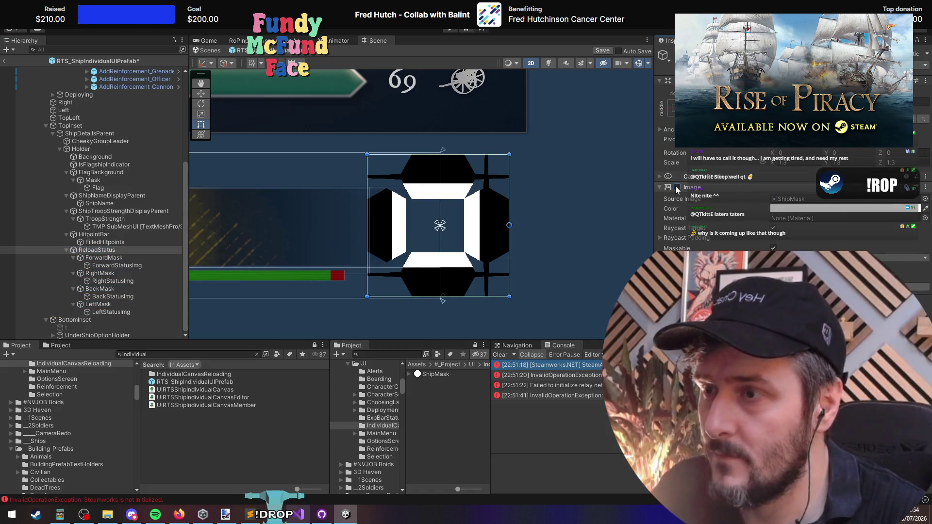
{"action": "left_click", "coordinate": [677, 188]}
{"action": "left_click", "coordinate": [677, 188]}
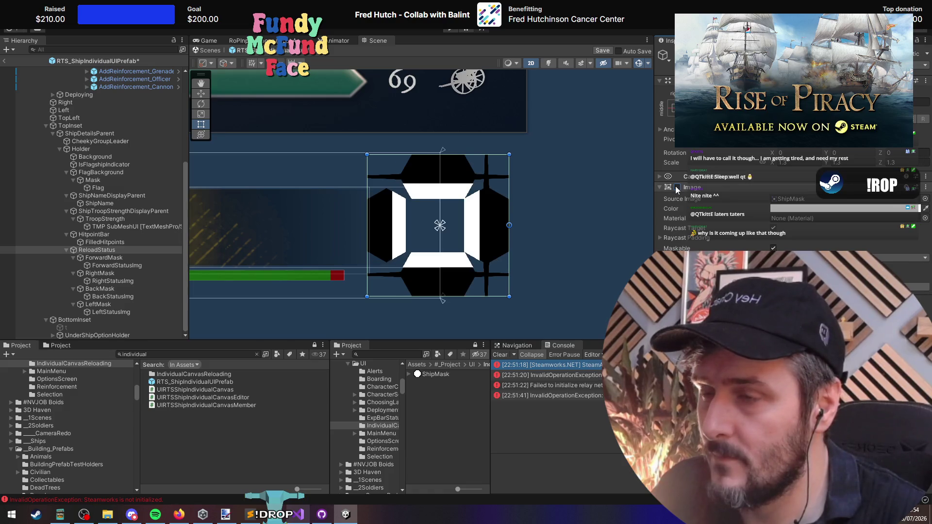
Step: Lower ForwardStatusImg's Fill Amount to about .028
{"action": "left_click", "coordinate": [117, 265]}
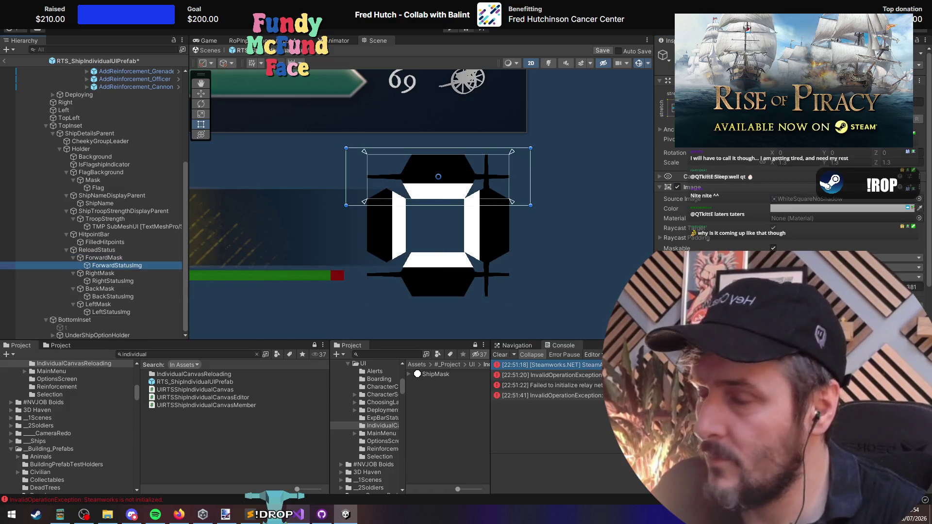
{"action": "left_click", "coordinate": [913, 287]}
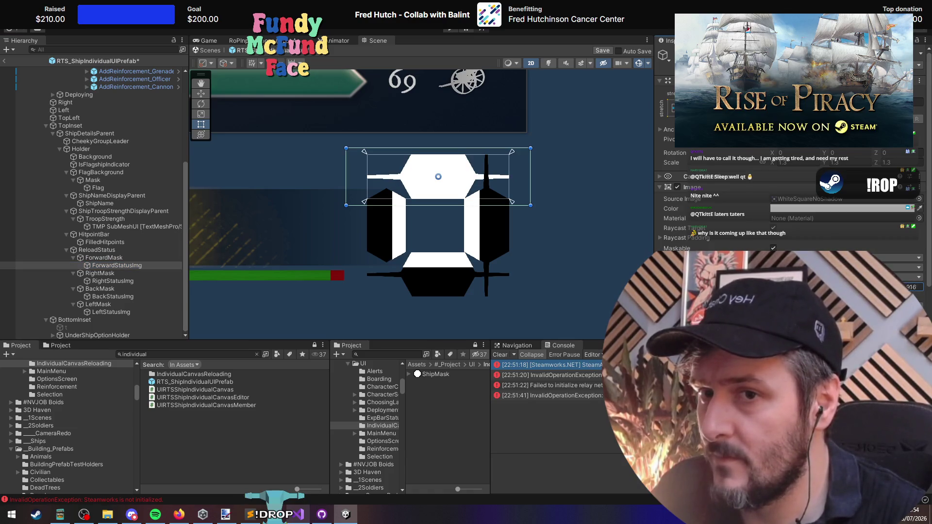
{"action": "mouse_move", "coordinate": [889, 287]}
{"action": "left_mouse_down"}
{"action": "mouse_move", "coordinate": [772, 287]}
{"action": "mouse_move", "coordinate": [909, 288]}
{"action": "left_mouse_up"}
{"action": "scroll", "coordinate": [520, 223], "scroll_direction": "up", "scroll_amount": 5}
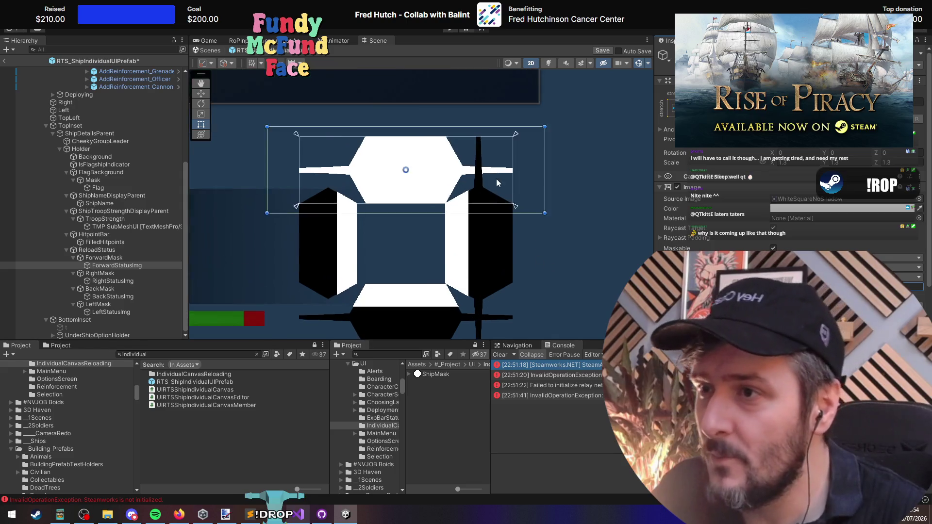
{"action": "scroll", "coordinate": [514, 204], "scroll_direction": "down", "scroll_amount": 4}
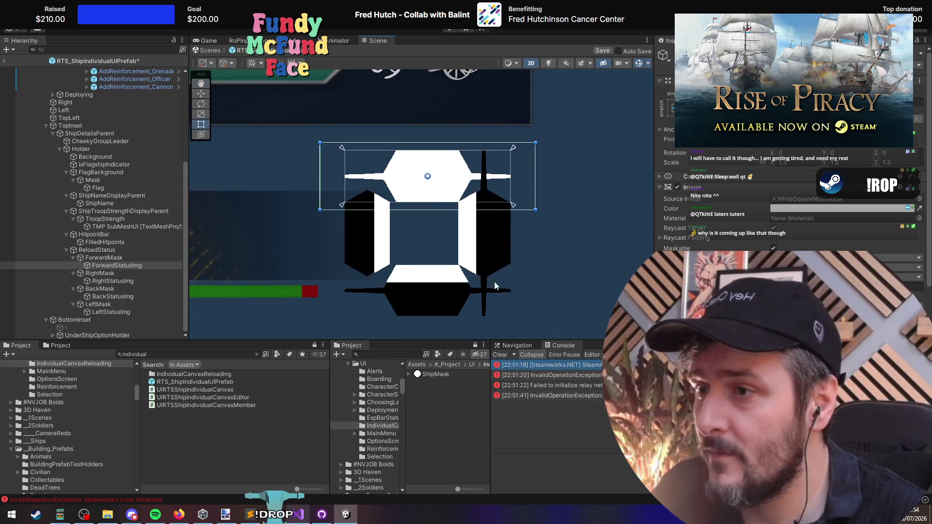
Step: Re-enable ReloadStatus's Image and bring up the sprite choices for its Source Image
{"action": "left_click", "coordinate": [112, 272]}
{"action": "left_click", "coordinate": [121, 267]}
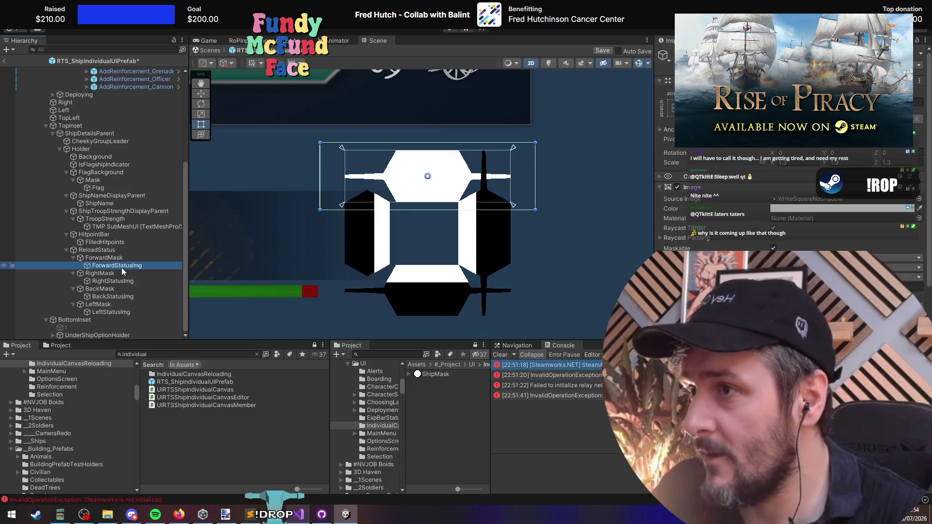
{"action": "left_click", "coordinate": [125, 274]}
{"action": "left_click", "coordinate": [127, 282]}
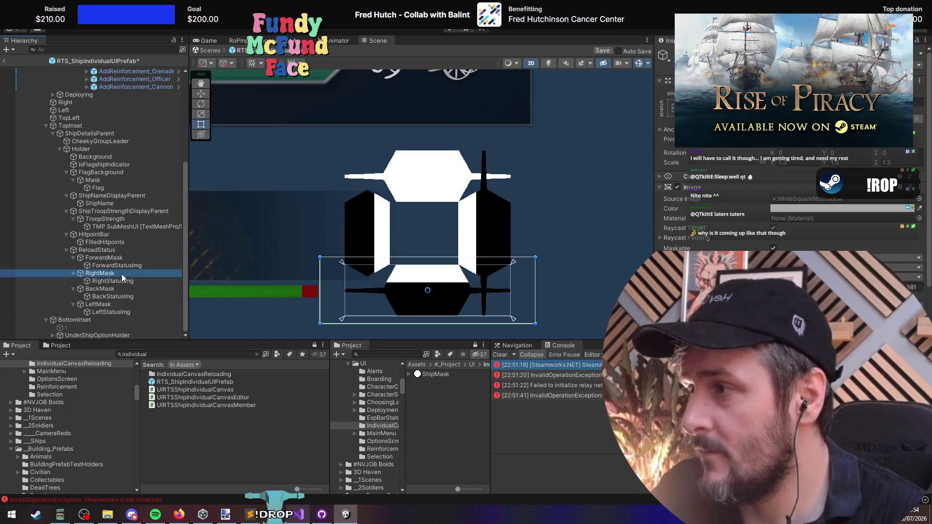
{"action": "left_click", "coordinate": [114, 255]}
{"action": "left_click", "coordinate": [113, 250]}
{"action": "left_click", "coordinate": [676, 187]}
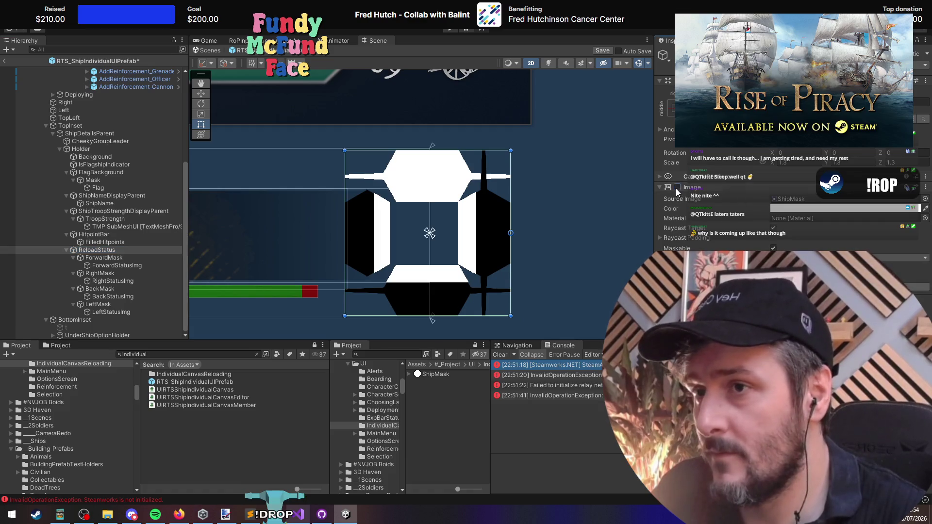
{"action": "left_click", "coordinate": [925, 198]}
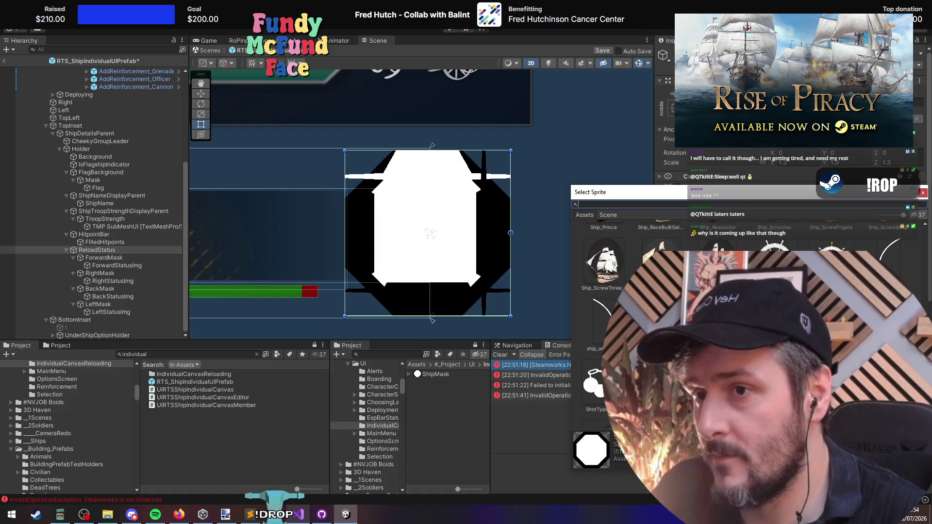
Step: Preview a ship sprite, search 'ship', and keep ShipMask as the Source Image
{"action": "left_click", "coordinate": [604, 262]}
{"action": "scroll", "coordinate": [621, 291], "scroll_direction": "up", "scroll_amount": 5}
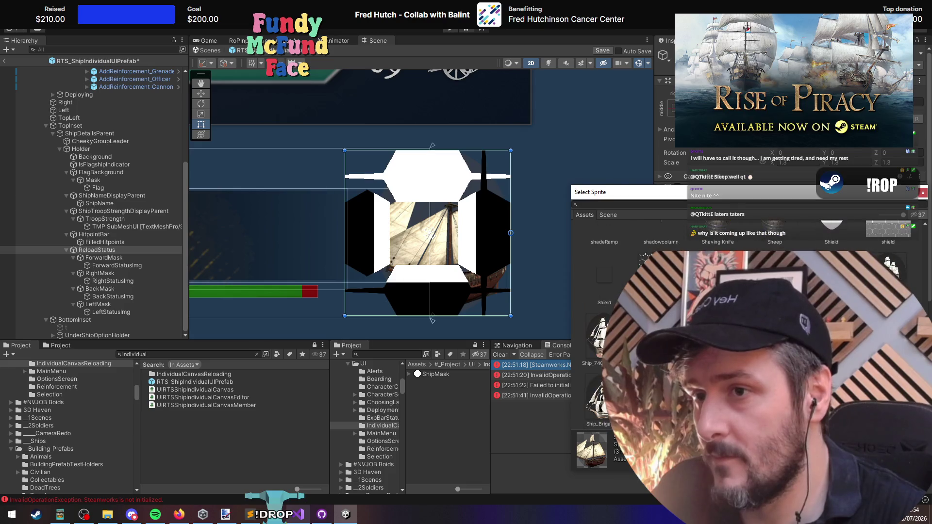
{"action": "scroll", "coordinate": [631, 292], "scroll_direction": "up", "scroll_amount": 5}
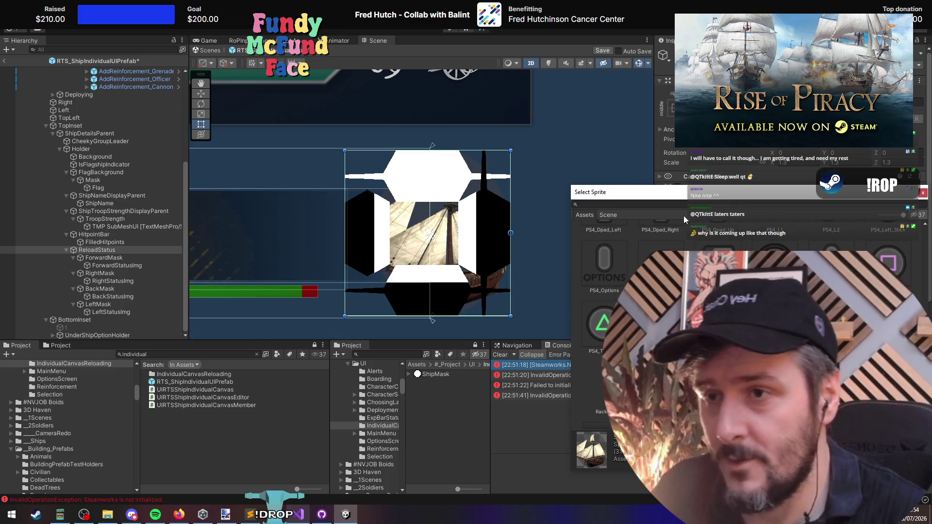
{"action": "left_click", "coordinate": [674, 207]}
{"action": "type", "text": "ship"}
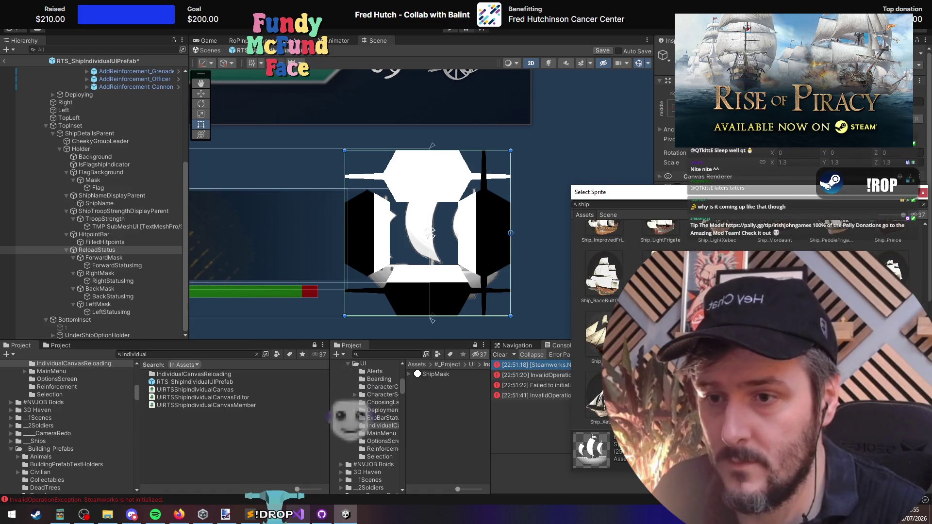
{"action": "key", "text": "Return"}
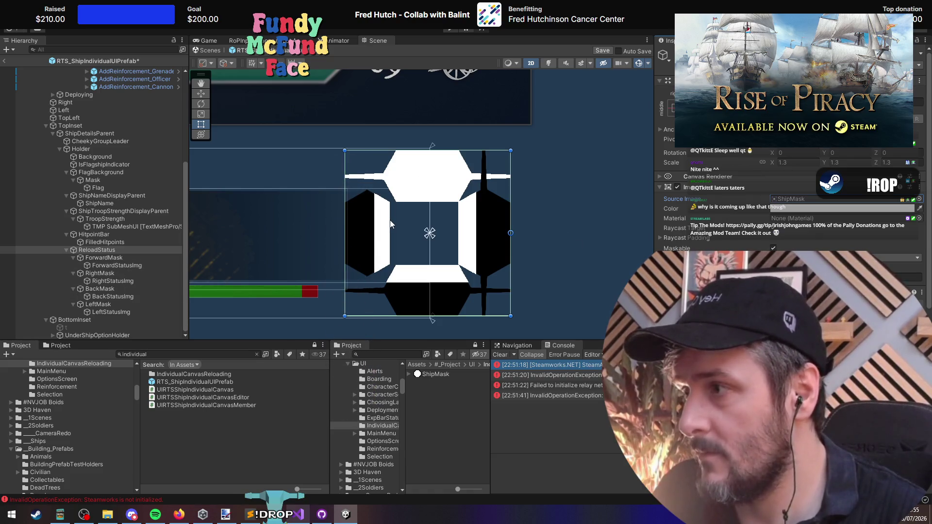
Step: Rename the ShipMask sprite copy to ShipReloadMaskTopDown
{"action": "left_click", "coordinate": [441, 372]}
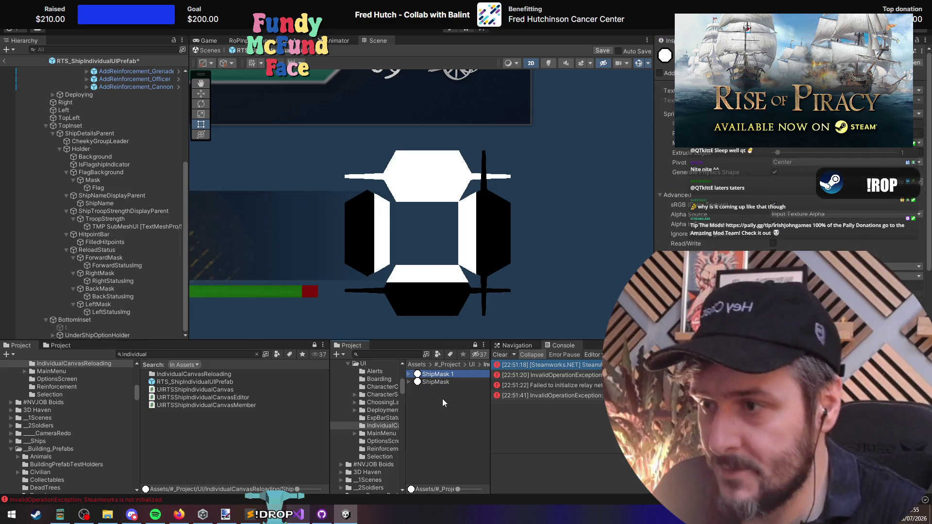
{"action": "key", "text": "F2"}
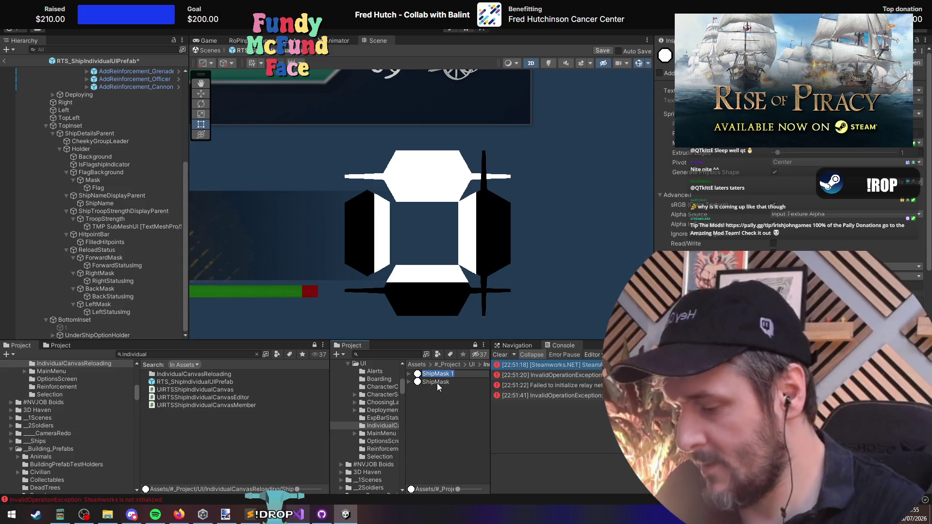
{"action": "type", "text": "S"}
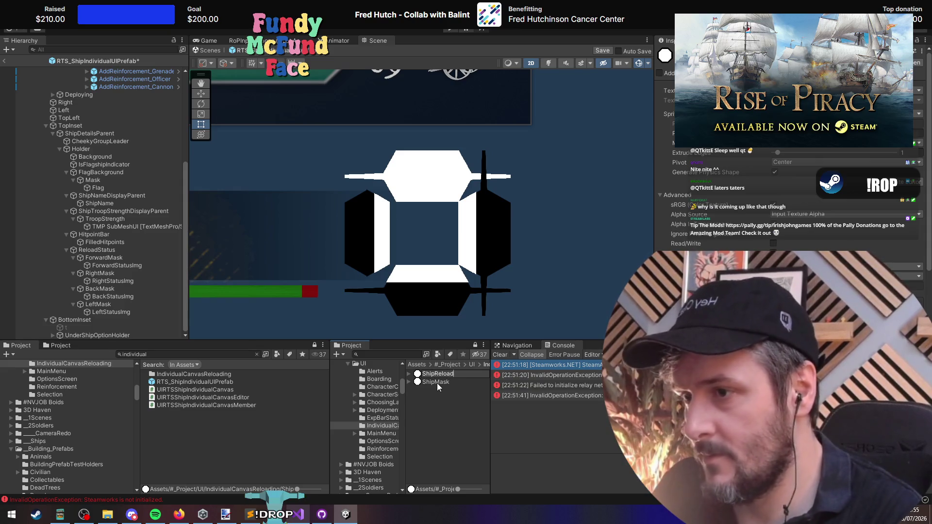
{"action": "type", "text": "TopDown"}
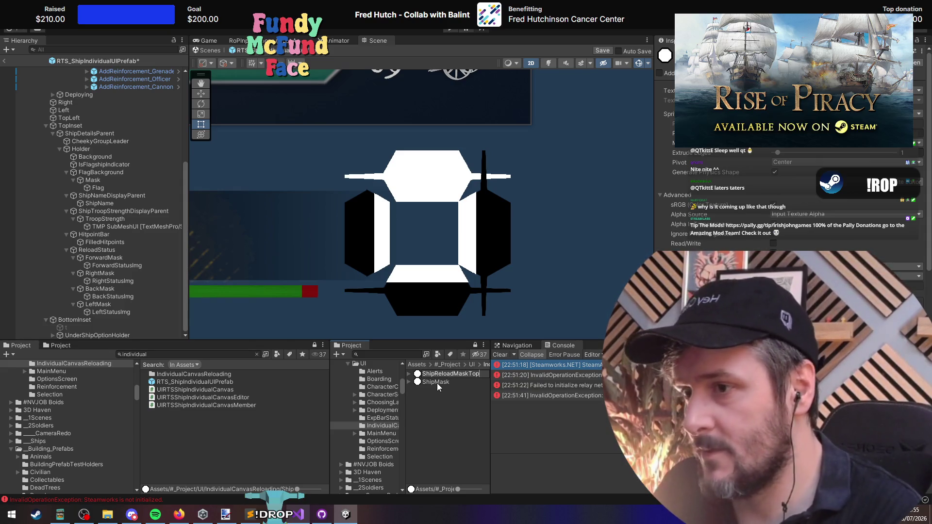
{"action": "key", "text": "Return"}
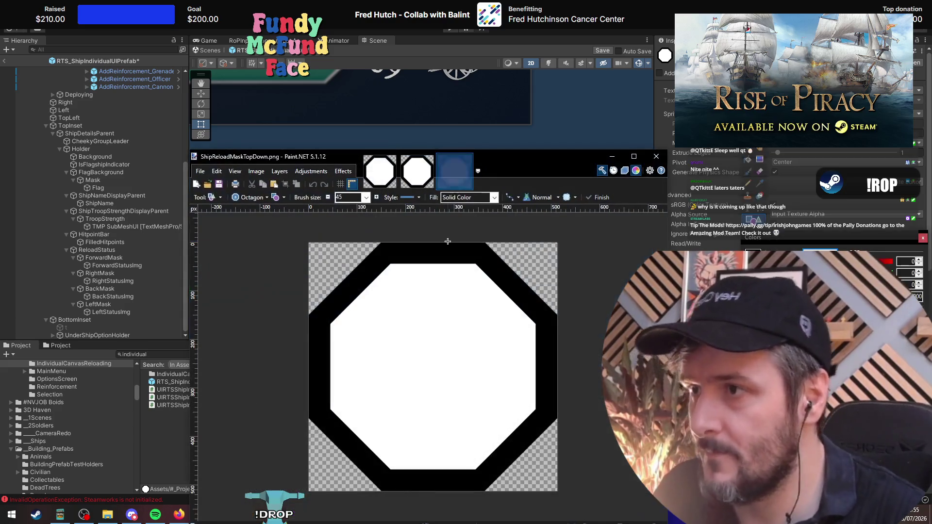
Step: Clear the octagon from the mask image canvas, checking ReloadStatus in Unity for comparison
{"action": "left_click_drag", "start_coordinate": [524, 159], "coordinate": [565, 77]}
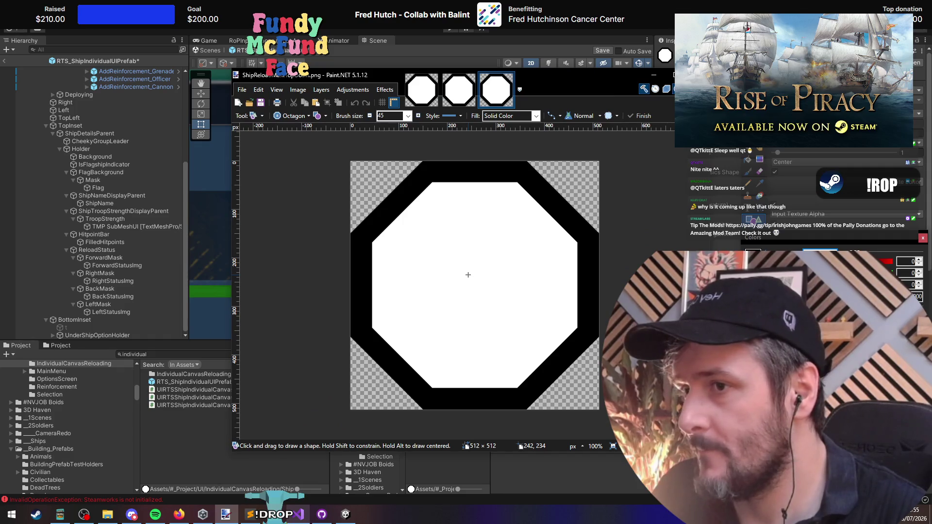
{"action": "key", "text": "ctrl+a"}
{"action": "key", "text": "Delete"}
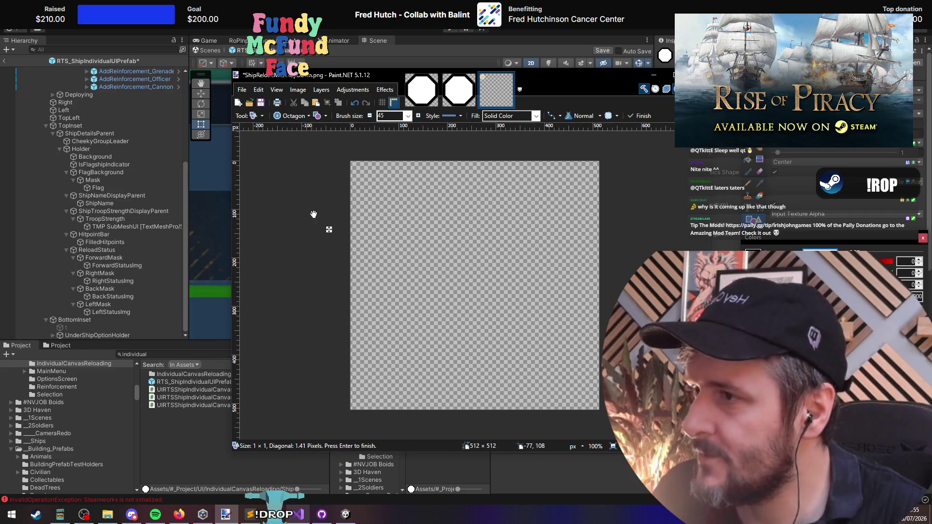
{"action": "left_click", "coordinate": [147, 278]}
{"action": "left_click", "coordinate": [96, 250]}
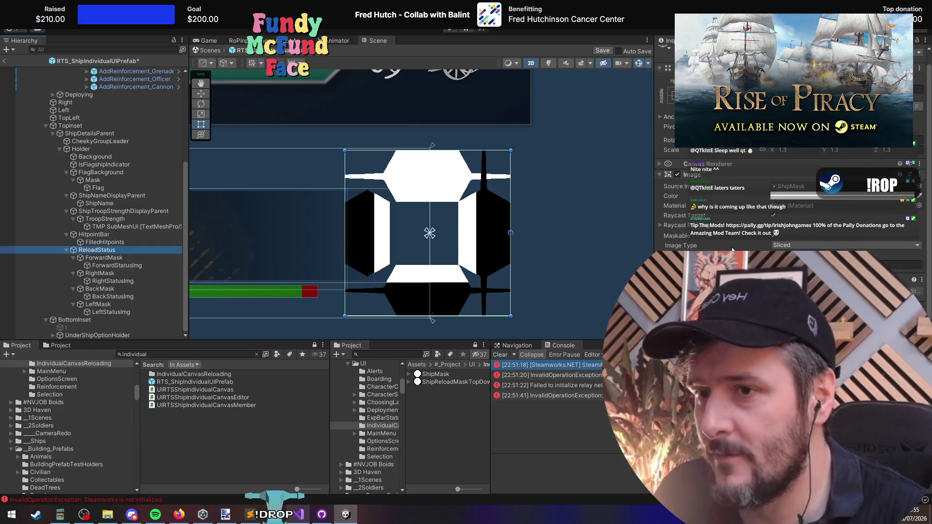
{"action": "key", "text": "alt+Tab"}
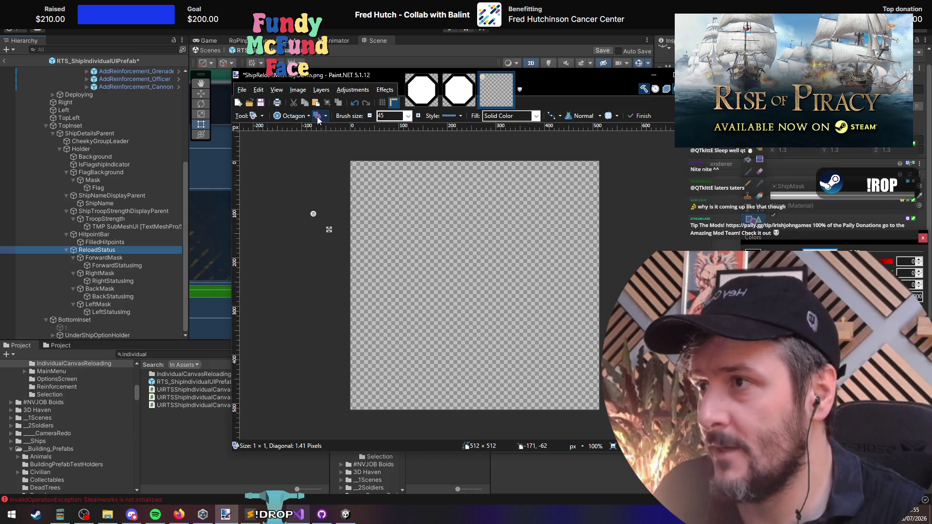
Step: Draw a tall ellipse spanning the canvas and save ShipReloadMaskTopDown.png
{"action": "left_click", "coordinate": [294, 115]}
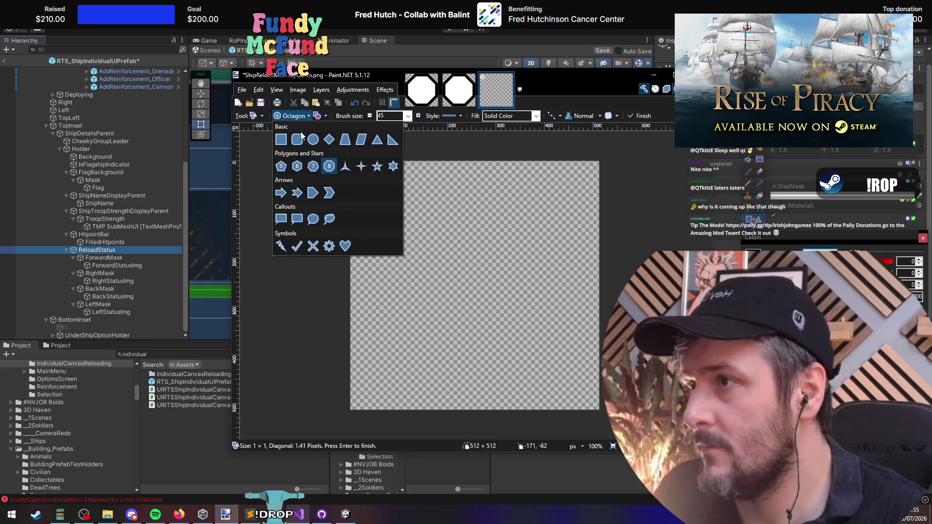
{"action": "left_click", "coordinate": [326, 140]}
{"action": "left_click_drag", "start_coordinate": [416, 156], "coordinate": [528, 405]}
{"action": "key", "text": "ctrl+s"}
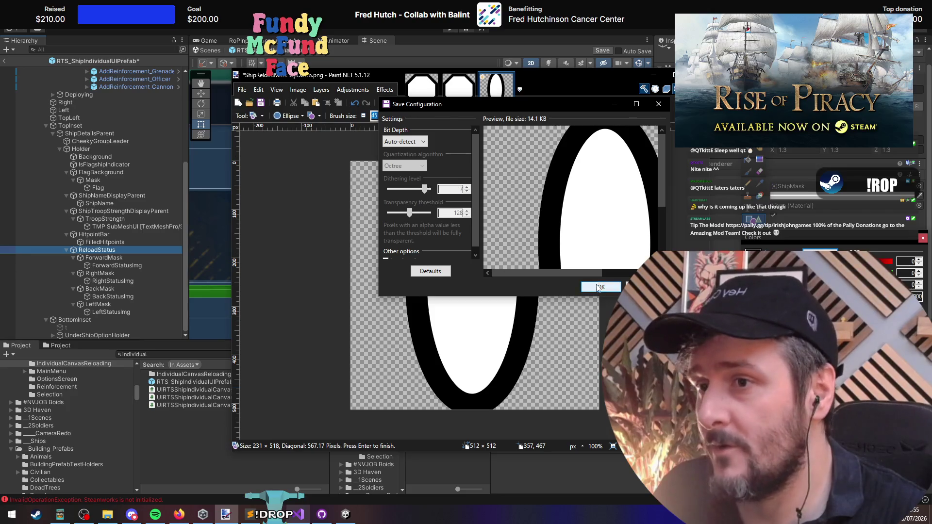
{"action": "left_click", "coordinate": [600, 287]}
{"action": "key", "text": "alt+Tab"}
{"action": "middle_click", "coordinate": [462, 238]}
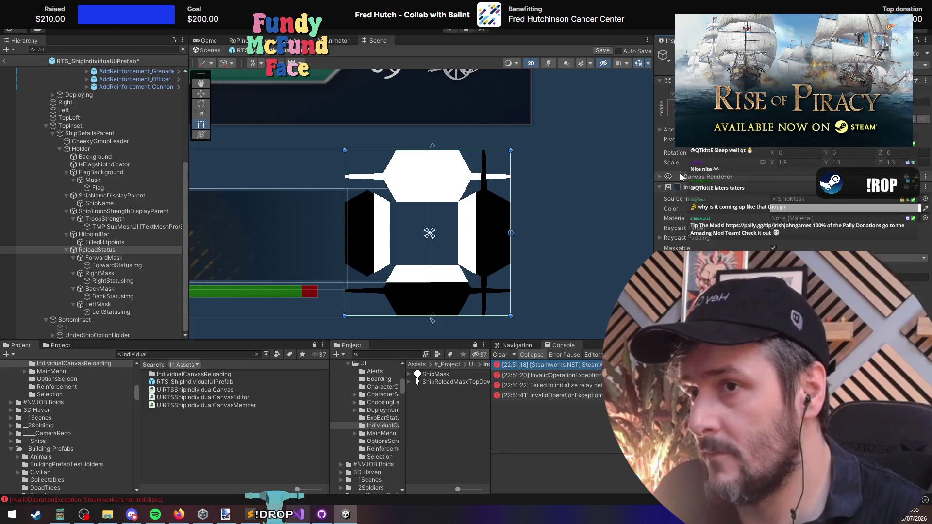
Step: Drag ShipReloadMaskTopDown into ReloadStatus's Source Image field and frame ReloadStatus in the scene
{"action": "left_click", "coordinate": [96, 258]}
{"action": "left_click", "coordinate": [98, 251]}
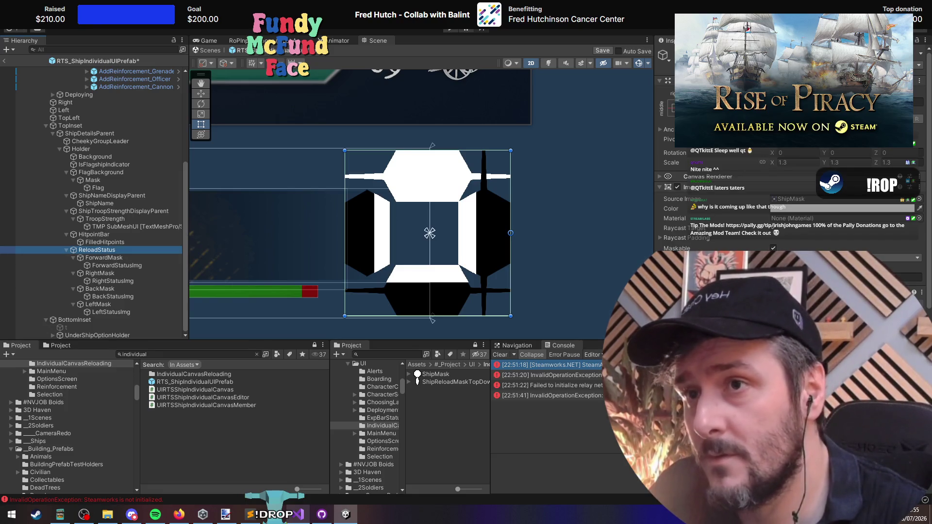
{"action": "left_click_drag", "start_coordinate": [511, 219], "coordinate": [622, 219]}
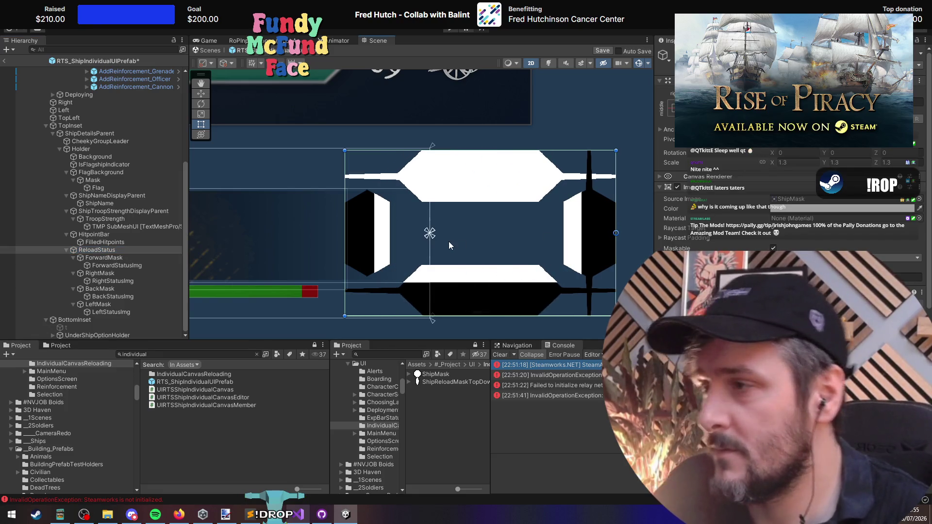
{"action": "key", "text": "ctrl+z"}
{"action": "left_click", "coordinate": [819, 202]}
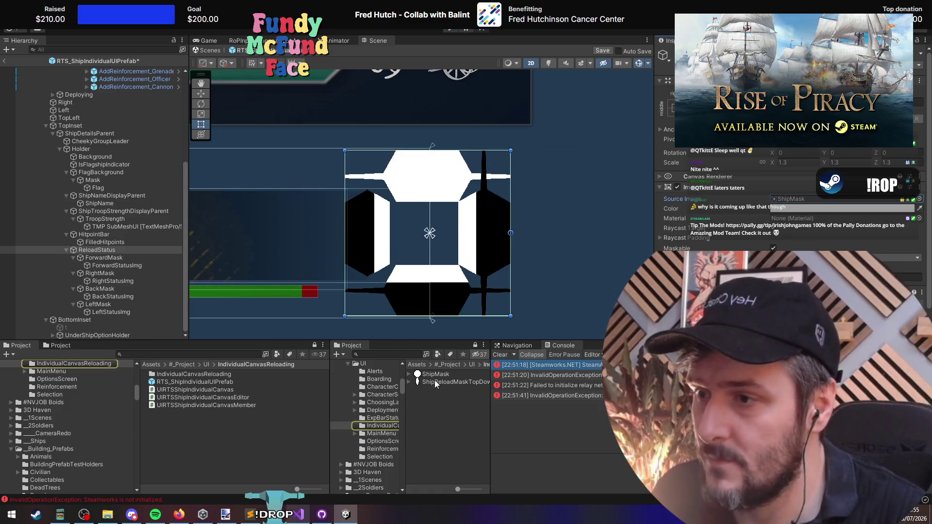
{"action": "mouse_move", "coordinate": [433, 380]}
{"action": "left_mouse_down"}
{"action": "mouse_move", "coordinate": [354, 341]}
{"action": "mouse_move", "coordinate": [781, 210]}
{"action": "left_mouse_up"}
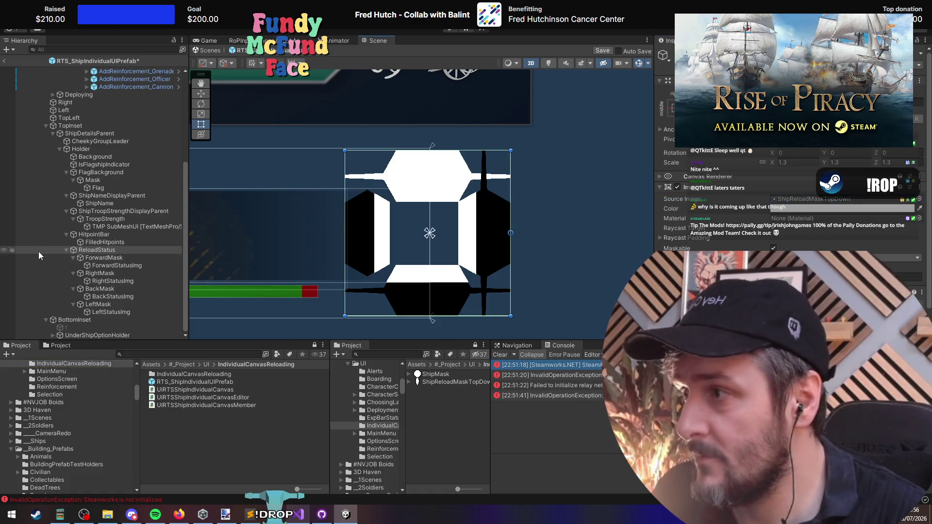
{"action": "left_click", "coordinate": [91, 253]}
{"action": "key", "text": "f"}
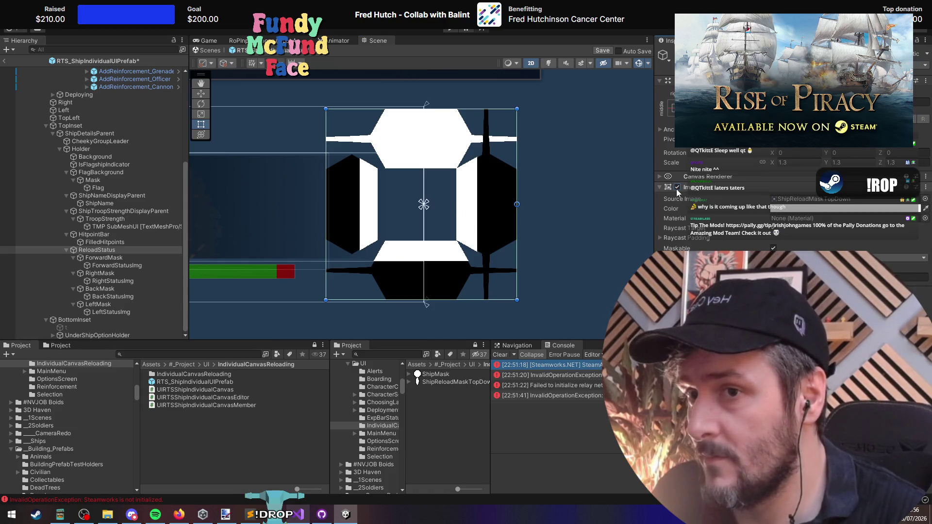
Step: Collapse the direction mask entries and select all four masks in the Hierarchy
{"action": "left_click", "coordinate": [103, 258]}
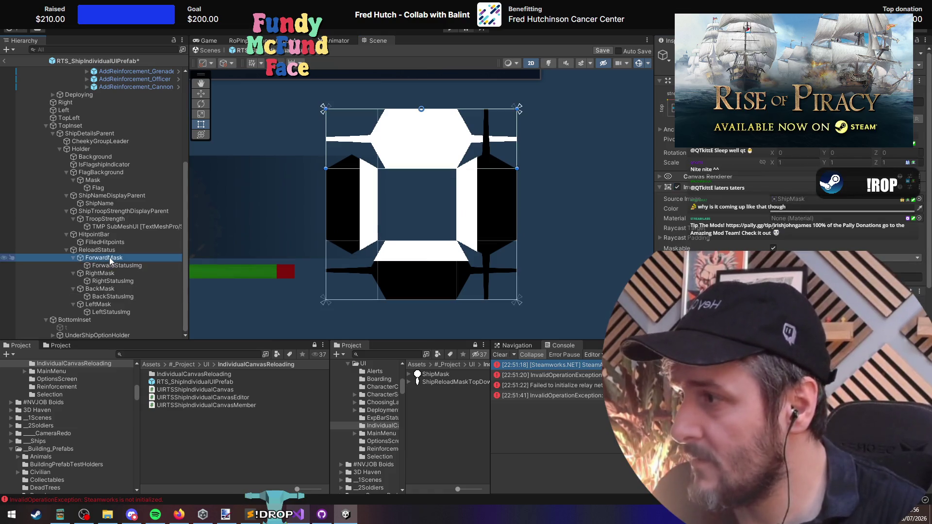
{"action": "left_click", "coordinate": [110, 309], "text": "shift"}
{"action": "key", "text": "Left"}
{"action": "key", "text": "Left"}
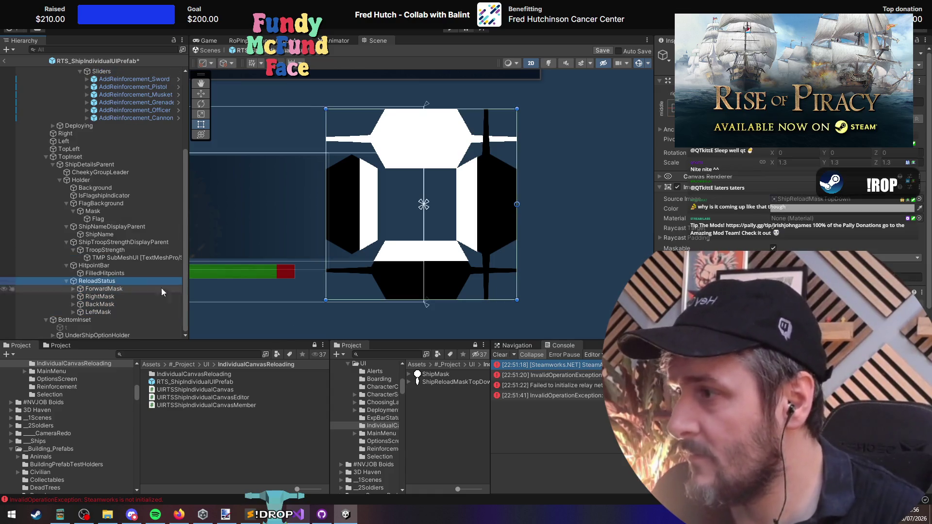
{"action": "left_click", "coordinate": [773, 248]}
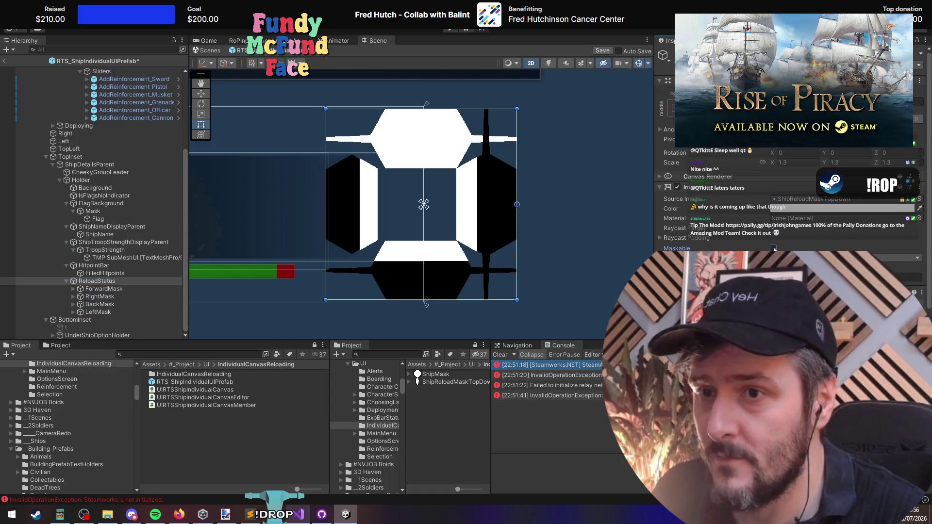
{"action": "left_click", "coordinate": [124, 289]}
{"action": "left_click", "coordinate": [124, 313], "text": "shift"}
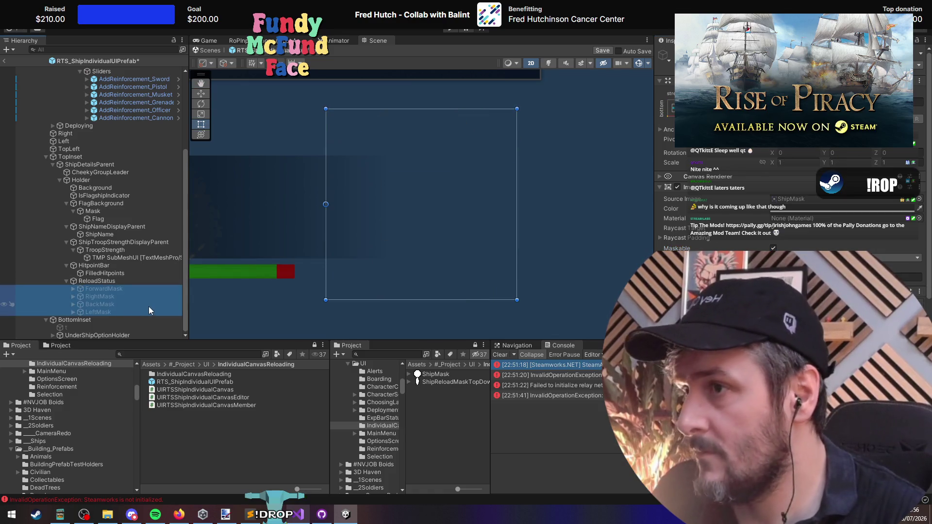
{"action": "left_click", "coordinate": [109, 289]}
{"action": "left_click", "coordinate": [118, 309], "text": "shift"}
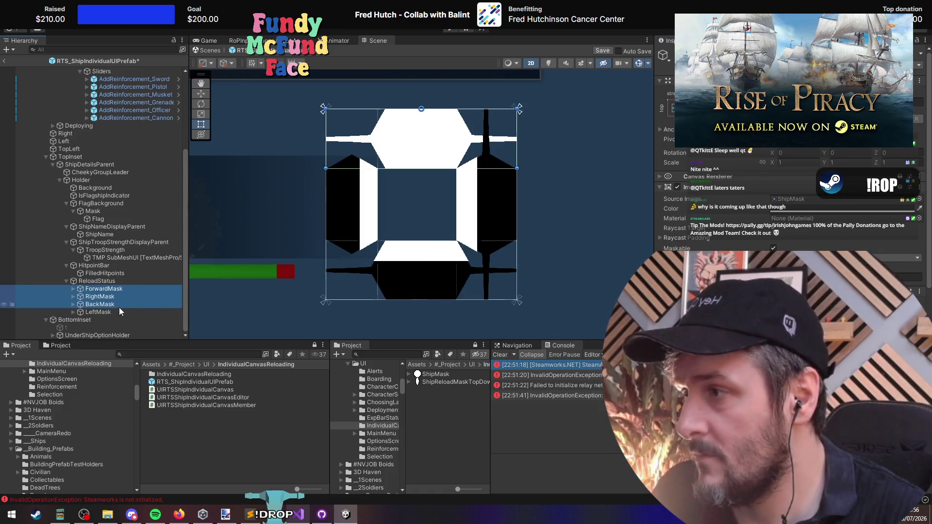
Step: Deactivate the four direction masks, then reactivate them
{"action": "key", "text": "alt+shift+a"}
{"action": "left_click", "coordinate": [103, 282]}
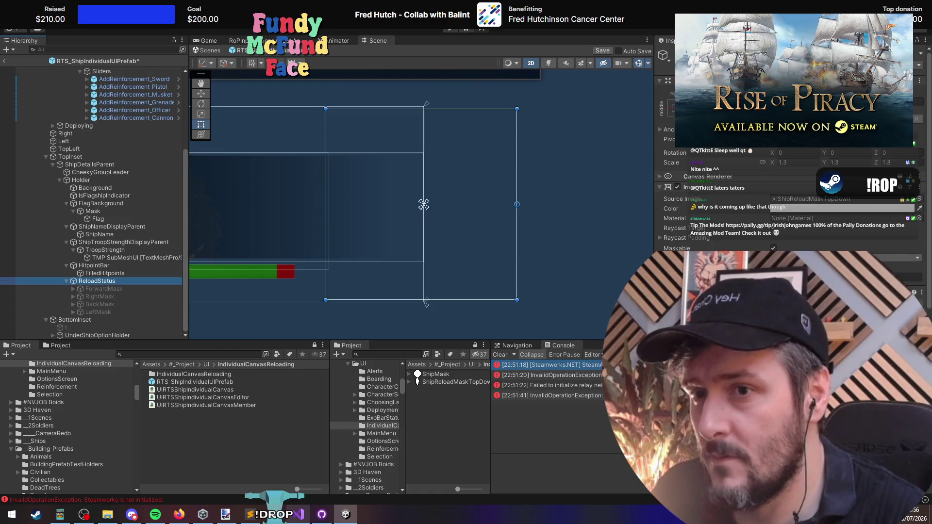
{"action": "left_click", "coordinate": [902, 257]}
{"action": "left_click", "coordinate": [104, 289]}
{"action": "left_click", "coordinate": [131, 311], "text": "shift"}
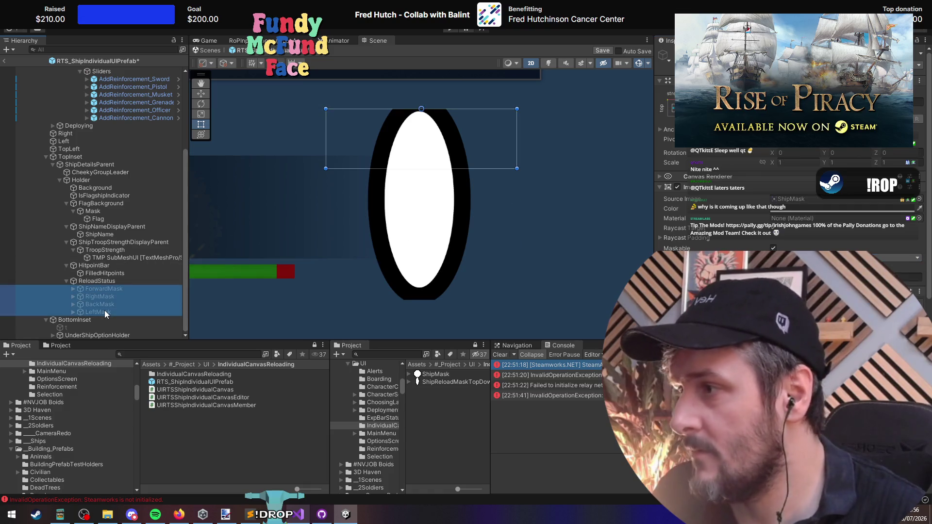
{"action": "key", "text": "alt+shift+a"}
{"action": "key", "text": "alt+shift+a"}
{"action": "key", "text": "alt+shift+a"}
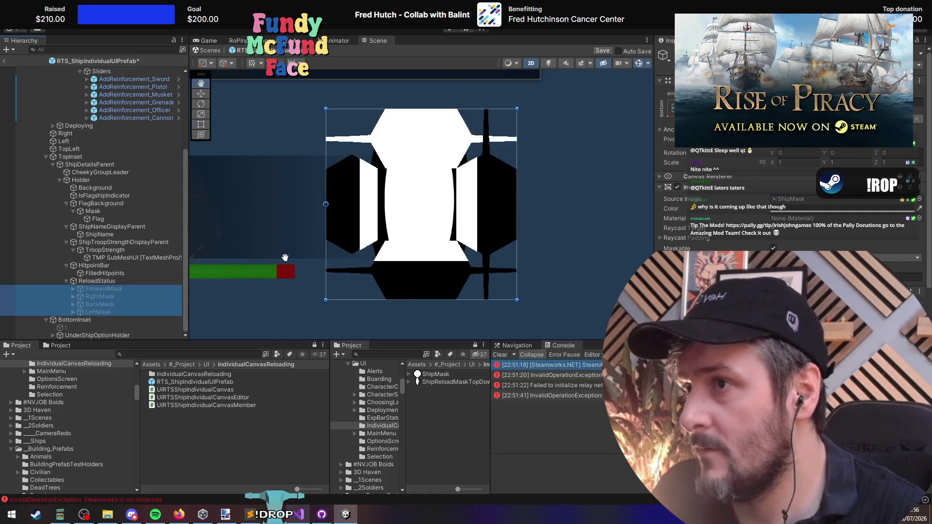
Step: Apply a new anchor preset to ForwardMask and keep it at full width
{"action": "left_click", "coordinate": [127, 288]}
{"action": "left_click", "coordinate": [122, 310], "text": "shift"}
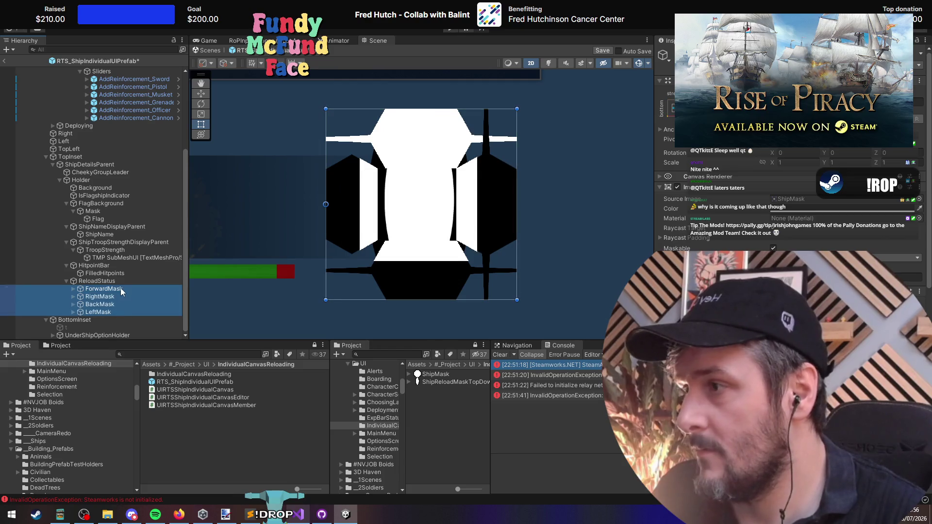
{"action": "left_click", "coordinate": [120, 287]}
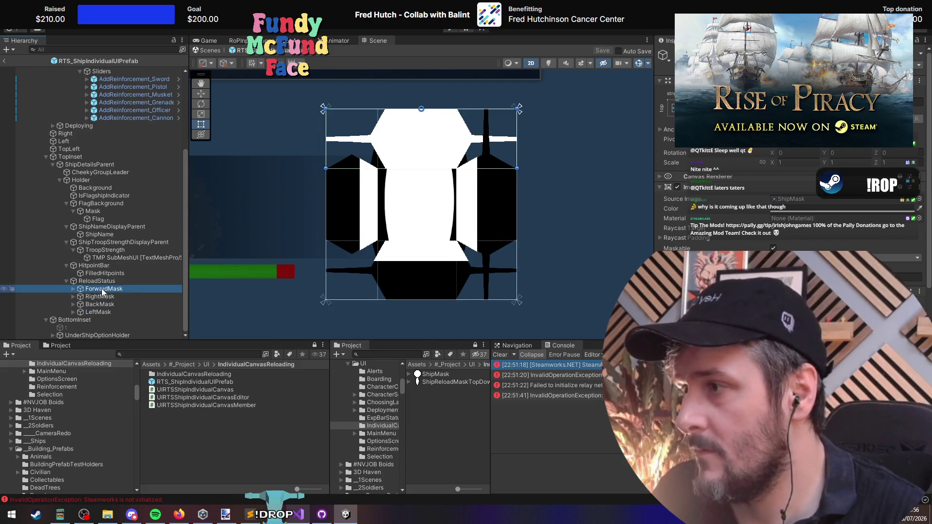
{"action": "left_click", "coordinate": [673, 108]}
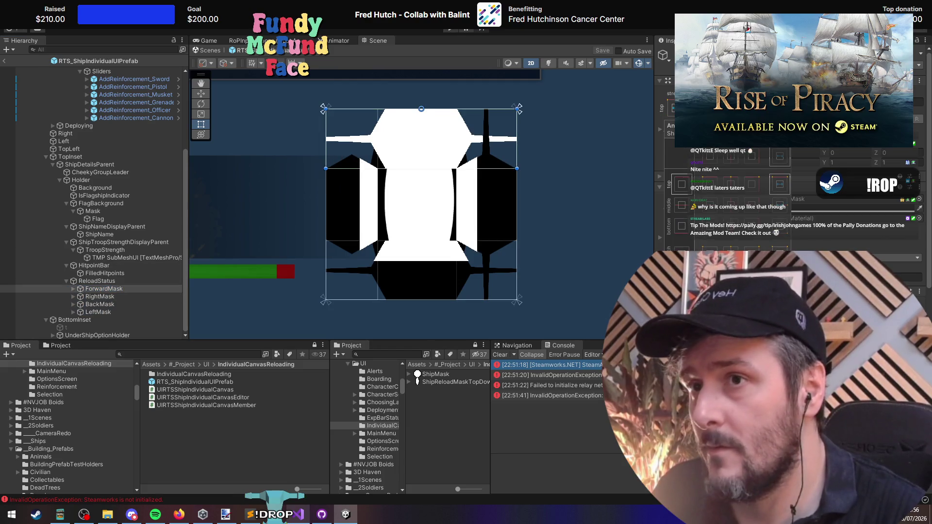
{"action": "left_click", "coordinate": [773, 185], "text": "alt"}
{"action": "left_click_drag", "start_coordinate": [327, 161], "coordinate": [374, 160]}
{"action": "key", "text": "ctrl+z"}
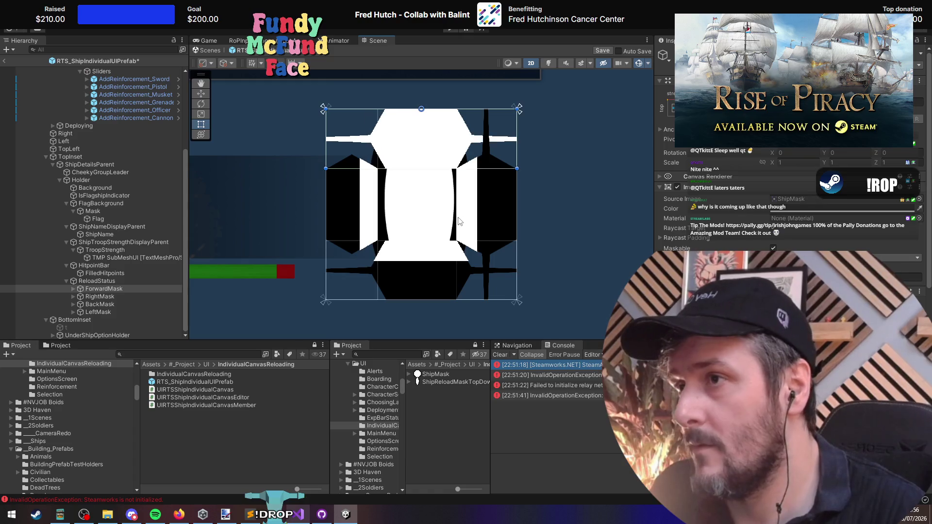
{"action": "key", "text": "ctrl+z"}
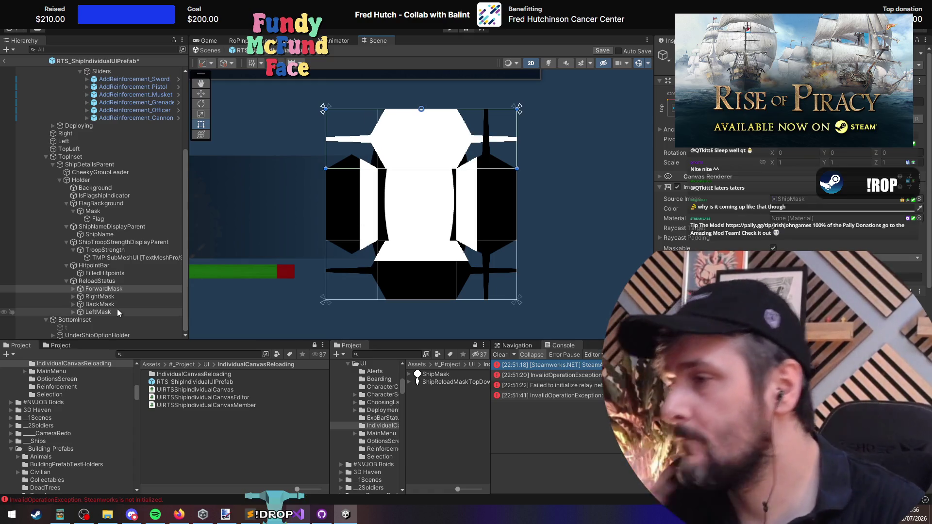
Step: Select the four StatusImg objects and bring up ShipIdentityUI.cs in Visual Studio
{"action": "left_click", "coordinate": [119, 310], "text": "shift"}
{"action": "key", "text": "Right"}
{"action": "key", "text": "Down"}
{"action": "scroll", "coordinate": [124, 305], "scroll_direction": "down", "scroll_amount": 1}
{"action": "left_click", "coordinate": [118, 296], "text": "ctrl"}
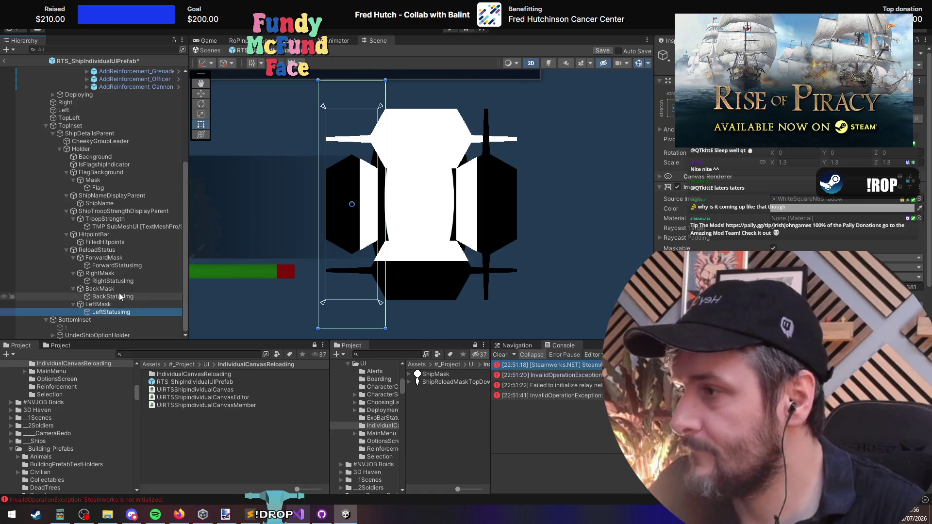
{"action": "left_click", "coordinate": [115, 280], "text": "ctrl"}
{"action": "left_click", "coordinate": [120, 266], "text": "ctrl"}
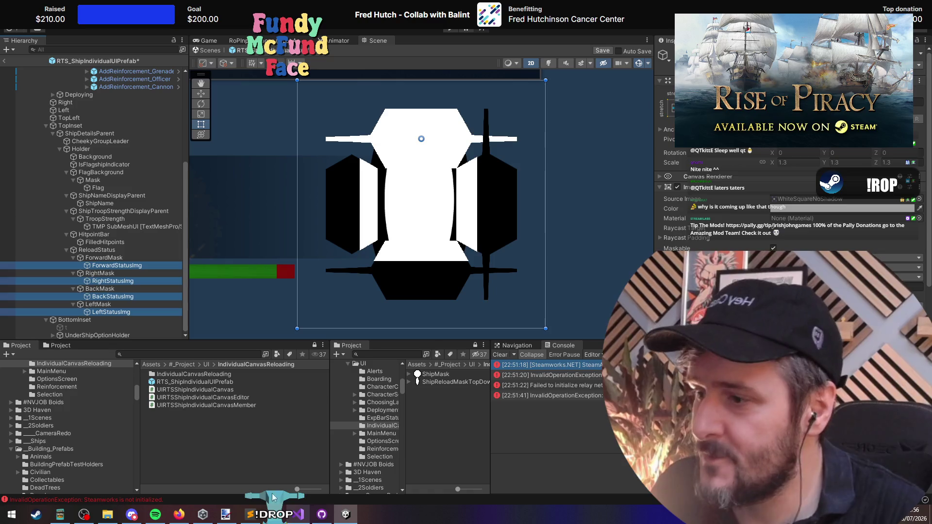
{"action": "left_click", "coordinate": [300, 514]}
Step: Give the foreach loop a braced body with an empty indented line inside
{"action": "scroll", "coordinate": [475, 255], "scroll_direction": "down", "scroll_amount": 1}
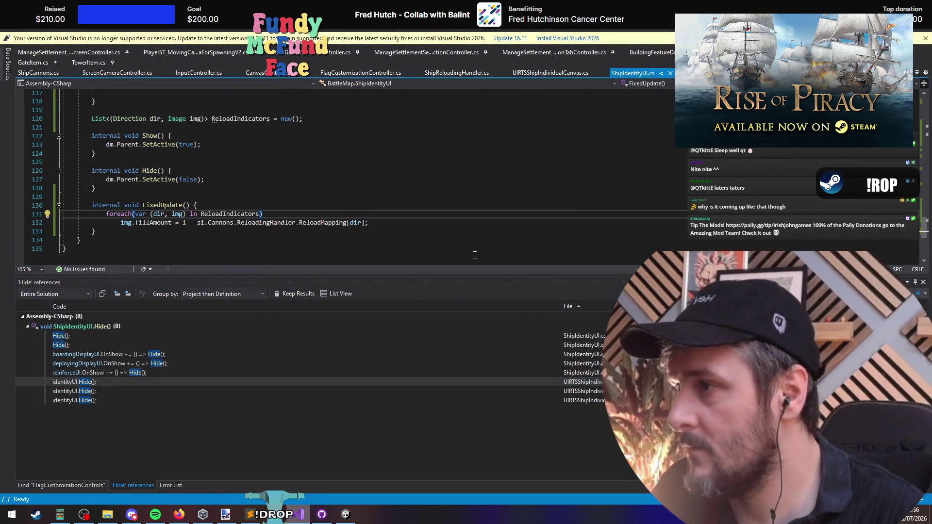
{"action": "type", "text": "{"}
{"action": "key", "text": "Down"}
{"action": "key", "text": "End"}
{"action": "key", "text": "Return"}
{"action": "type", "text": "}"}
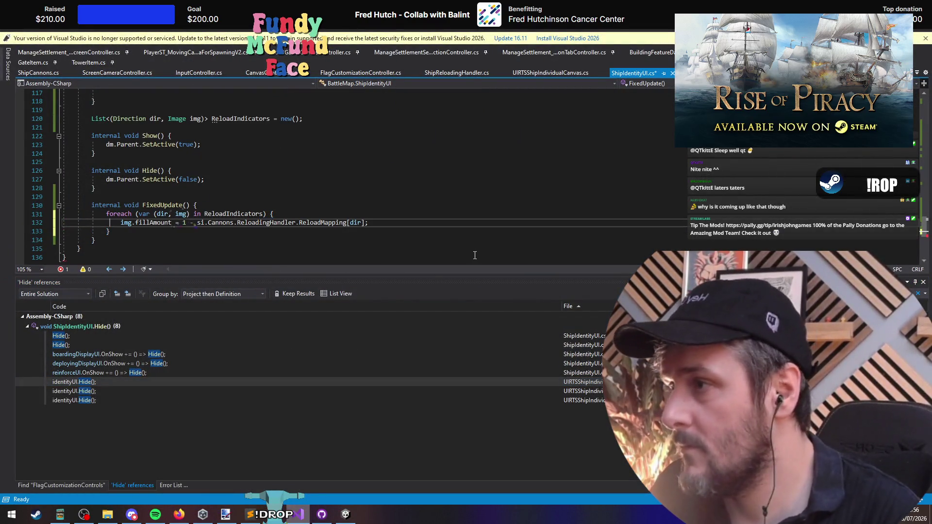
{"action": "key", "text": "Up"}
{"action": "key", "text": "End"}
{"action": "key", "text": "Return"}
Step: Store the ReloadMapping lookup in a variable v and use v in the fill amount subtraction
{"action": "type", "text": "if("}
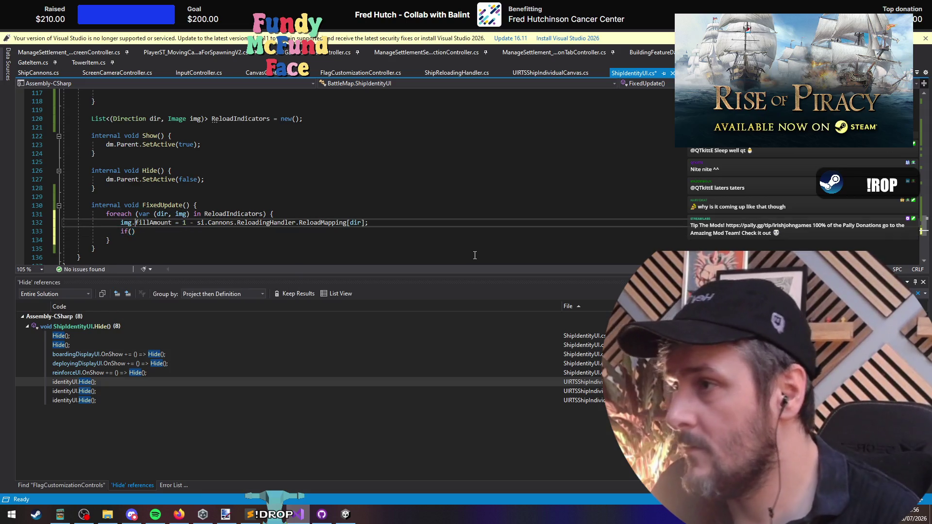
{"action": "key", "text": "ctrl+shift+Left"}
{"action": "key", "text": "ctrl+shift+Left"}
{"action": "key", "text": "ctrl+shift+Left"}
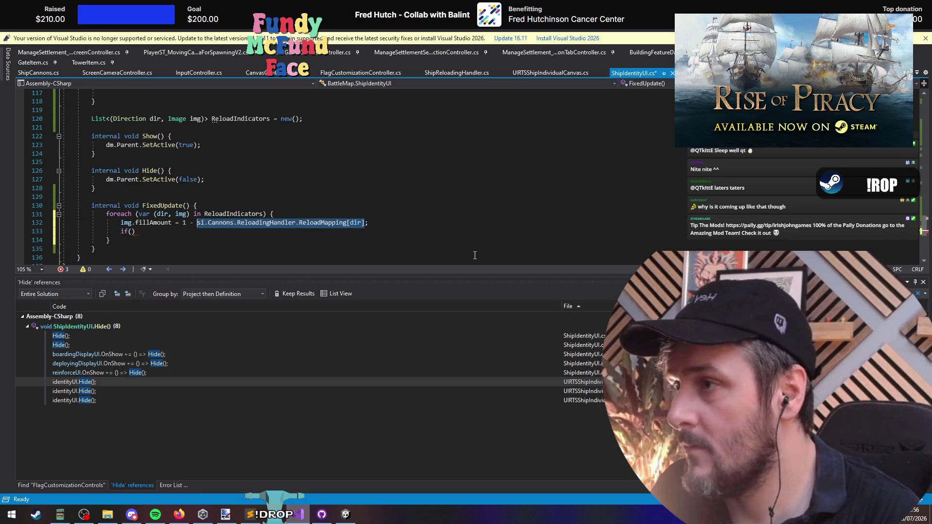
{"action": "key", "text": "ctrl+x"}
{"action": "key", "text": "ctrl+Return"}
{"action": "type", "text": "var v ="}
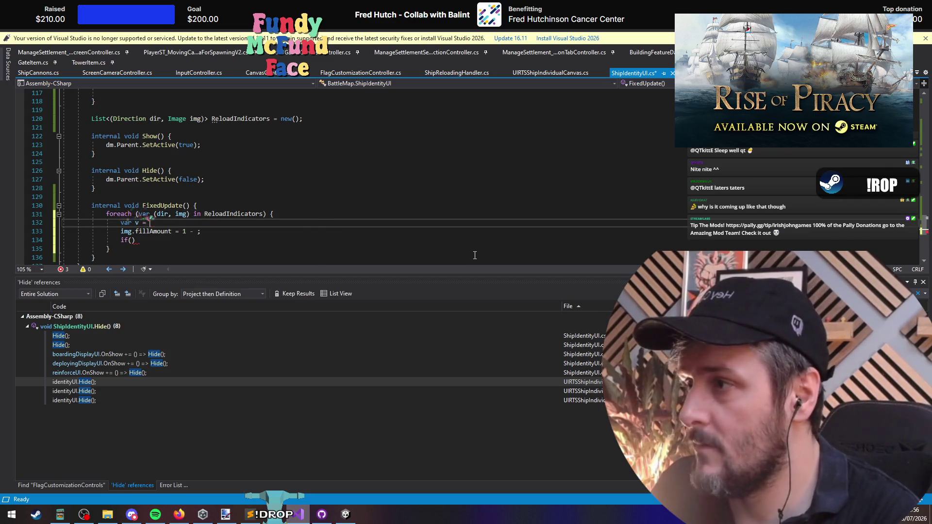
{"action": "key", "text": "ctrl+v"}
{"action": "key", "text": "Down"}
{"action": "key", "text": "Left"}
{"action": "type", "text": "v"}
{"action": "key", "text": "Down"}
{"action": "key", "text": "Left"}
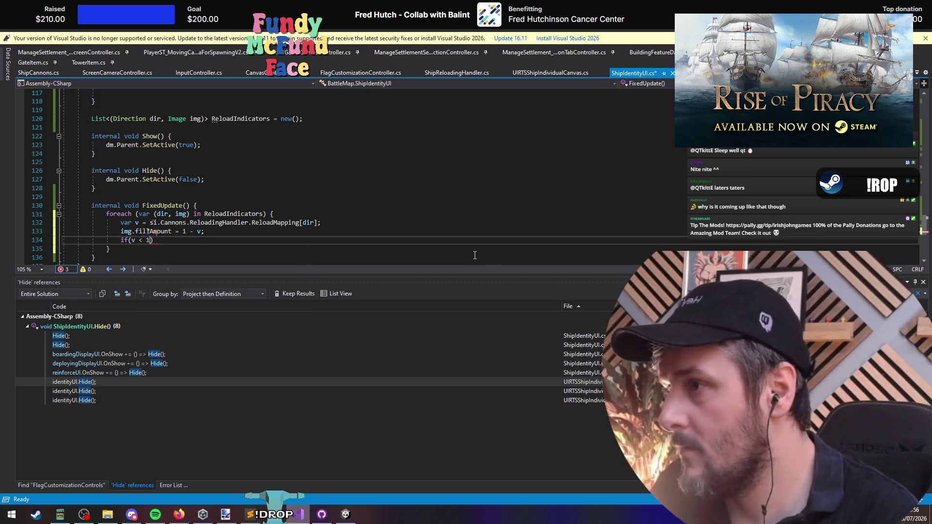
Step: Check the ReloadMapping definition, then make the if condition v > 0
{"action": "key", "text": "alt+Tab"}
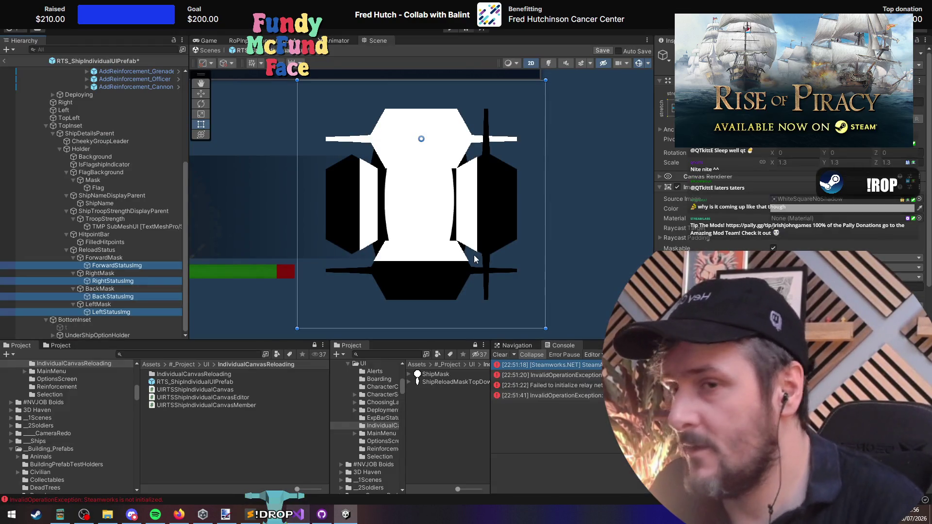
{"action": "key", "text": "alt+Tab"}
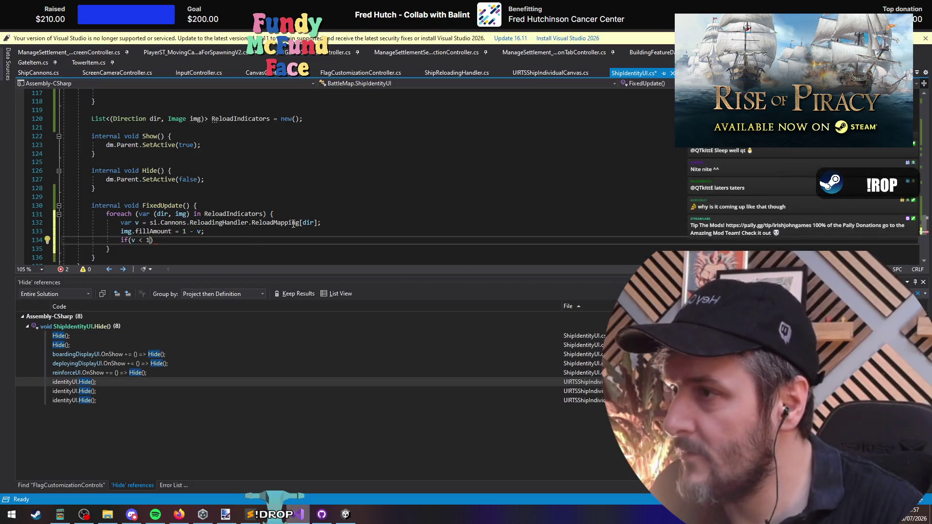
{"action": "left_click", "coordinate": [293, 223], "text": "ctrl"}
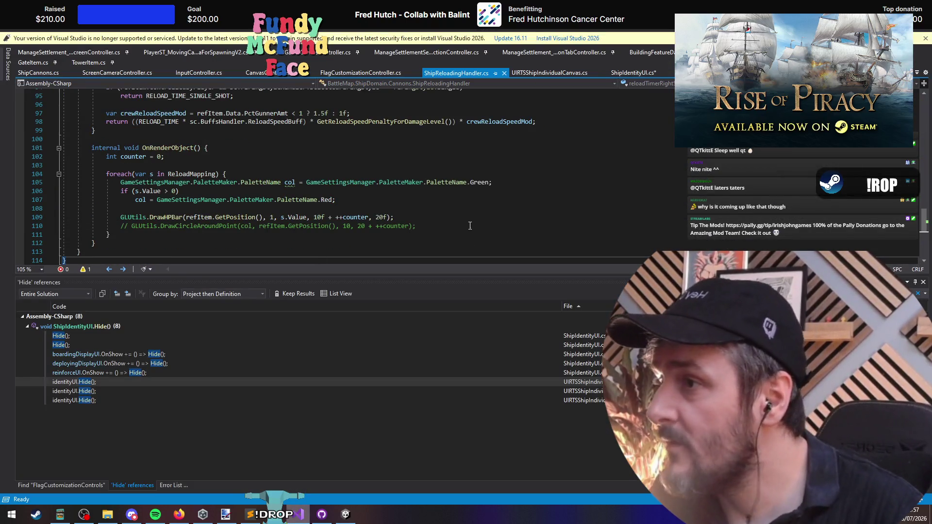
{"action": "left_click", "coordinate": [273, 217]}
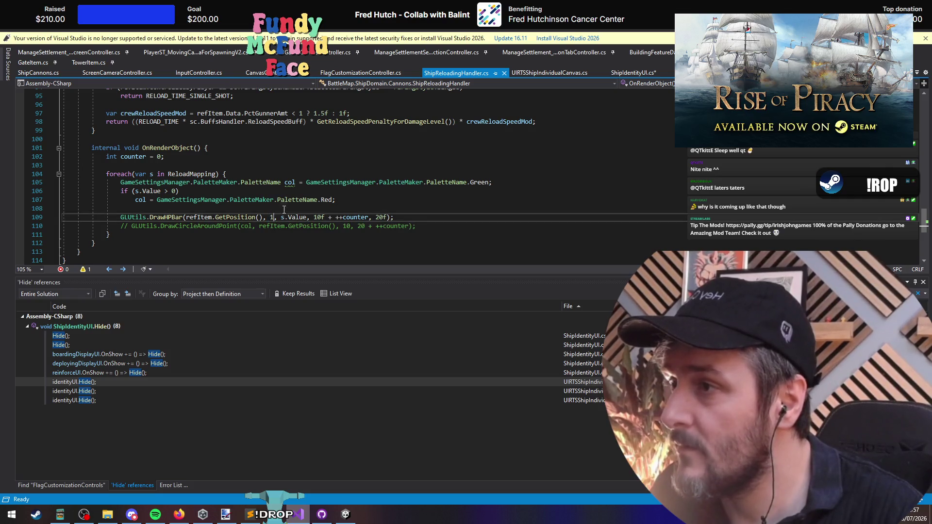
{"action": "key", "text": "ctrl+minus"}
{"action": "left_click", "coordinate": [145, 241]}
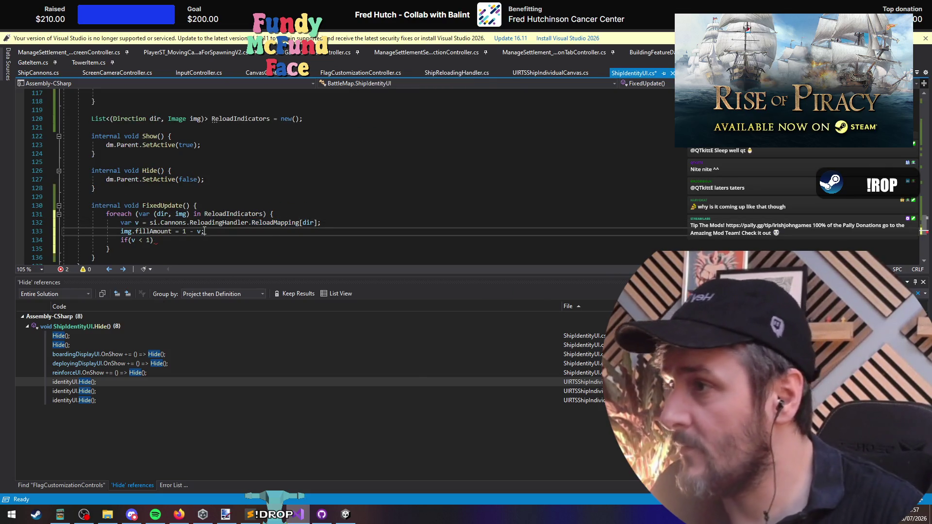
{"action": "key", "text": "BackSpace"}
{"action": "key", "text": "BackSpace"}
{"action": "type", "text": ">"}
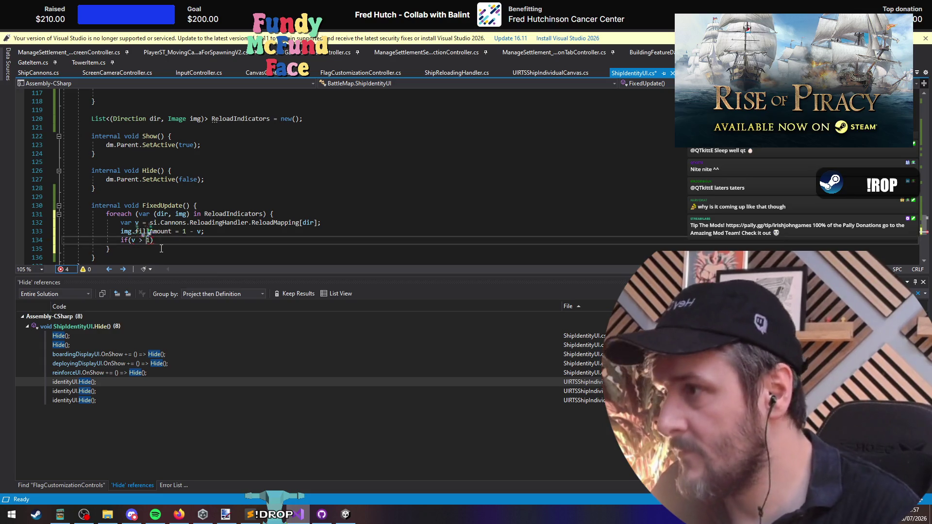
{"action": "key", "text": "BackSpace"}
{"action": "type", "text": "0)"}
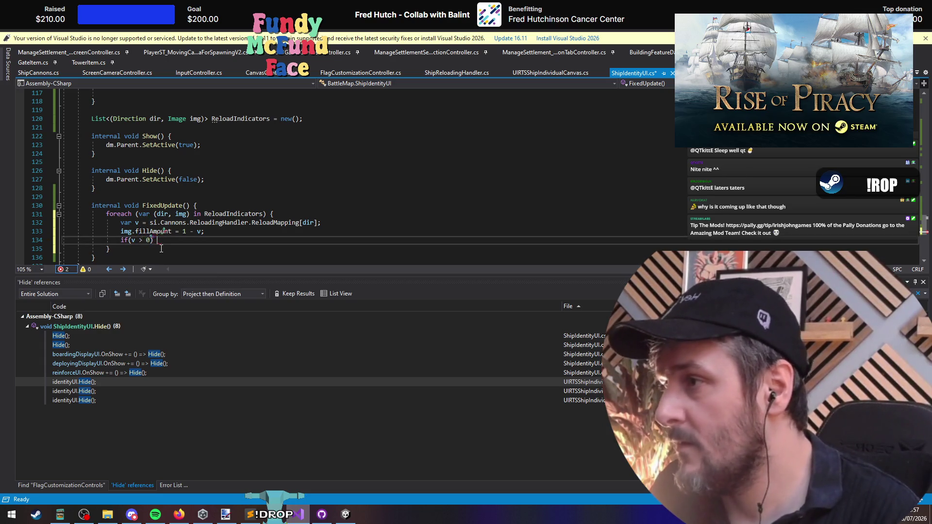
{"action": "key", "text": "ctrl+shift+minus"}
{"action": "key", "text": "ctrl+shift+minus"}
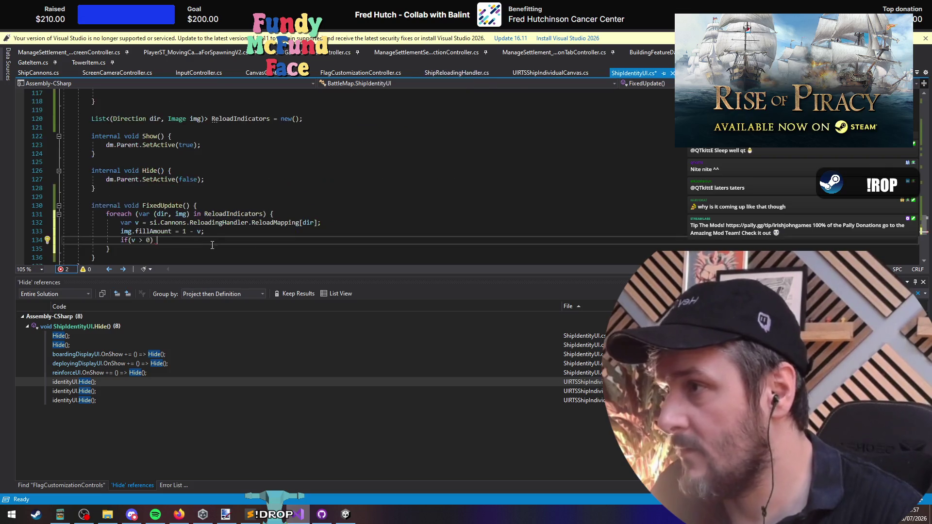
Step: Add an img.color = Color.red assignment inside the if
{"action": "key", "text": "Up"}
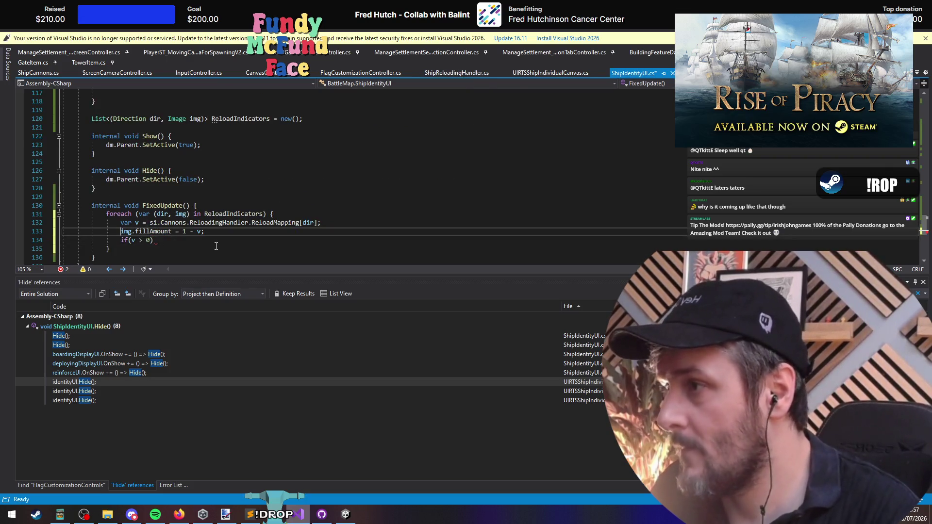
{"action": "key", "text": "ctrl+shift+Right"}
{"action": "key", "text": "ctrl+shift+Right"}
{"action": "key", "text": "ctrl+shift+Right"}
{"action": "key", "text": "ctrl+c"}
{"action": "key", "text": "Down"}
{"action": "key", "text": "End"}
{"action": "key", "text": "Return"}
{"action": "key", "text": "ctrl+v"}
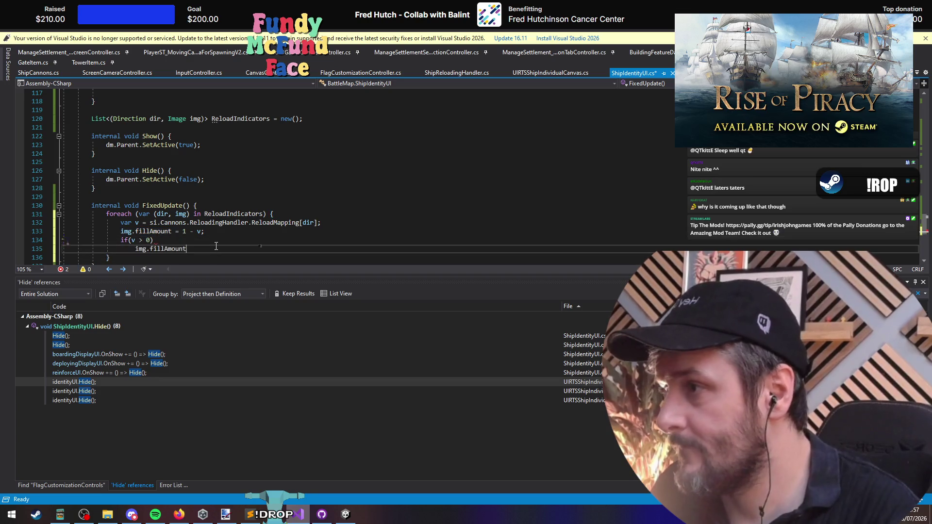
{"action": "key", "text": "ctrl+BackSpace"}
{"action": "type", "text": "color = "}
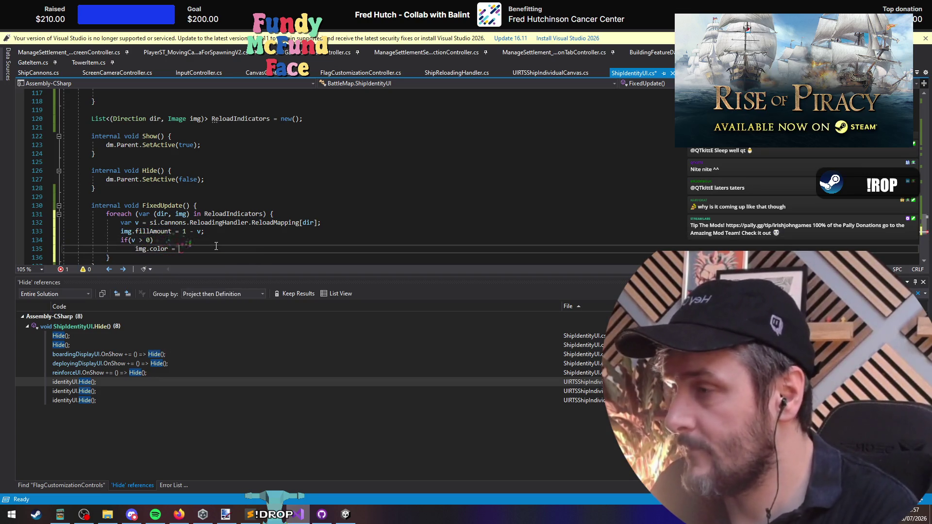
{"action": "type", "text": "Color.red;"}
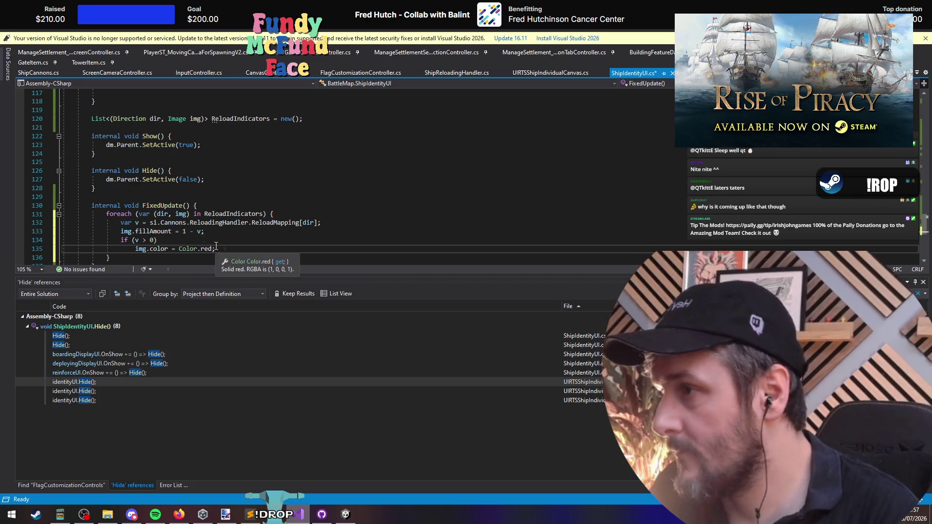
Step: Declare a col variable defaulting to PaletteName.Green, based on ShipReloadingHandler's palette line
{"action": "key", "text": "Up"}
{"action": "key", "text": "BackSpace"}
{"action": "key", "text": "Down"}
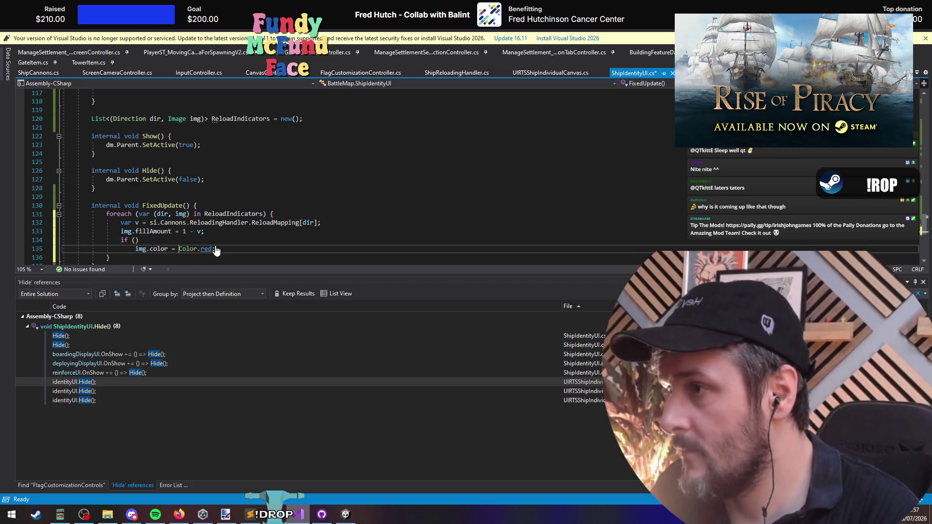
{"action": "key", "text": "ctrl+Tab"}
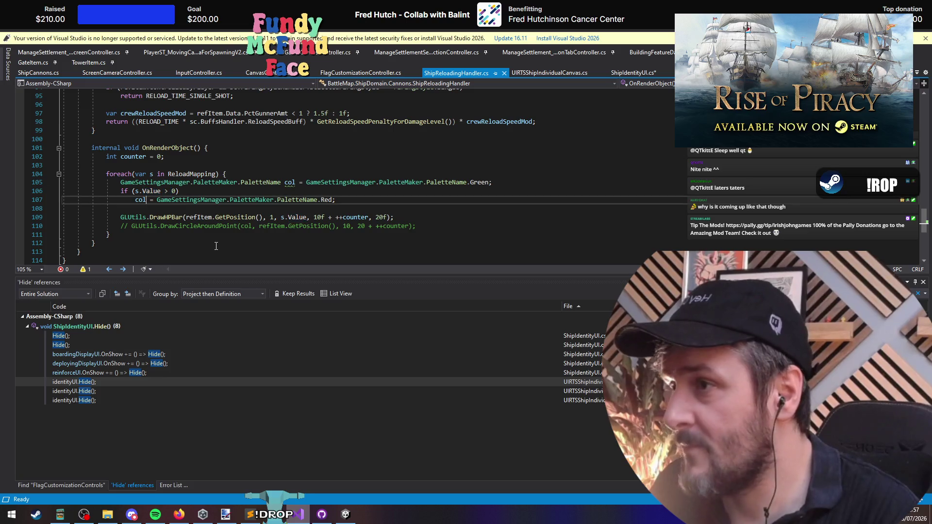
{"action": "key", "text": "ctrl+Tab"}
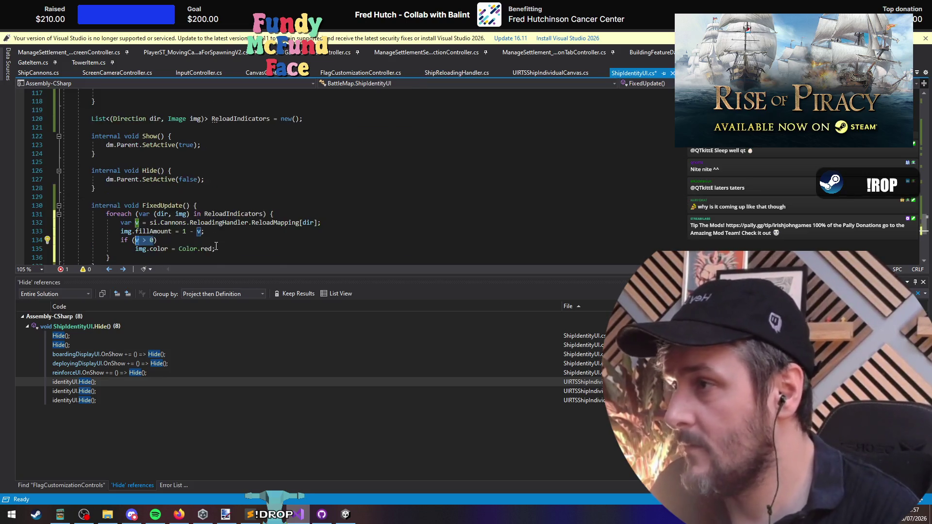
{"action": "key", "text": "ctrl+v"}
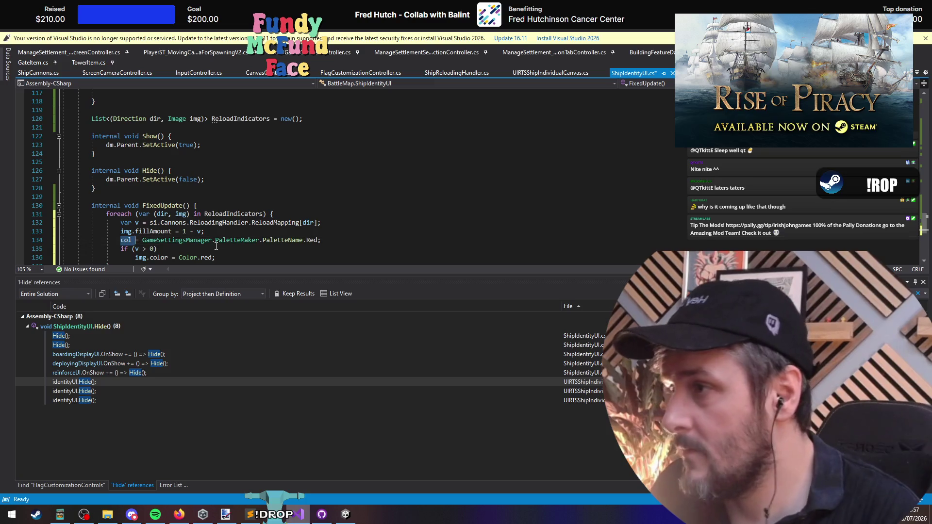
{"action": "key", "text": "BackSpace"}
{"action": "key", "text": "BackSpace"}
{"action": "key", "text": "BackSpace"}
{"action": "type", "text": "col"}
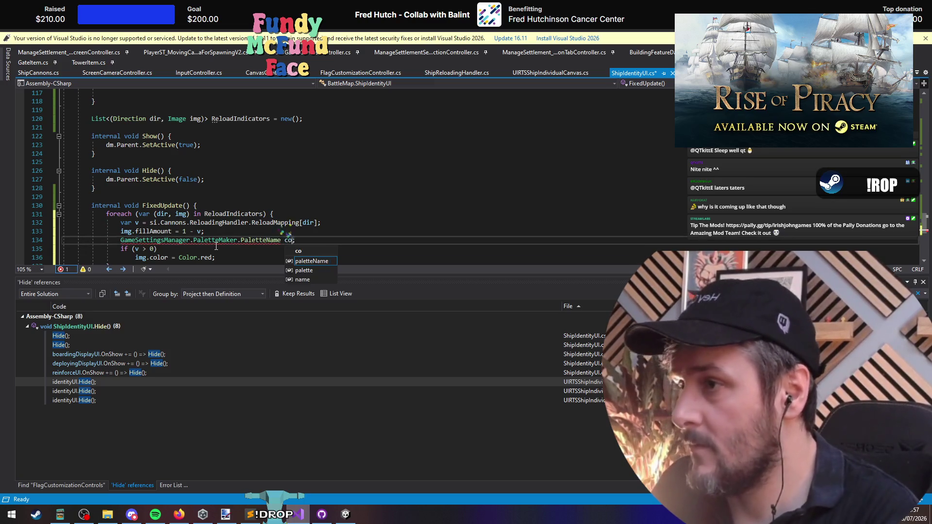
{"action": "type", "text": "= "}
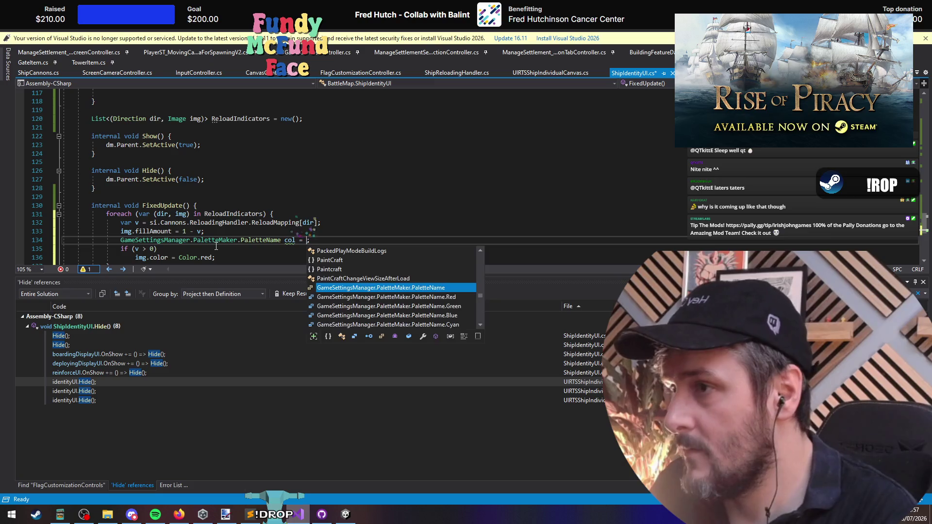
{"action": "type", "text": ".green"}
{"action": "key", "text": "Tab"}
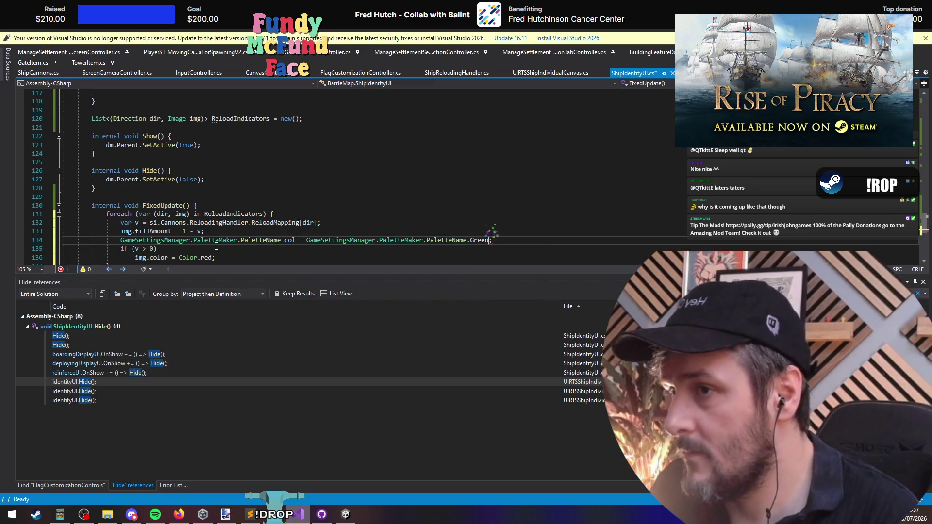
{"action": "key", "text": "Return"}
Step: Replace Color.red with the GameSettingsManager.PaletteMaker reference
{"action": "key", "text": "Down"}
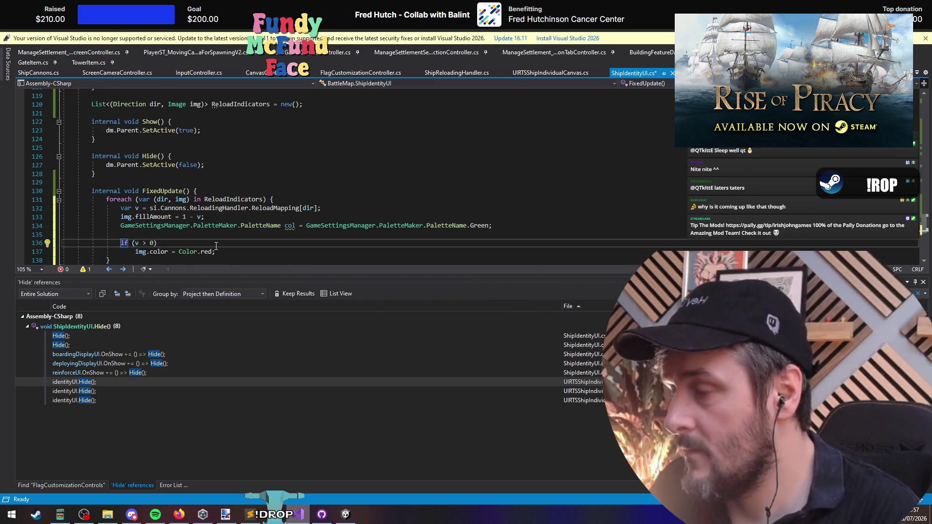
{"action": "key", "text": "End"}
{"action": "key", "text": "Down"}
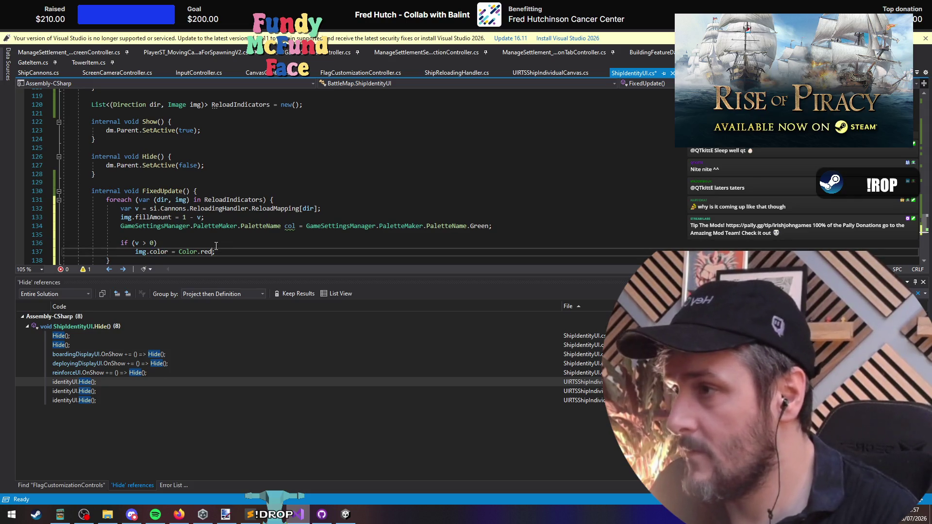
{"action": "key", "text": "ctrl+shift+Left"}
{"action": "key", "text": "ctrl+shift+Left"}
{"action": "key", "text": "ctrl+shift+Left"}
{"action": "type", "text": "palet"}
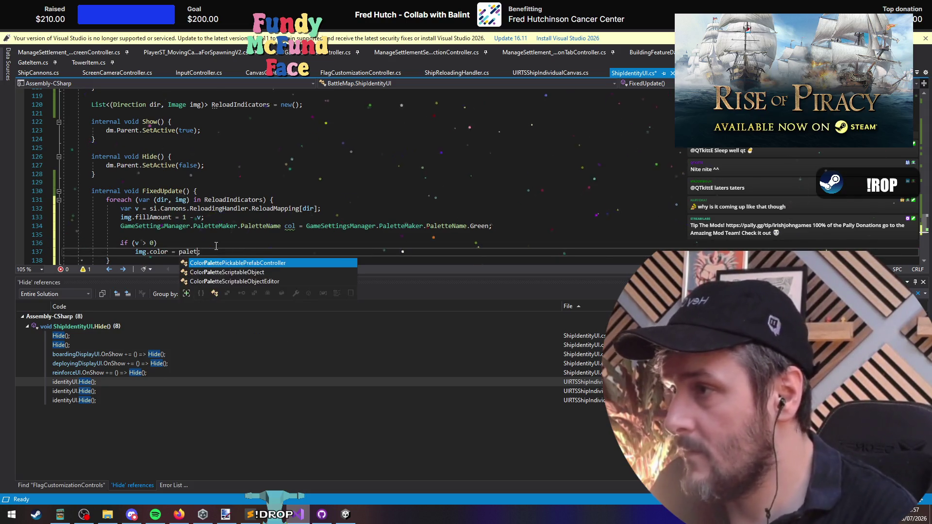
{"action": "type", "text": "te"}
{"action": "key", "text": "Escape"}
{"action": "key", "text": "Up"}
{"action": "key", "text": "Up"}
{"action": "key", "text": "Up"}
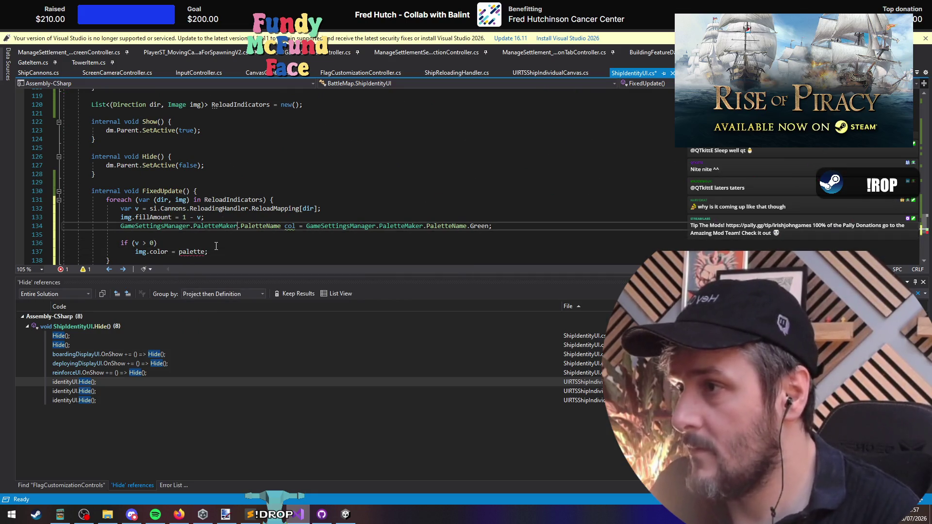
{"action": "key", "text": "shift+Home"}
{"action": "key", "text": "ctrl+c"}
{"action": "key", "text": "Down"}
{"action": "key", "text": "Down"}
{"action": "key", "text": "Down"}
{"action": "key", "text": "Left"}
{"action": "key", "text": "ctrl+shift+Left"}
{"action": "key", "text": "ctrl+v"}
Step: Index the palette with .Palette[col] and move the colour assignment out of the if
{"action": "type", "text": "."}
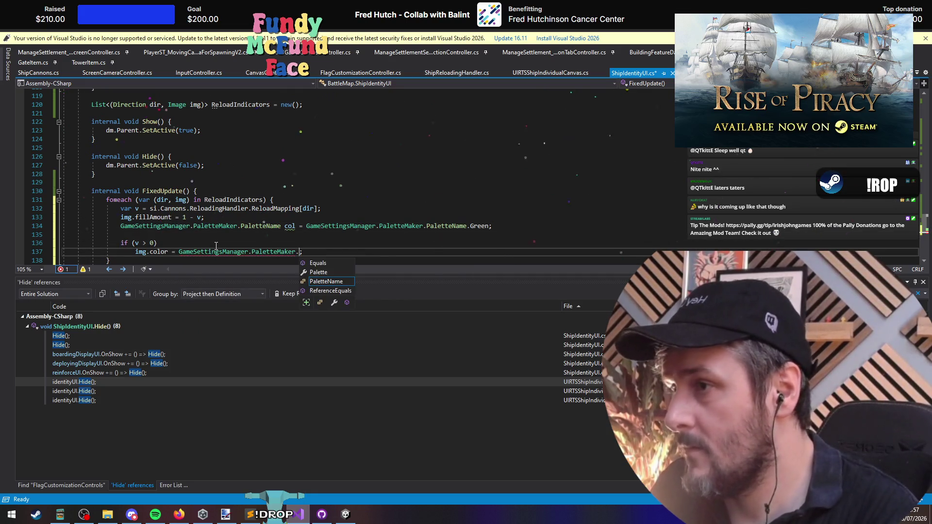
{"action": "type", "text": "Palette["}
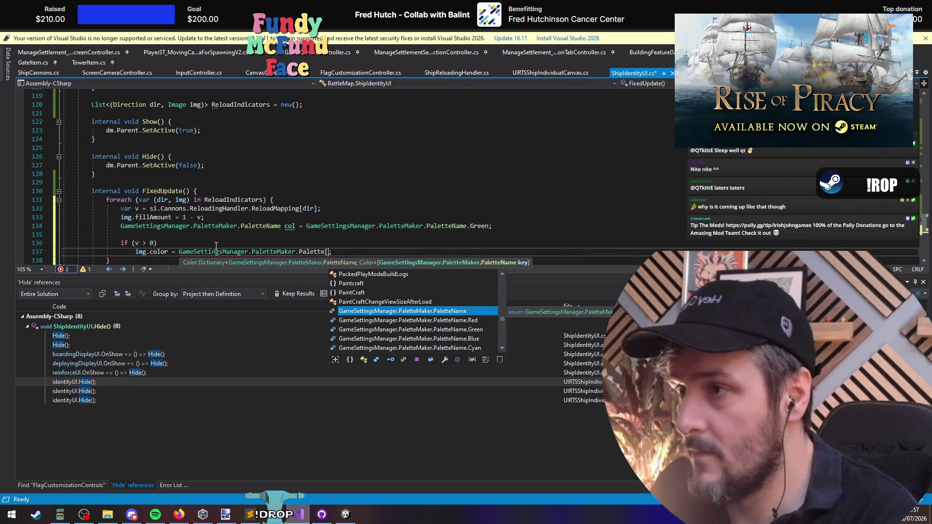
{"action": "key", "text": "Escape"}
{"action": "type", "text": "col]"}
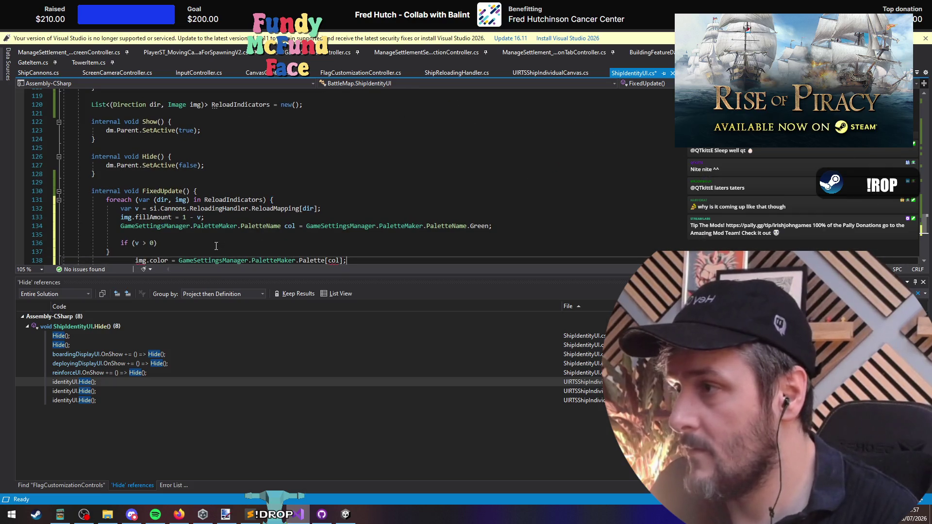
{"action": "key", "text": "Home"}
{"action": "key", "text": "shift+Tab"}
Step: Make col a ternary: PaletteName.Red when v > 0, otherwise Green, and delete the empty if
{"action": "key", "text": "Up"}
{"action": "key", "text": "alt+Up"}
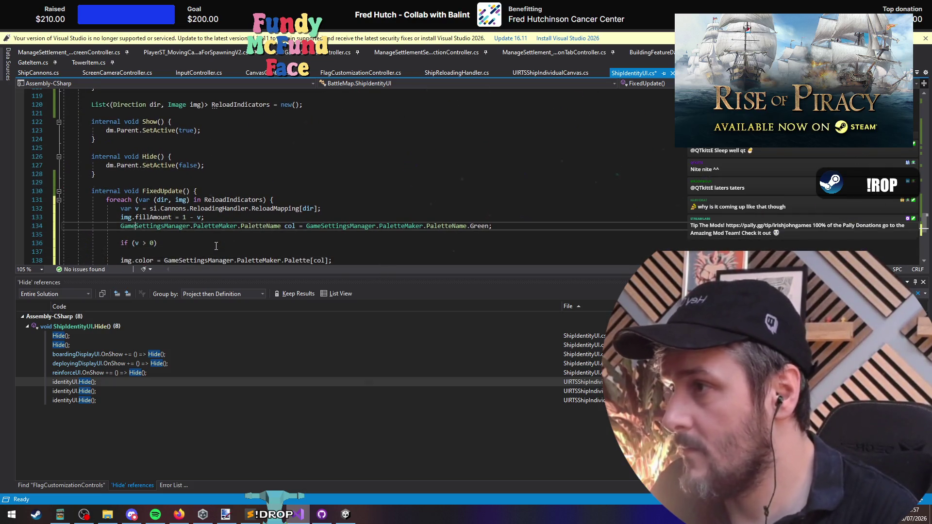
{"action": "key", "text": "End"}
{"action": "key", "text": "Left"}
{"action": "key", "text": "BackSpace"}
{"action": "key", "text": "BackSpace"}
{"action": "key", "text": "BackSpace"}
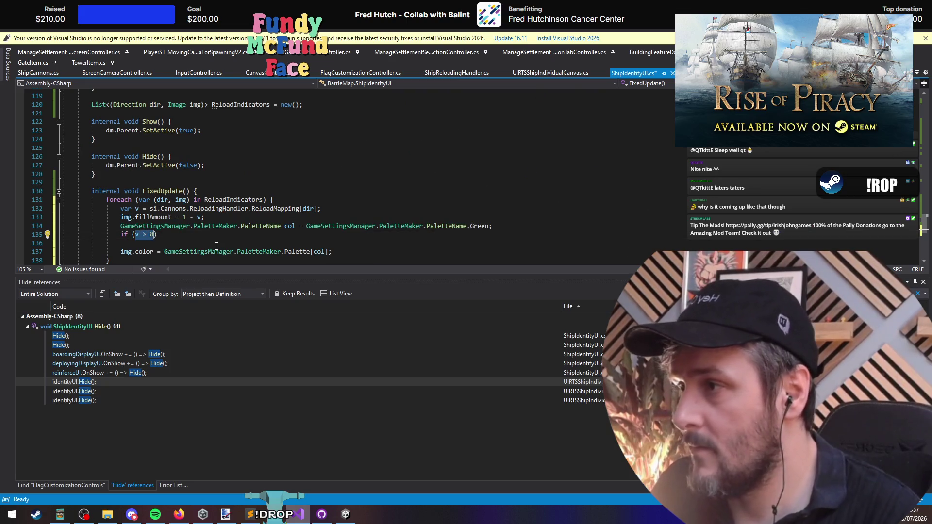
{"action": "key", "text": "Up"}
{"action": "key", "text": "End"}
{"action": "key", "text": "Left"}
{"action": "key", "text": "Right"}
{"action": "key", "text": "Right"}
{"action": "type", "text": "v > 0 ?  "}
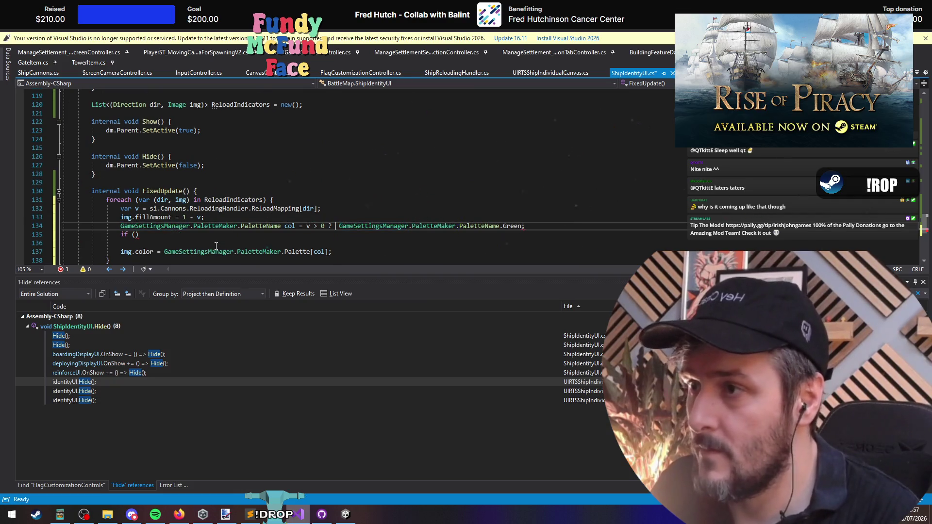
{"action": "type", "text": "GameSettingsManager.PaletteMaker.PaletteName.Red GameSettingsManager.PaletteMaker.PaletteName."}
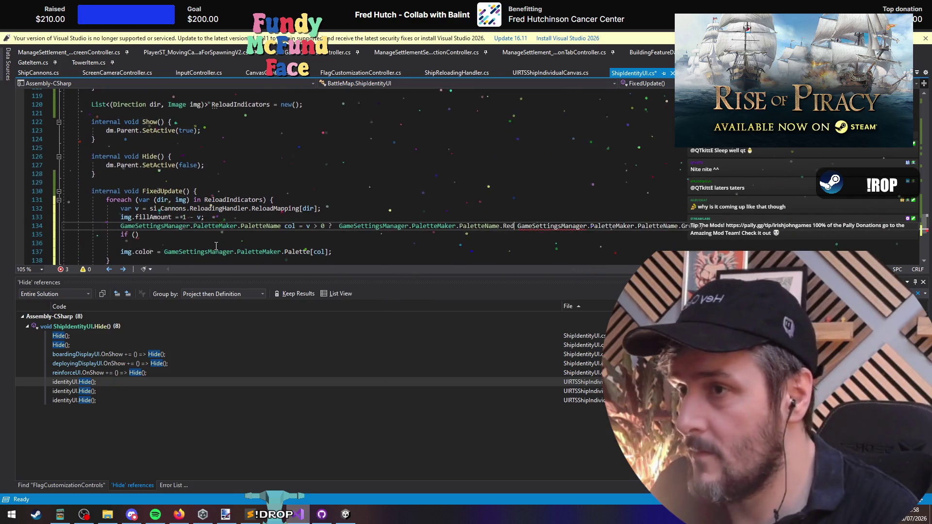
{"action": "type", "text": ":"}
{"action": "key", "text": "Down"}
{"action": "key", "text": "ctrl+shift+l"}
{"action": "key", "text": "ctrl+shift+l"}
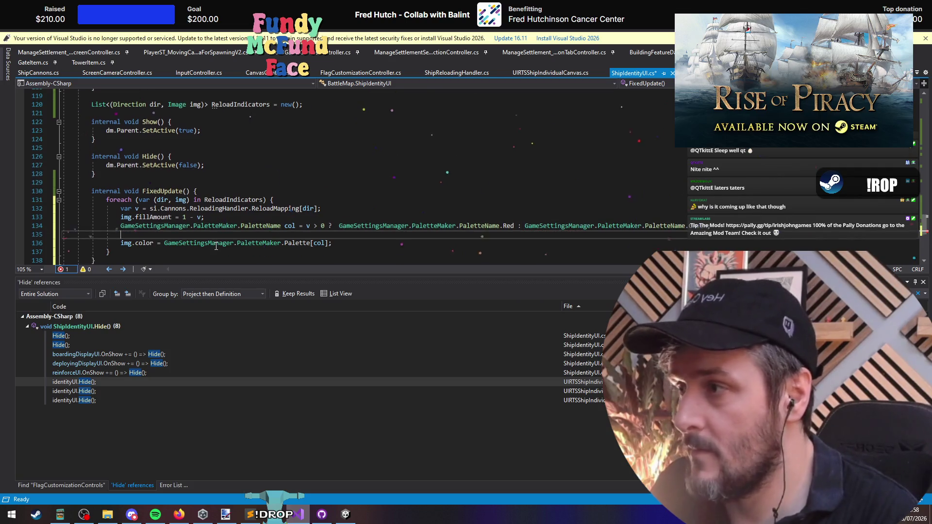
Step: Split the long colour line into Red and Green lines, add blank spacing, and save
{"action": "left_click", "coordinate": [336, 226]}
{"action": "key", "text": "Return"}
{"action": "left_click", "coordinate": [319, 233]}
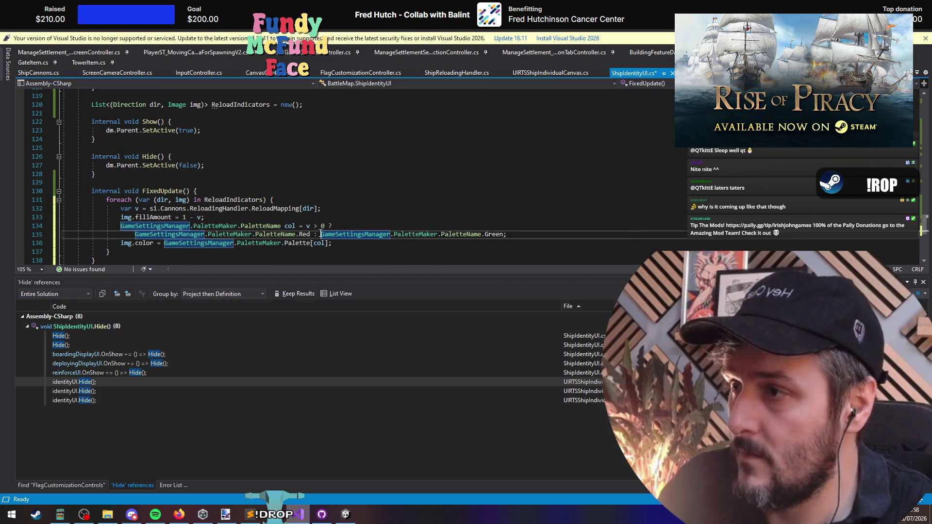
{"action": "key", "text": "Return"}
{"action": "left_click", "coordinate": [221, 218]}
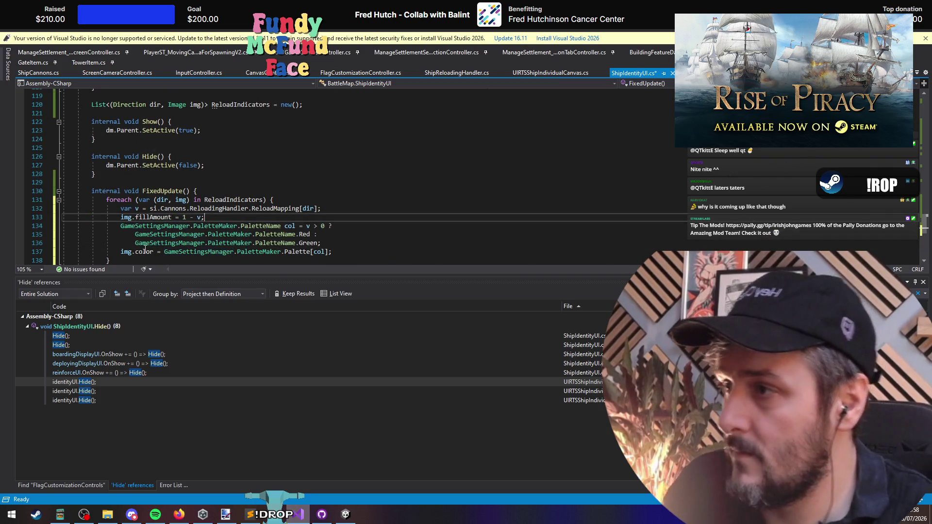
{"action": "key", "text": "Return"}
{"action": "left_click", "coordinate": [316, 252]}
{"action": "key", "text": "Return"}
{"action": "scroll", "coordinate": [316, 255], "scroll_direction": "down", "scroll_amount": 2}
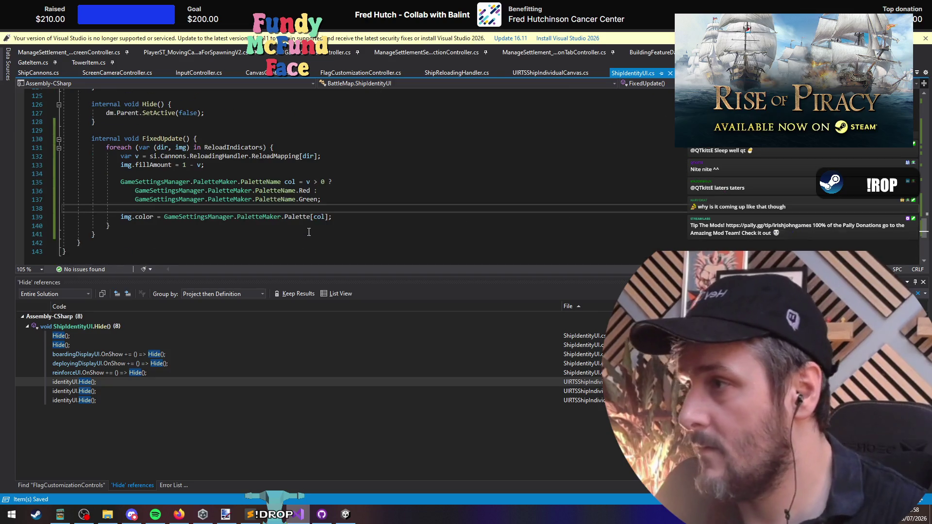
{"action": "left_click", "coordinate": [270, 174]}
{"action": "key", "text": "ctrl+s"}
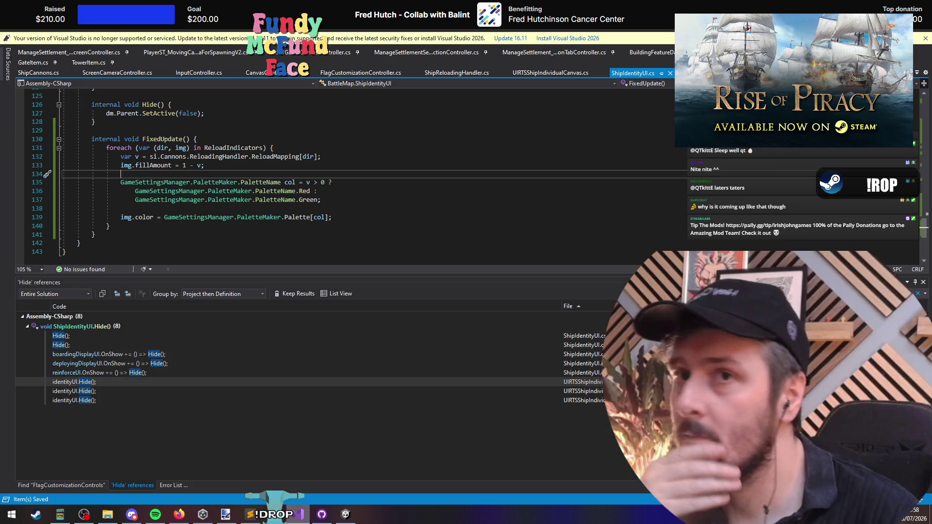
{"action": "key", "text": "alt+Tab"}
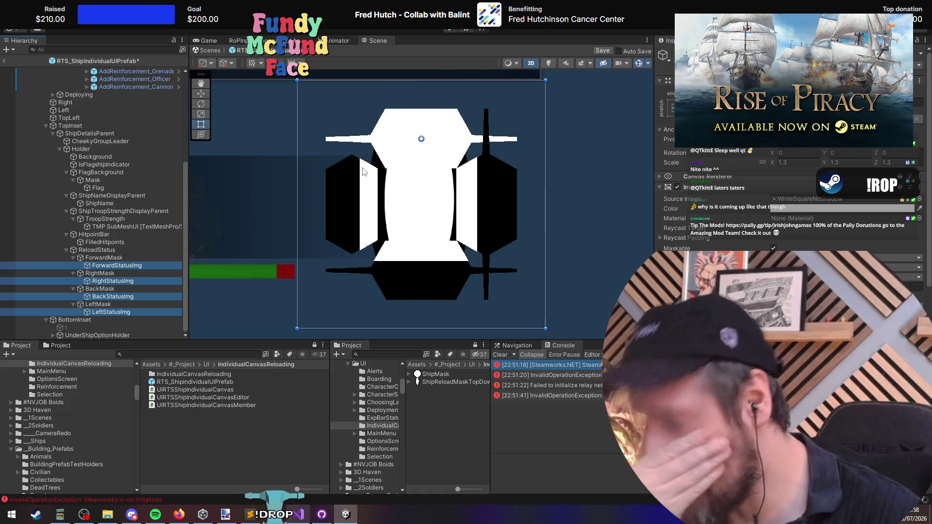
Step: Save the ship UI prefab and confirm the status images keep the white square sprite
{"action": "key", "text": "ctrl+s"}
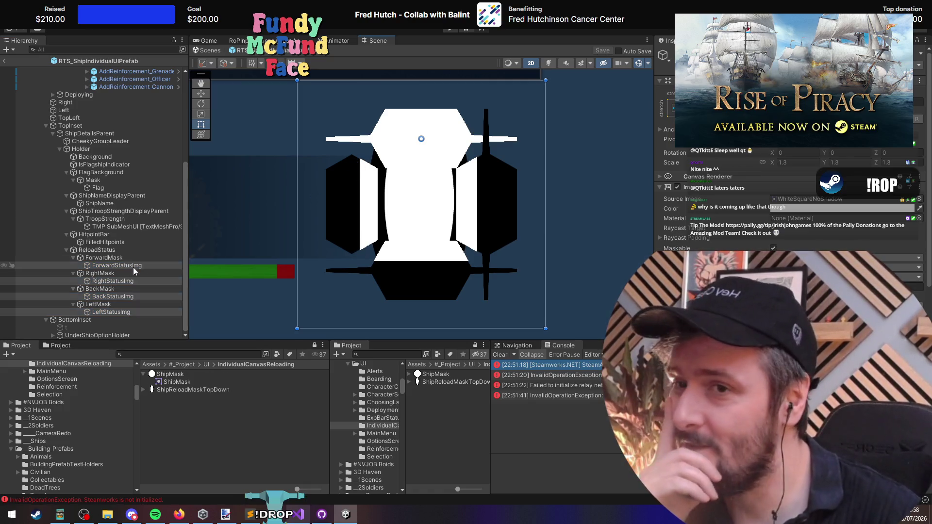
{"action": "left_click", "coordinate": [134, 267]}
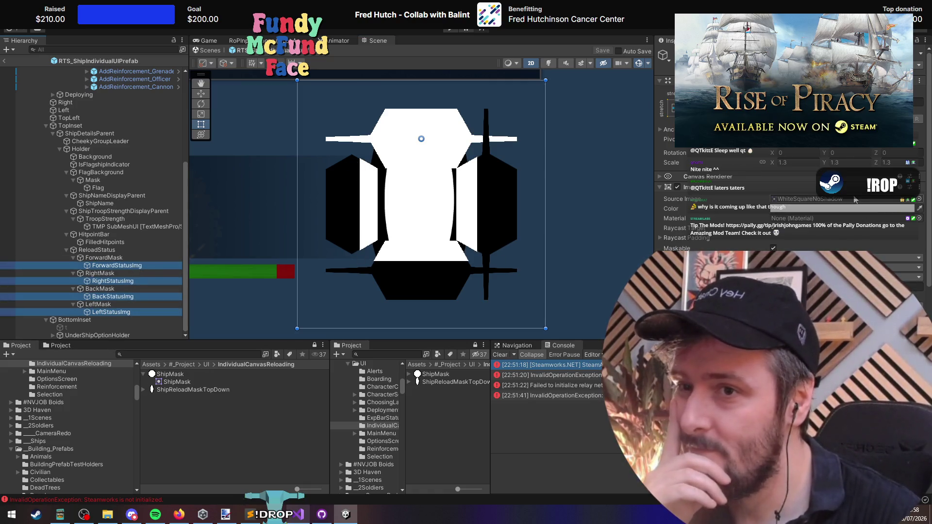
{"action": "left_click", "coordinate": [919, 200]}
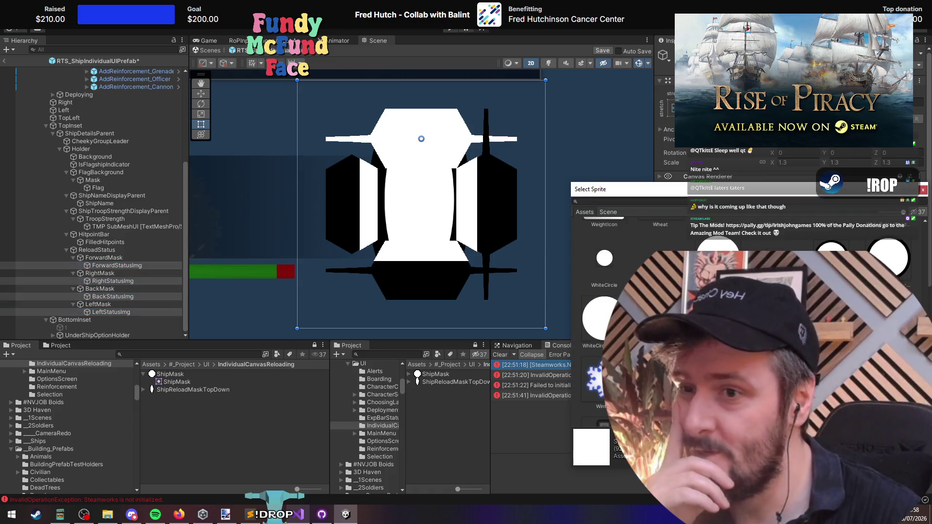
{"action": "key", "text": "Return"}
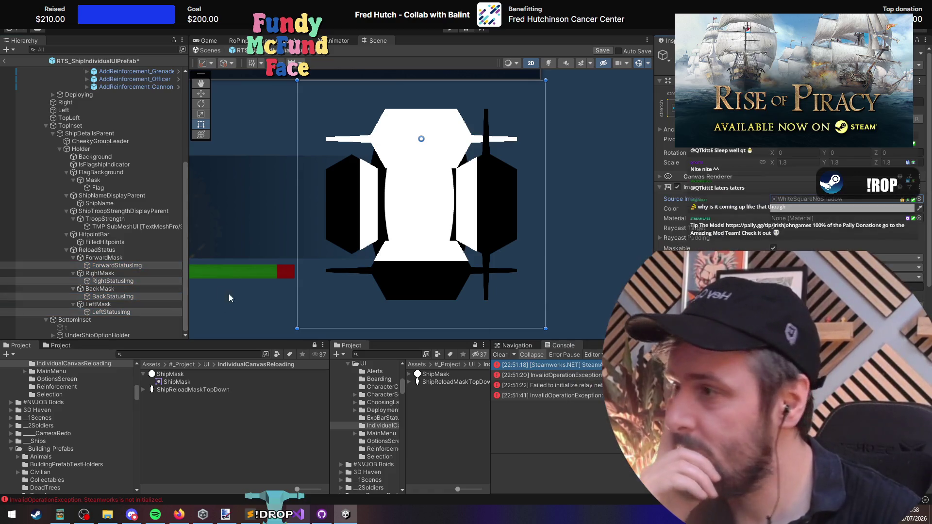
Step: Select ForwardMask, RightMask, BackMask and LeftMask and trial square sprites, undoing back to ShipMask
{"action": "left_click", "coordinate": [108, 259]}
{"action": "left_click", "coordinate": [115, 273], "text": "ctrl"}
{"action": "left_click", "coordinate": [118, 290], "text": "ctrl"}
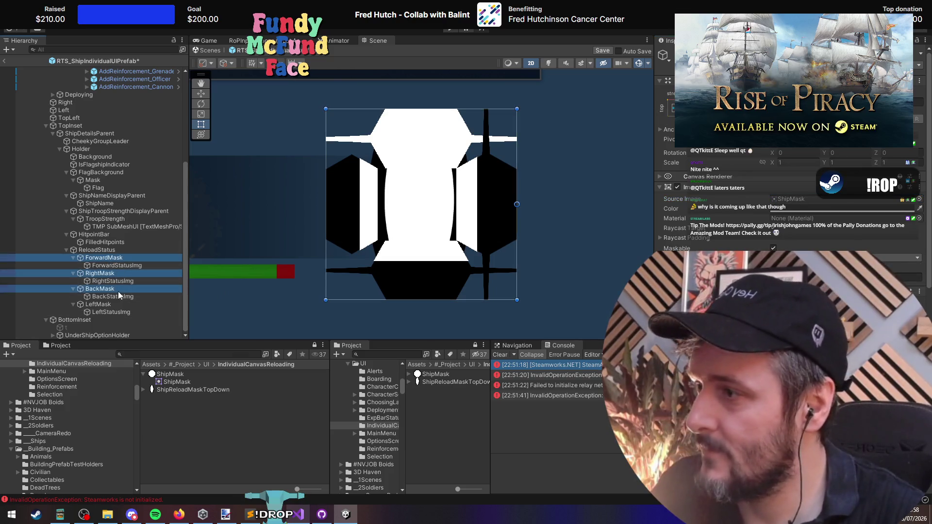
{"action": "left_click", "coordinate": [118, 304], "text": "ctrl"}
{"action": "left_click", "coordinate": [919, 199]}
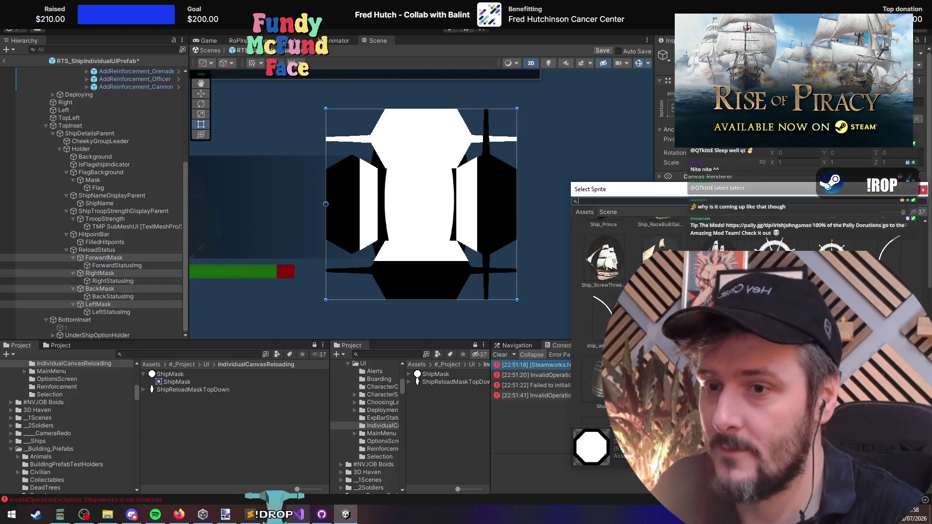
{"action": "key", "text": "Right"}
{"action": "key", "text": "Right"}
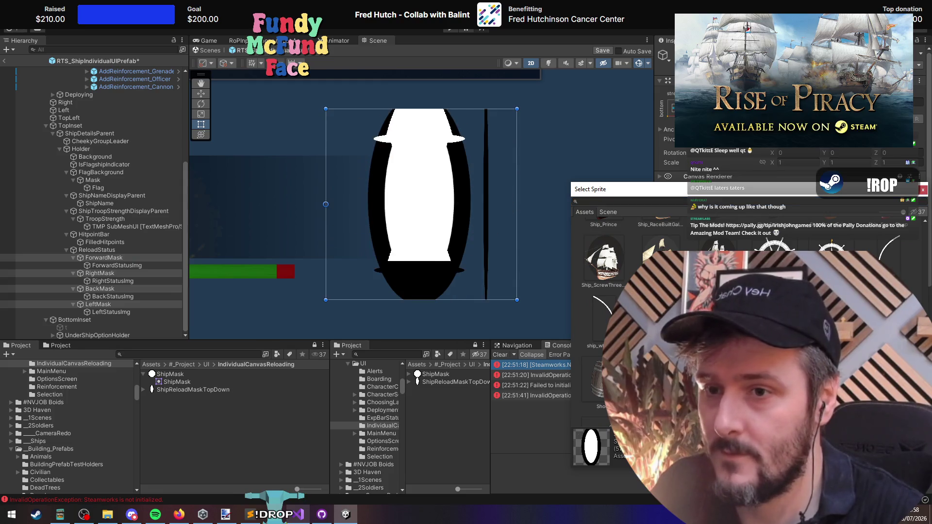
{"action": "key", "text": "Right"}
{"action": "left_click", "coordinate": [627, 202]}
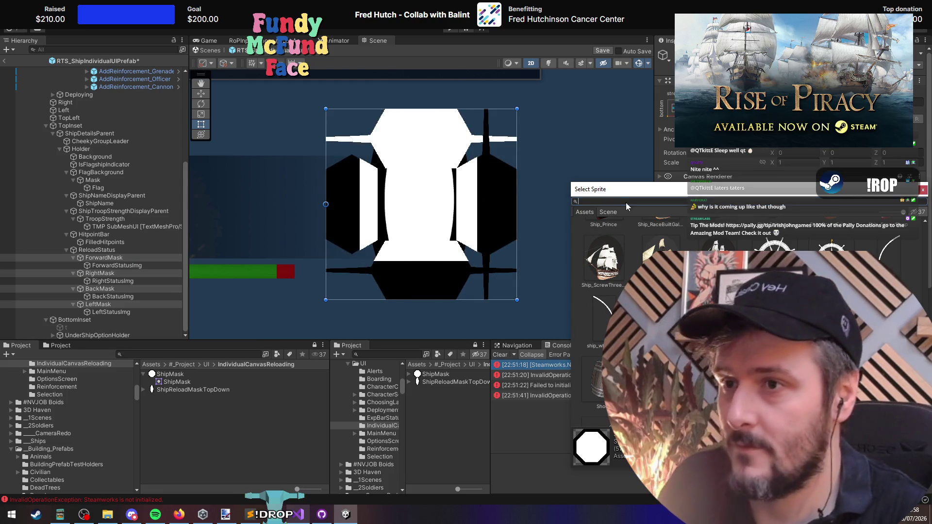
{"action": "type", "text": "square"}
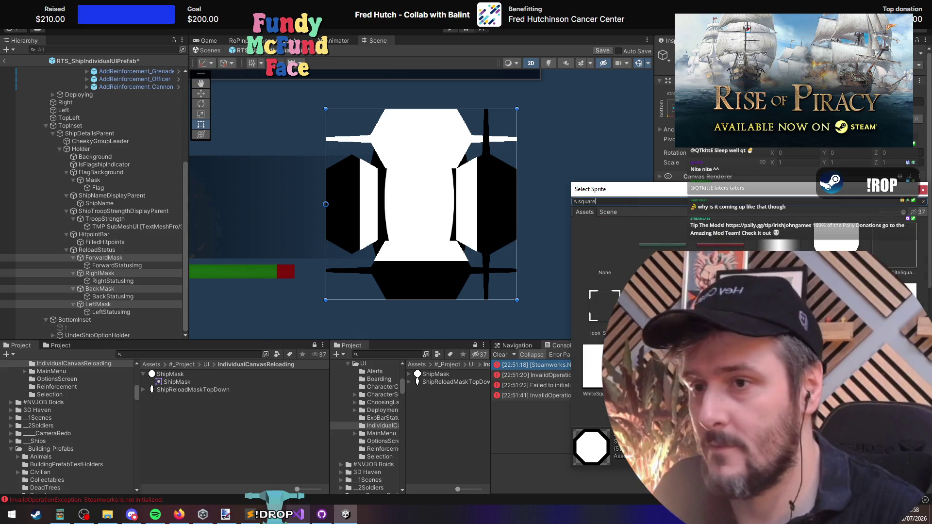
{"action": "key", "text": "Down"}
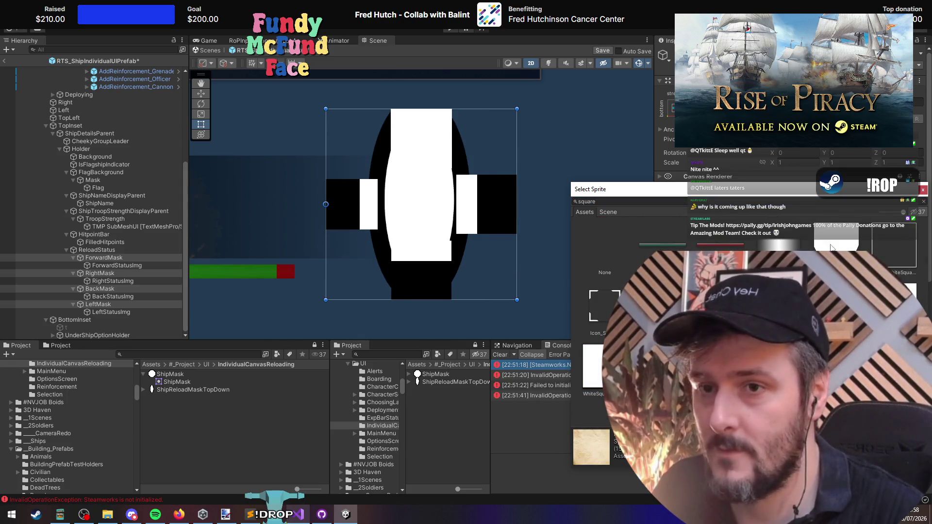
{"action": "left_click", "coordinate": [831, 248]}
{"action": "double_click", "coordinate": [832, 247]}
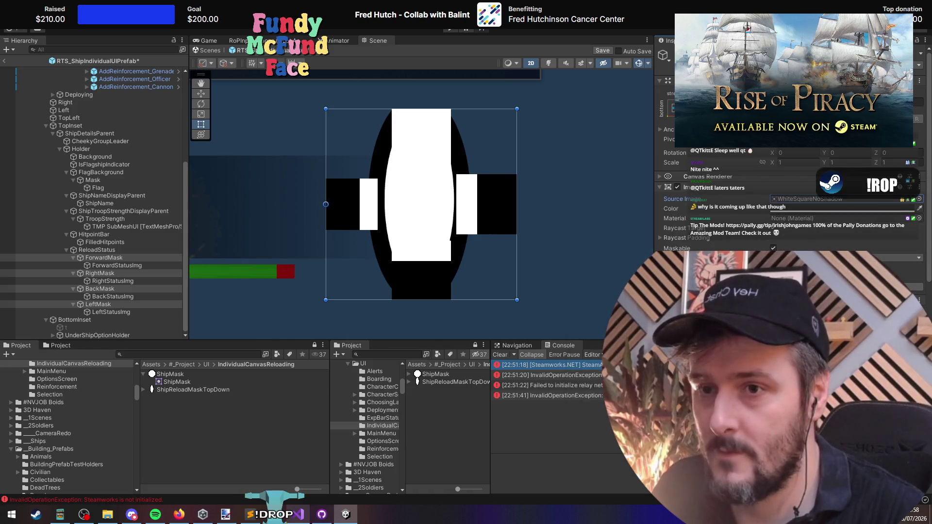
{"action": "key", "text": "ctrl+z"}
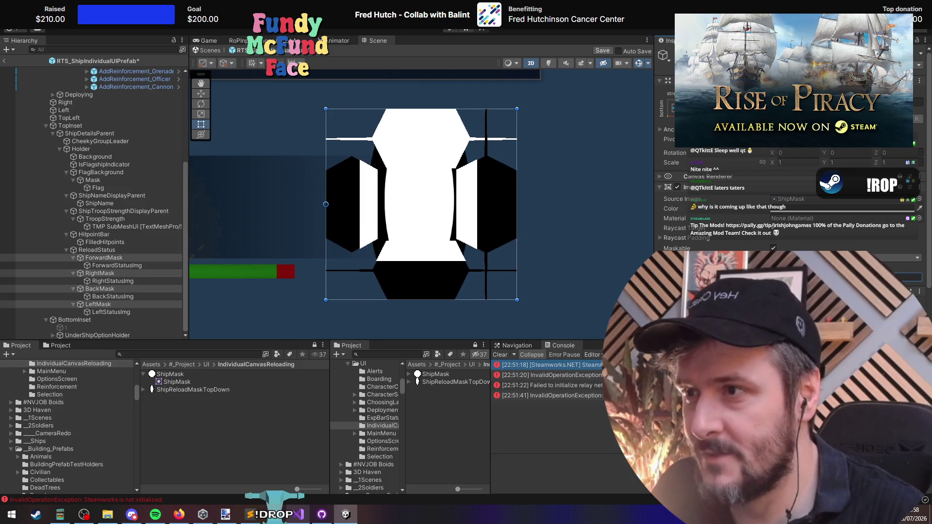
Step: Assign WhiteSquareNoShadow as the four masks' Source Image via a 'square' search
{"action": "left_click", "coordinate": [918, 199]}
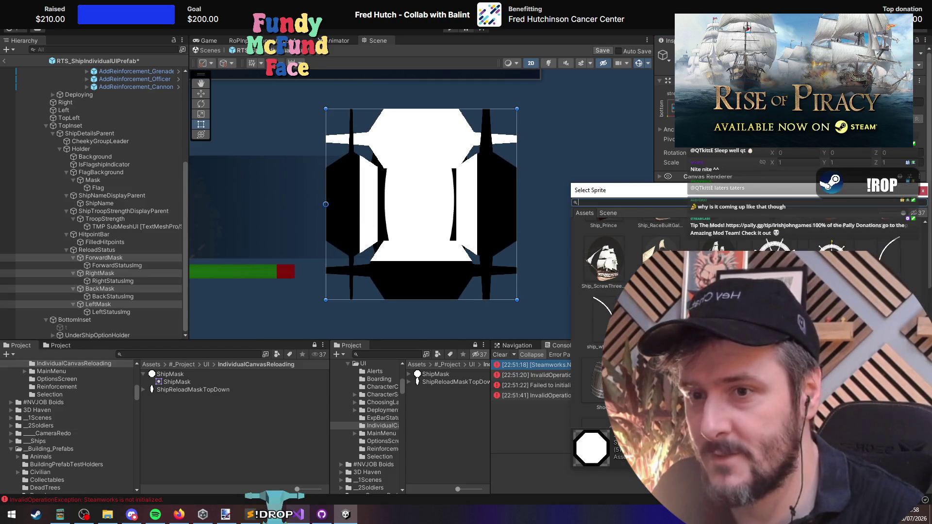
{"action": "mouse_move", "coordinate": [761, 190]}
{"action": "left_mouse_down"}
{"action": "mouse_move", "coordinate": [606, 169]}
{"action": "mouse_move", "coordinate": [501, 141]}
{"action": "left_mouse_up"}
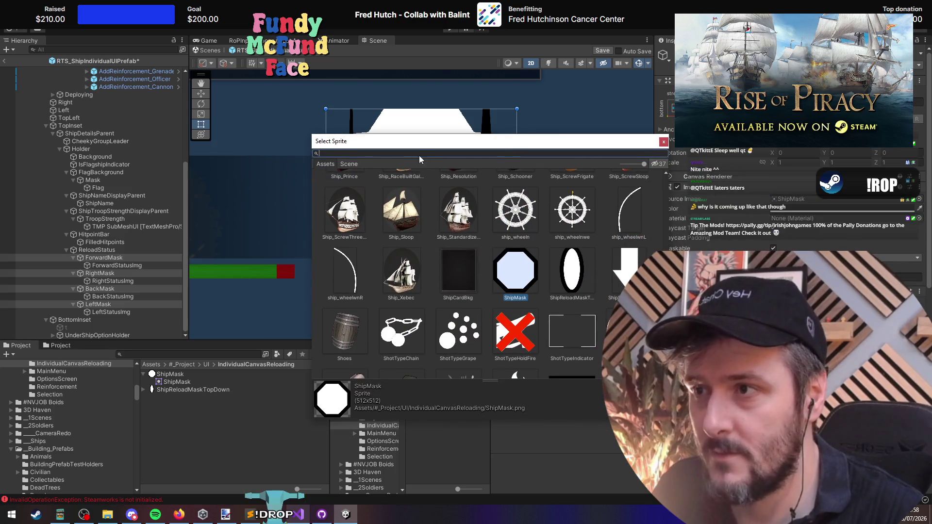
{"action": "left_click_drag", "start_coordinate": [437, 151], "coordinate": [251, 200]}
{"action": "left_click", "coordinate": [392, 383]}
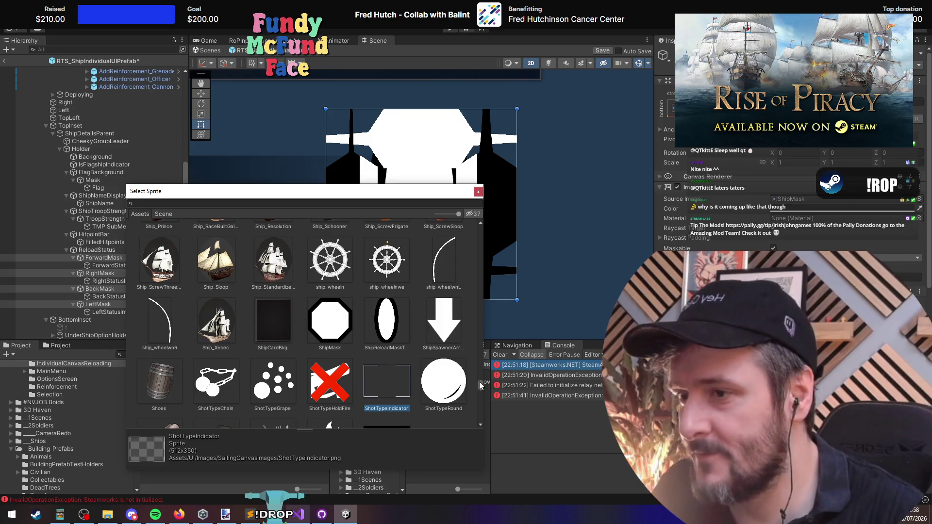
{"action": "left_click_drag", "start_coordinate": [479, 383], "coordinate": [475, 223]}
{"action": "left_click", "coordinate": [335, 201]}
{"action": "type", "text": "square"}
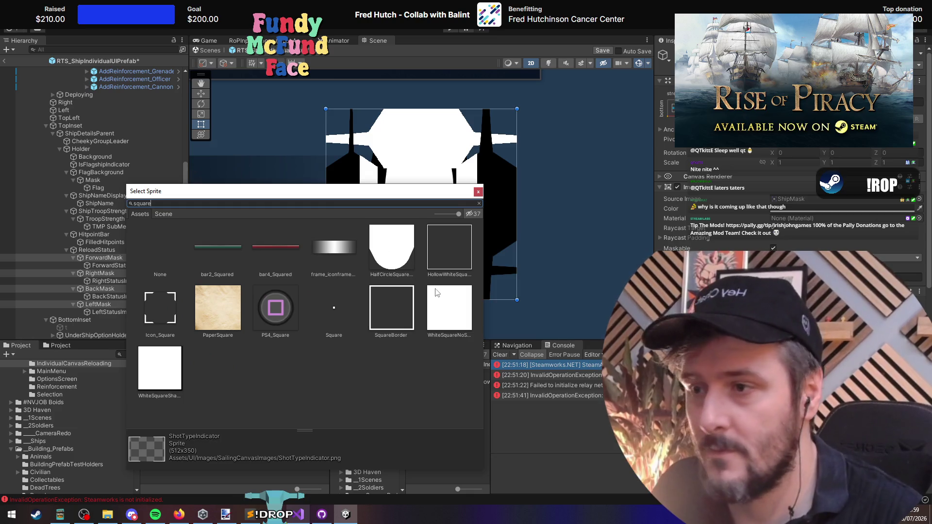
{"action": "left_click", "coordinate": [443, 306]}
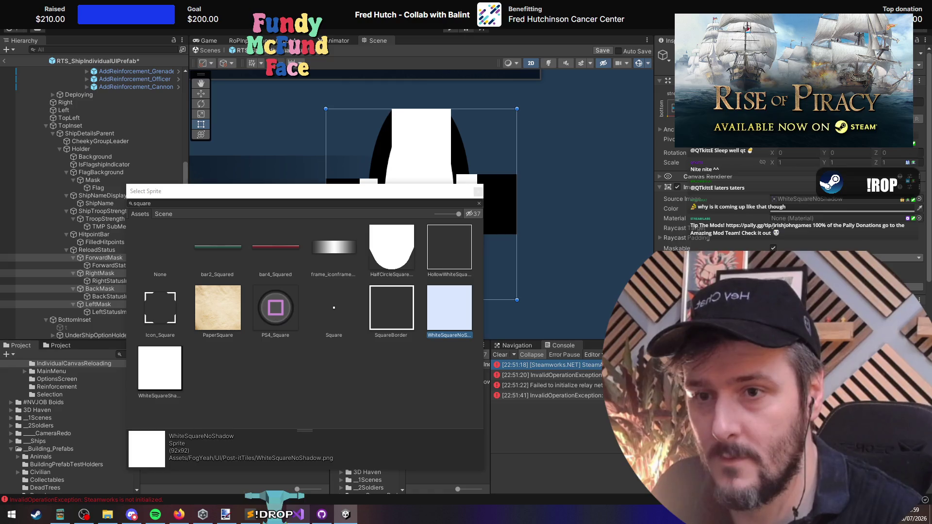
{"action": "key", "text": "Return"}
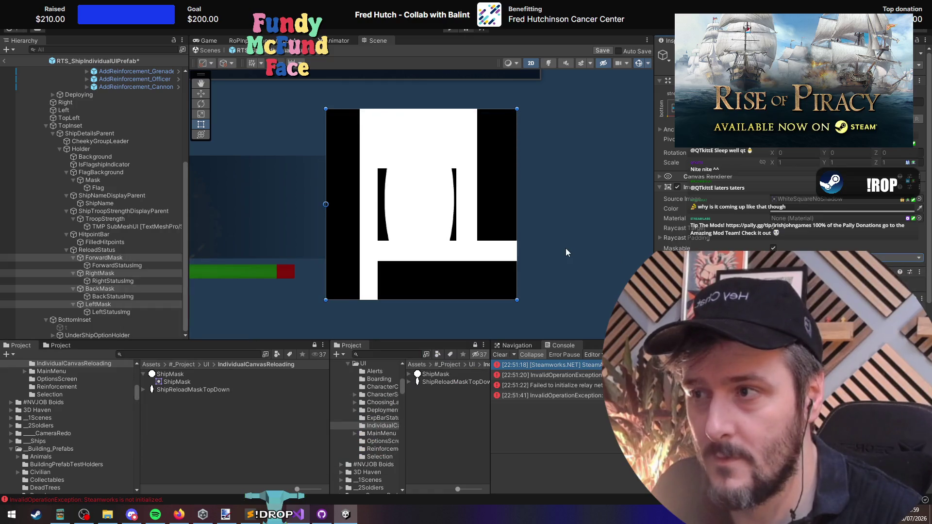
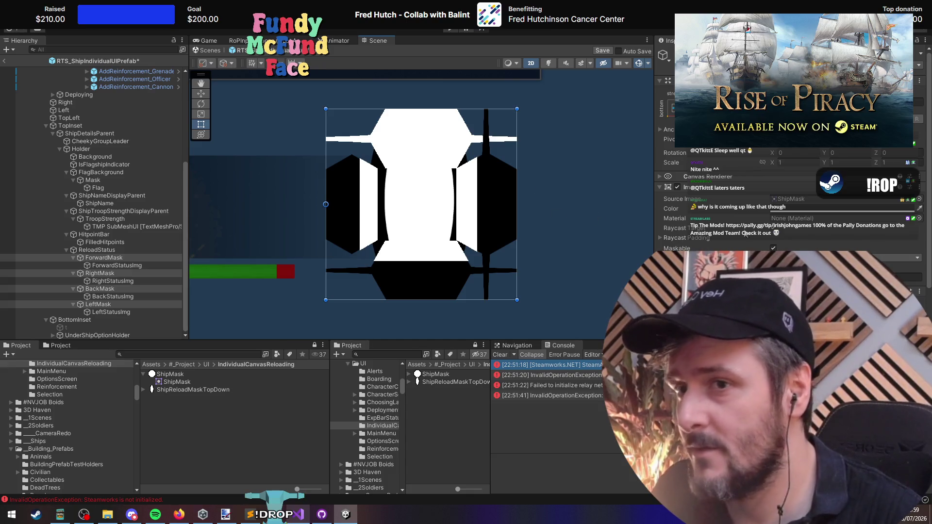
Step: Locate the ShipMask texture asset behind the mask's Source Image in the Project window
{"action": "left_click", "coordinate": [793, 202]}
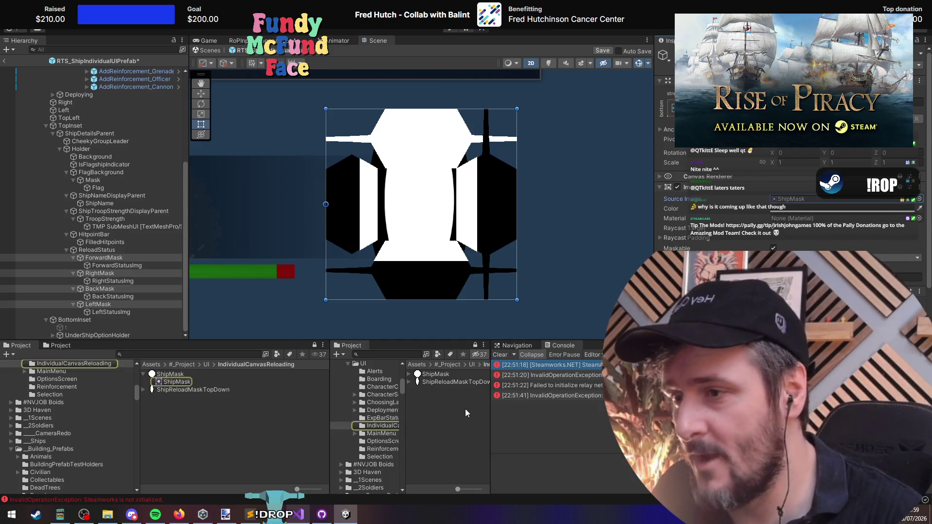
{"action": "left_click", "coordinate": [434, 375]}
Step: Open ShipMask in Paint.NET, clear the octagon, fill the canvas solid white and save
{"action": "double_click", "coordinate": [436, 376]}
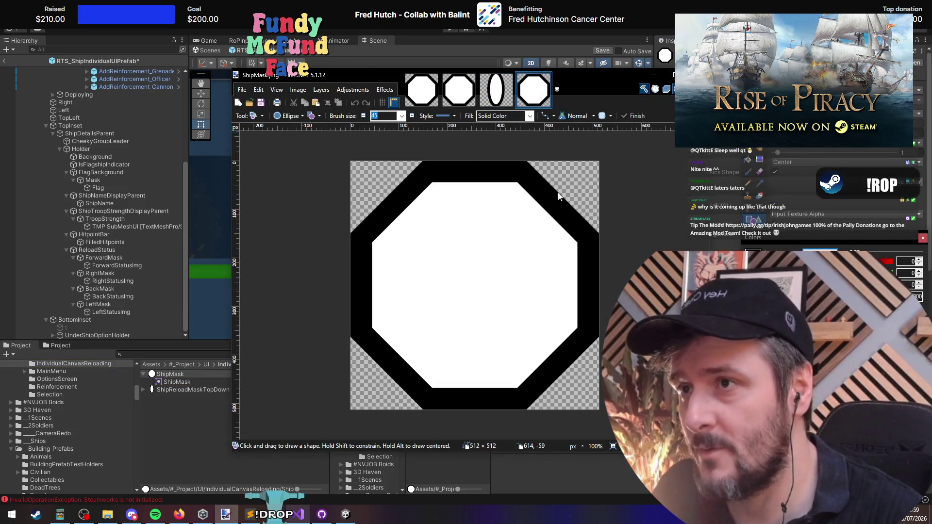
{"action": "key", "text": "ctrl+a"}
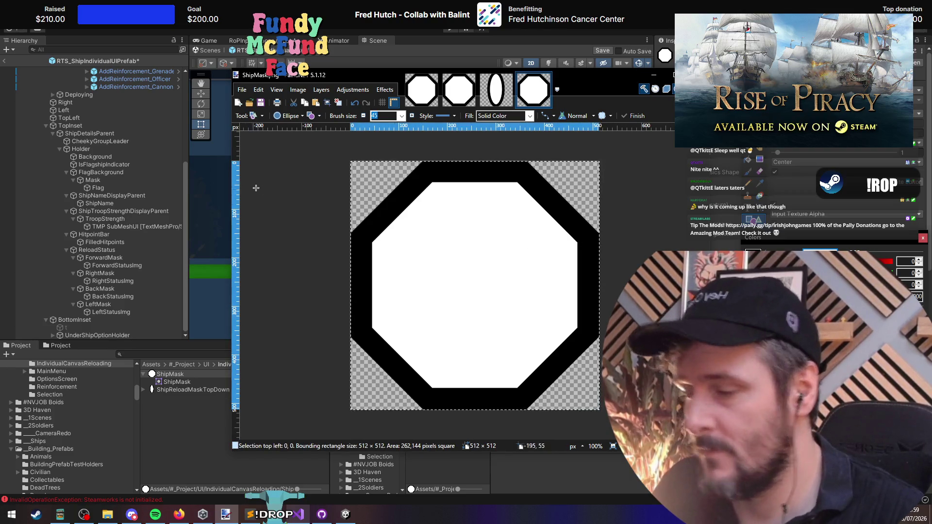
{"action": "key", "text": "Delete"}
{"action": "key", "text": "f"}
{"action": "left_click", "coordinate": [458, 262]}
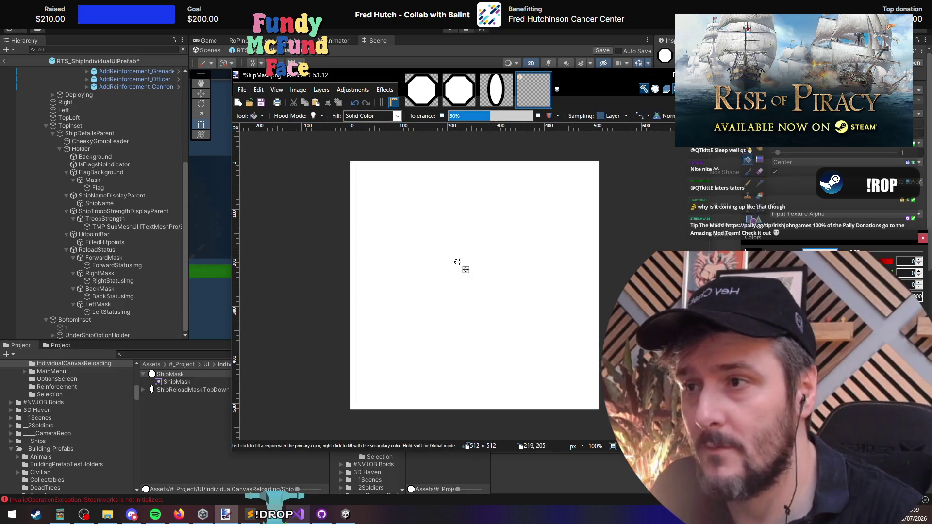
{"action": "key", "text": "ctrl+s"}
{"action": "left_click", "coordinate": [601, 289]}
Step: Select the Left, Back, Right and Forward status images and preview them at different fill levels
{"action": "key", "text": "alt+Tab"}
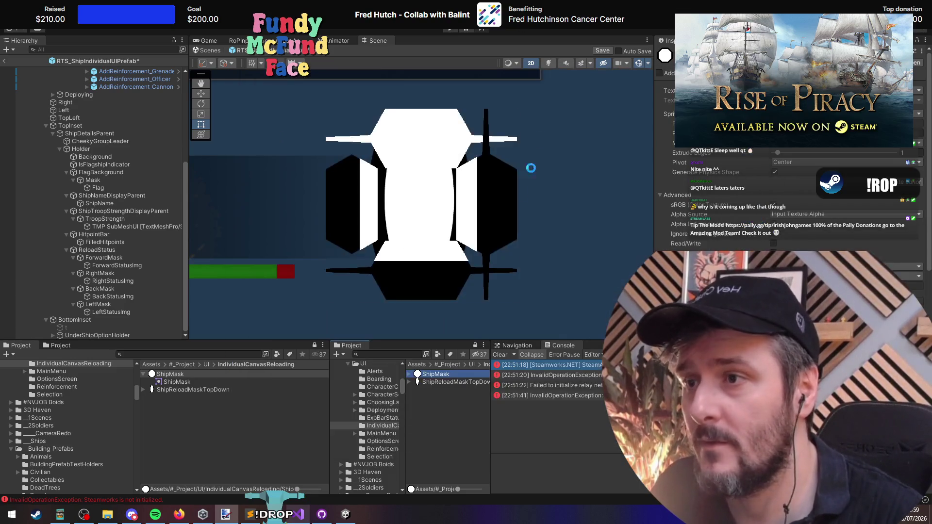
{"action": "left_click", "coordinate": [112, 312]}
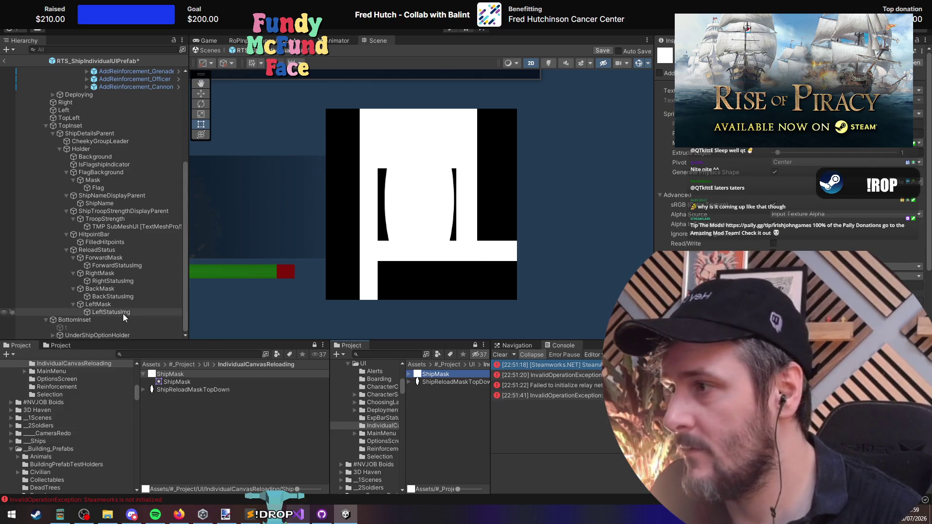
{"action": "left_click", "coordinate": [114, 296], "text": "ctrl"}
{"action": "left_click", "coordinate": [117, 281], "text": "ctrl"}
{"action": "left_click", "coordinate": [119, 266], "text": "ctrl"}
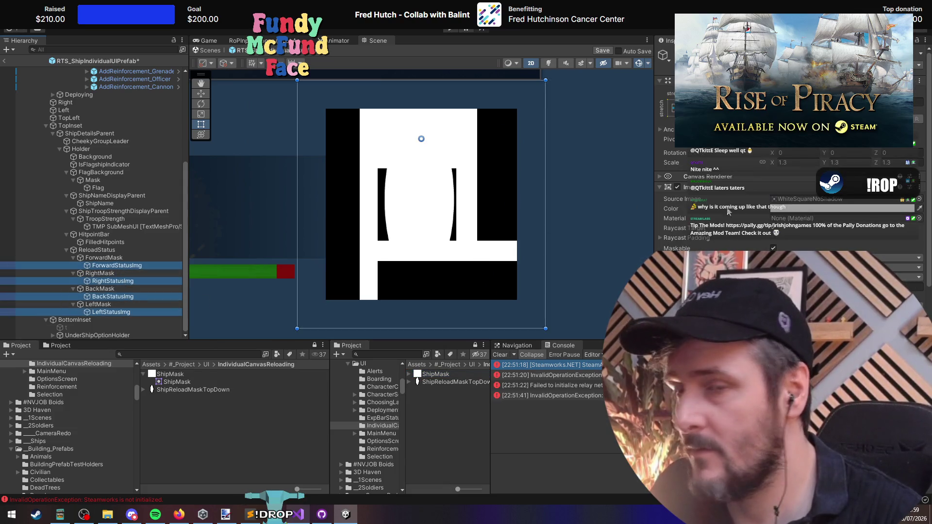
{"action": "mouse_move", "coordinate": [864, 286]}
{"action": "left_mouse_down"}
{"action": "mouse_move", "coordinate": [825, 286]}
{"action": "mouse_move", "coordinate": [898, 286]}
{"action": "left_mouse_up"}
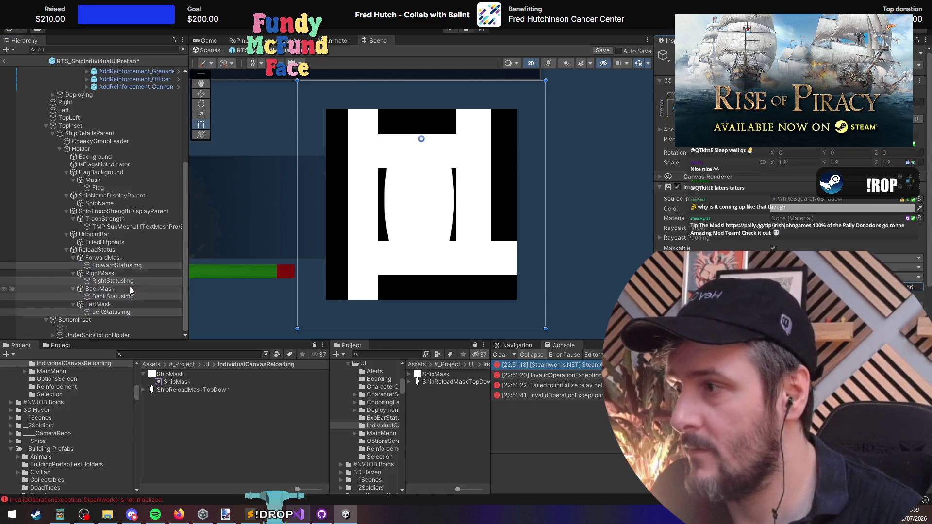
Step: Narrow ForwardMask into a thin strip by pulling its left and right edges inward
{"action": "left_click", "coordinate": [125, 263]}
{"action": "key", "text": "Up"}
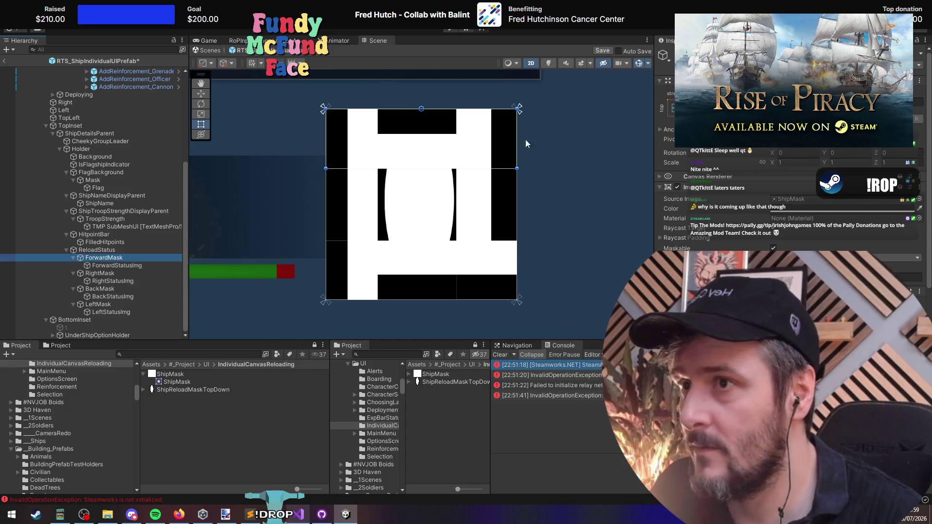
{"action": "left_click", "coordinate": [515, 145]}
{"action": "left_click_drag", "start_coordinate": [515, 144], "coordinate": [452, 148]}
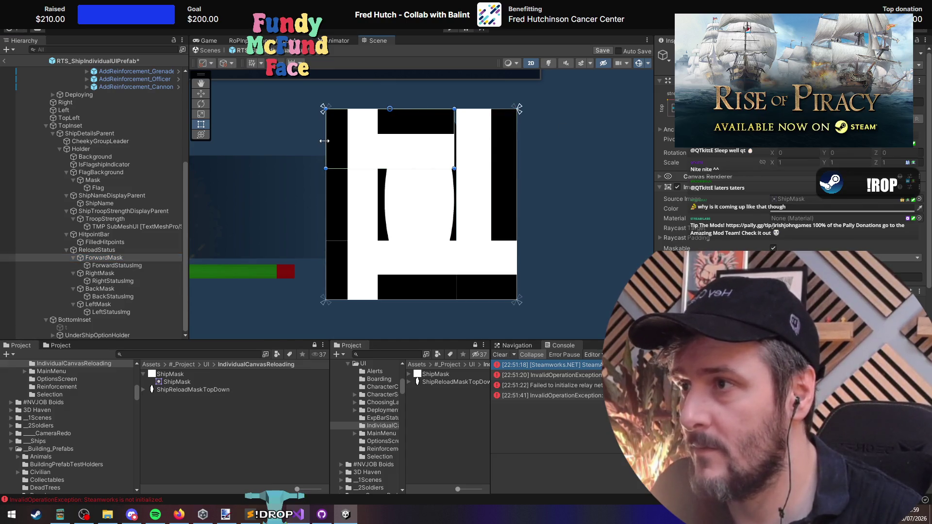
{"action": "mouse_move", "coordinate": [324, 140]}
{"action": "left_mouse_down"}
{"action": "mouse_move", "coordinate": [394, 142]}
{"action": "mouse_move", "coordinate": [383, 141]}
{"action": "left_mouse_up"}
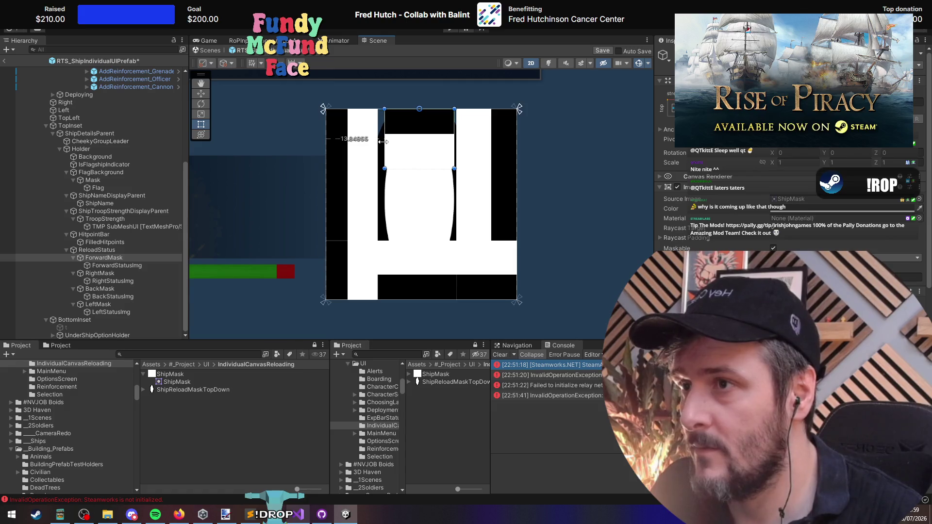
Step: Shorten LeftMask from top and bottom into a mid-height side strip
{"action": "left_click", "coordinate": [479, 141]}
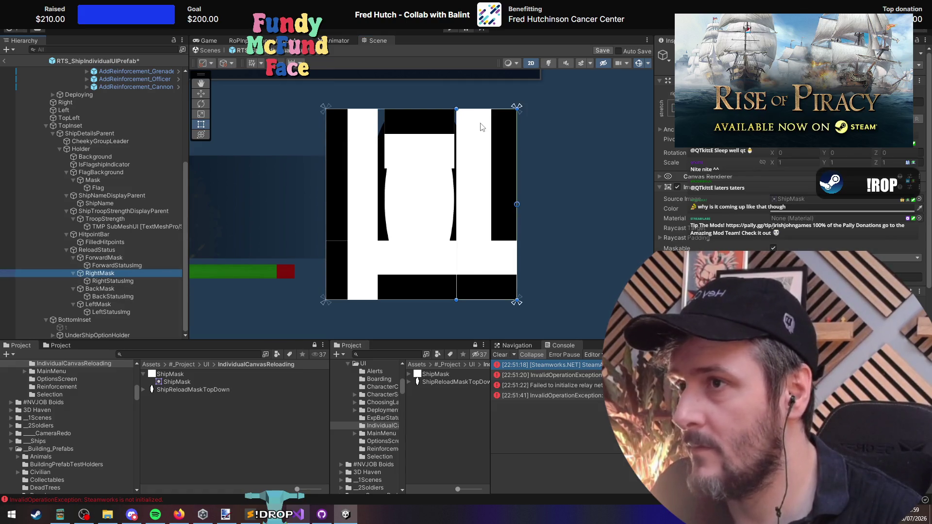
{"action": "left_click_drag", "start_coordinate": [481, 109], "coordinate": [484, 153]}
{"action": "left_click_drag", "start_coordinate": [488, 299], "coordinate": [489, 275]}
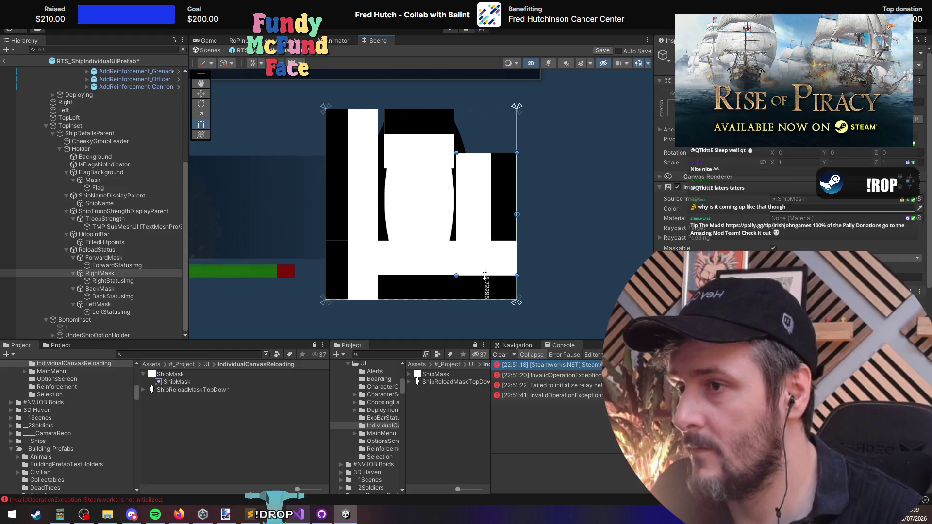
{"action": "left_click", "coordinate": [98, 304]}
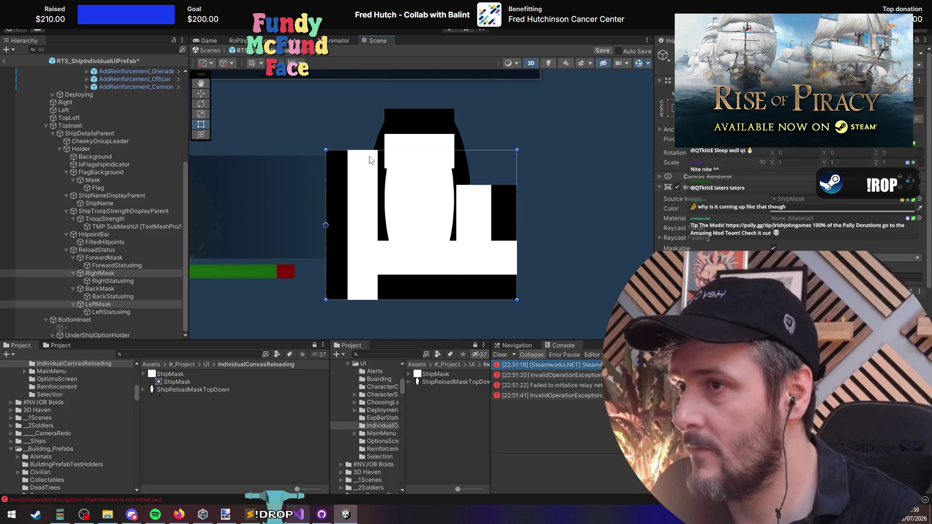
{"action": "key", "text": "ctrl+z"}
{"action": "key", "text": "ctrl+z"}
{"action": "key", "text": "ctrl+z"}
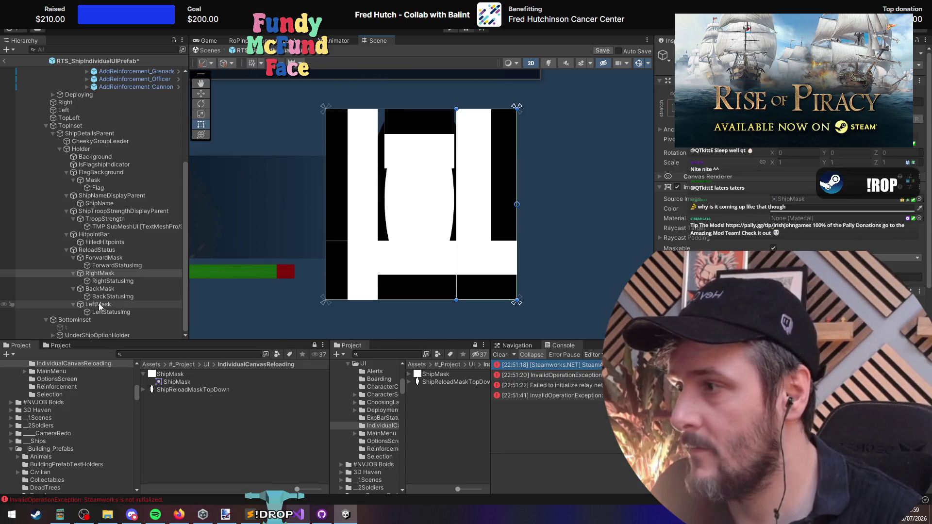
{"action": "left_click", "coordinate": [99, 305]}
{"action": "mouse_move", "coordinate": [426, 109]}
{"action": "left_mouse_down"}
{"action": "mouse_move", "coordinate": [430, 162]}
{"action": "mouse_move", "coordinate": [430, 145]}
{"action": "left_mouse_up"}
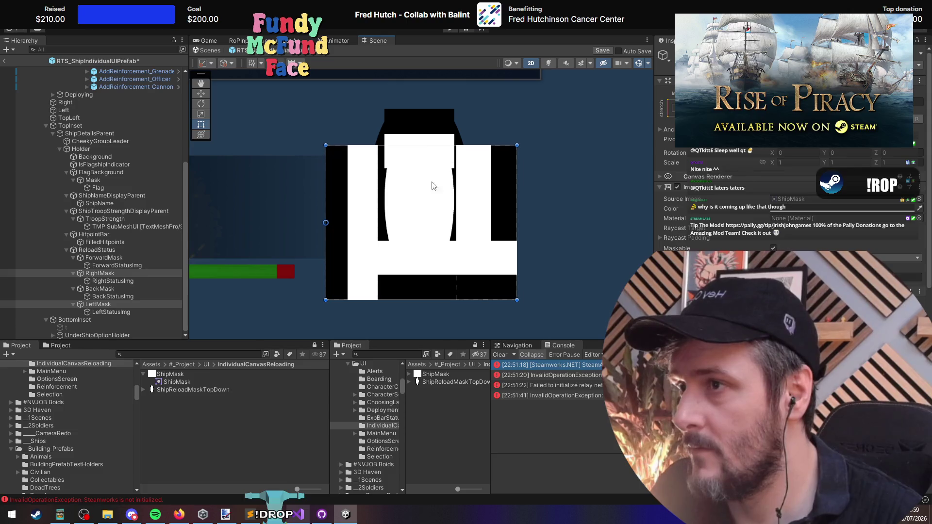
{"action": "mouse_move", "coordinate": [430, 302]}
{"action": "left_mouse_down"}
{"action": "mouse_move", "coordinate": [430, 187]}
{"action": "mouse_move", "coordinate": [430, 239]}
{"action": "left_mouse_up"}
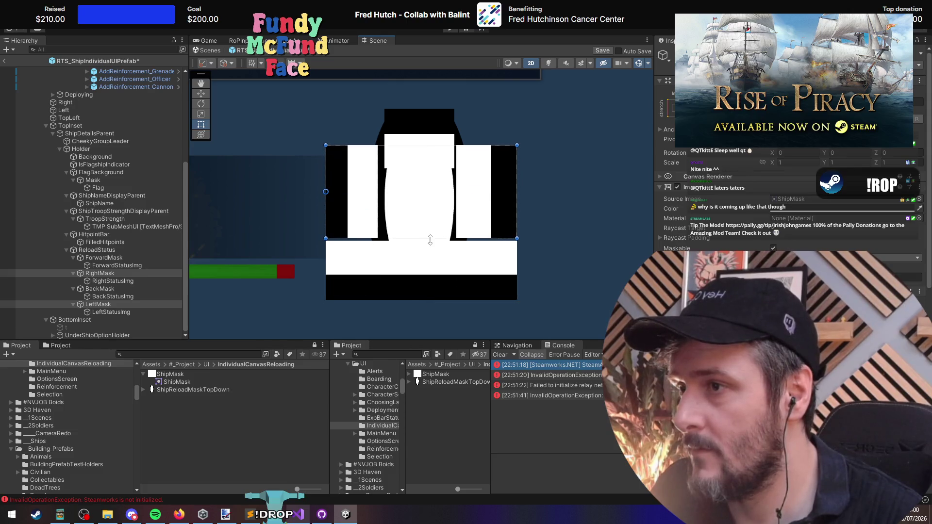
Step: Narrow BackMask to match ForwardMask, then fine-tune both masks' left and right edges together
{"action": "left_click", "coordinate": [112, 289]}
{"action": "mouse_move", "coordinate": [326, 277]}
{"action": "left_mouse_down"}
{"action": "mouse_move", "coordinate": [388, 277]}
{"action": "mouse_move", "coordinate": [377, 277]}
{"action": "left_mouse_up"}
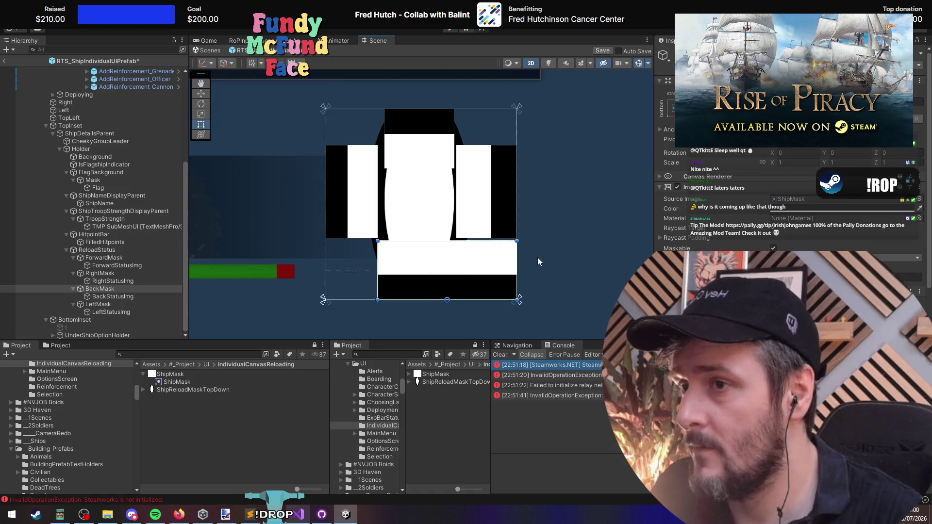
{"action": "left_click_drag", "start_coordinate": [519, 262], "coordinate": [456, 261]}
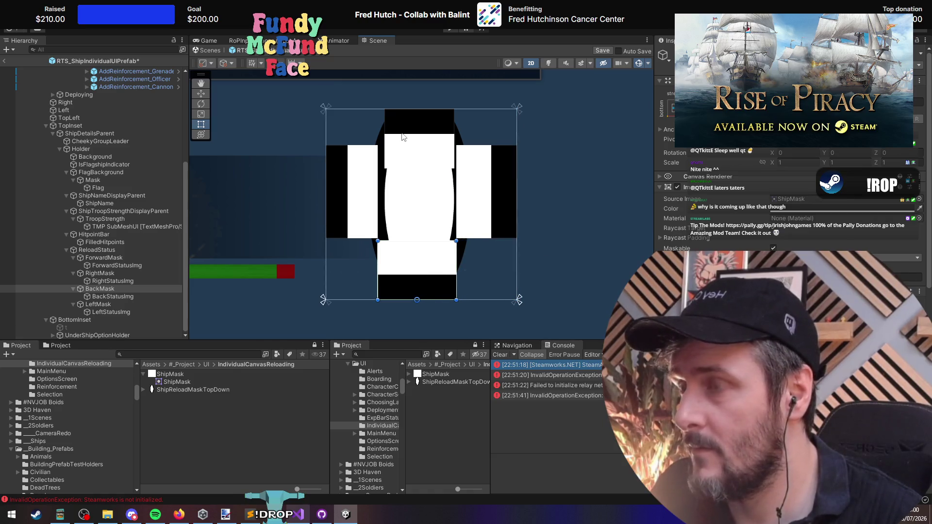
{"action": "left_click_drag", "start_coordinate": [376, 266], "coordinate": [384, 266]}
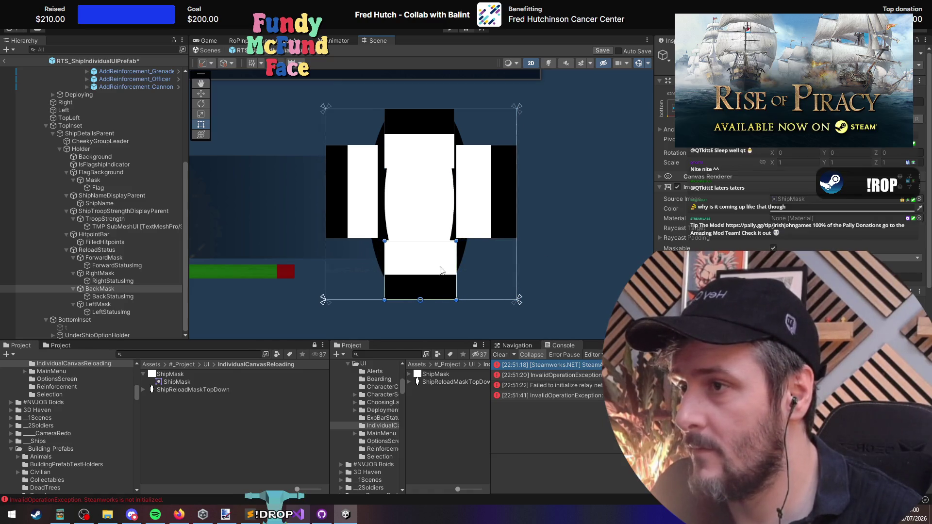
{"action": "left_click_drag", "start_coordinate": [455, 265], "coordinate": [453, 265]}
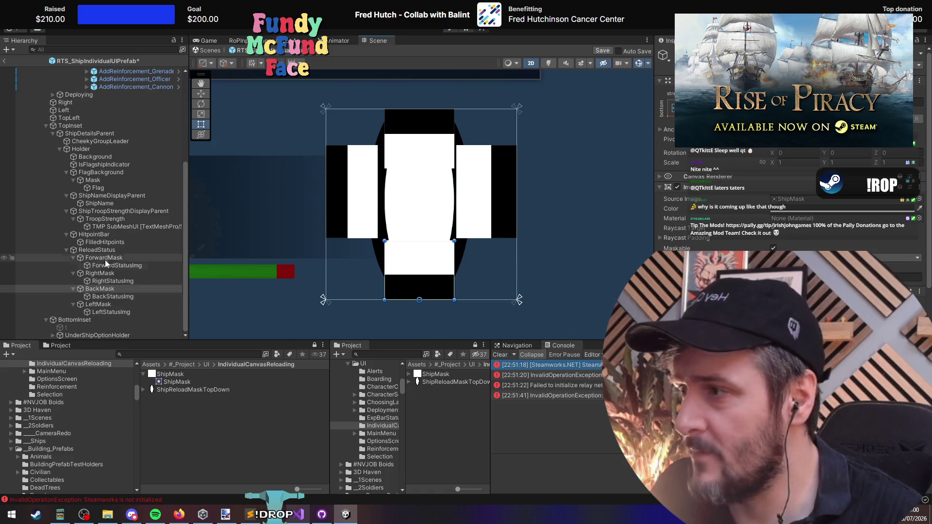
{"action": "left_click", "coordinate": [104, 257], "text": "ctrl"}
{"action": "left_click_drag", "start_coordinate": [384, 265], "coordinate": [386, 266]}
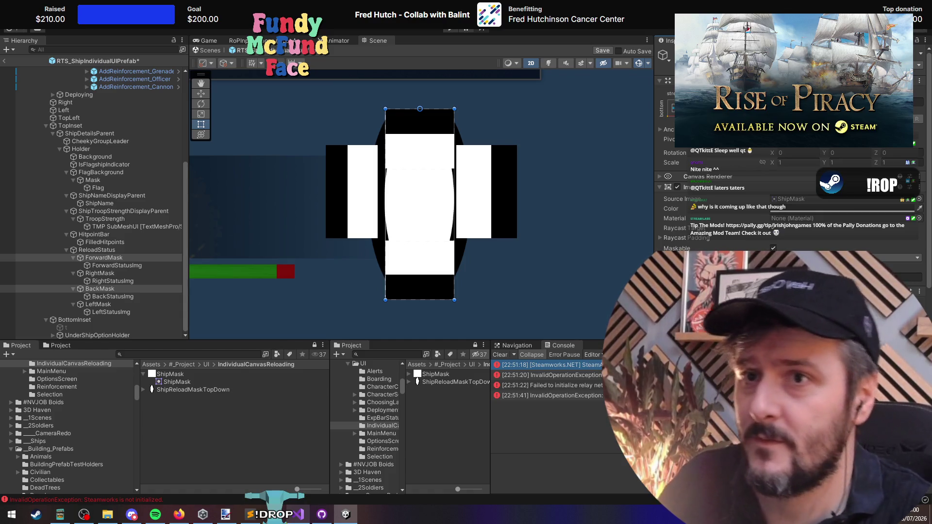
{"action": "left_click_drag", "start_coordinate": [454, 266], "coordinate": [450, 266]}
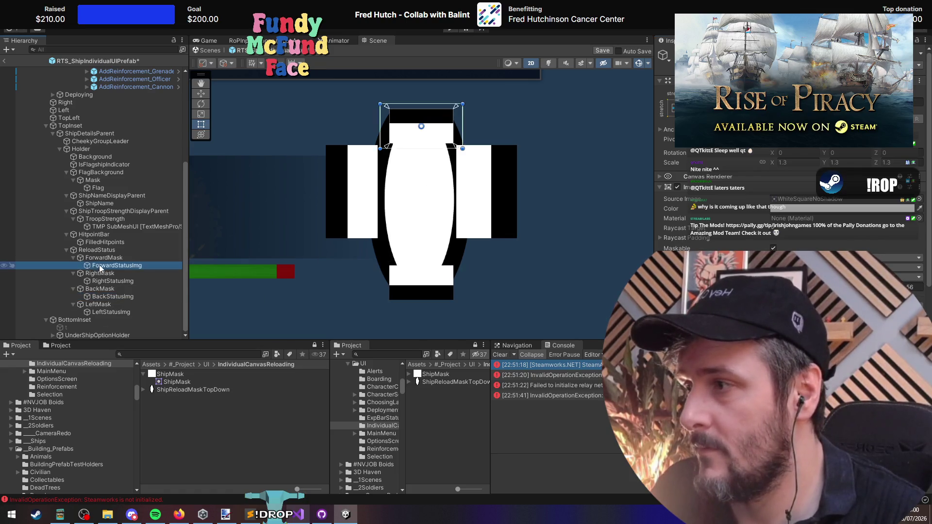
{"action": "left_click", "coordinate": [141, 252]}
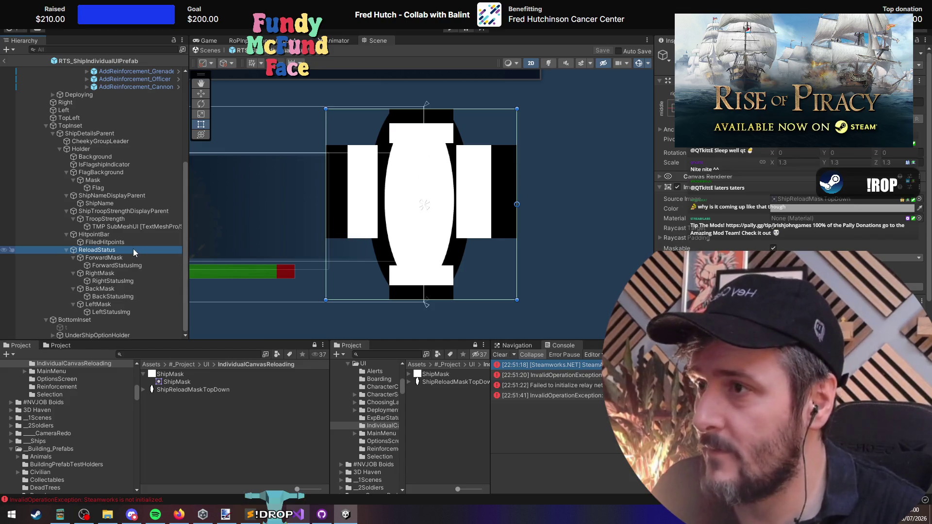
Step: Extend RightMask and LeftMask downward together
{"action": "left_click", "coordinate": [118, 258]}
{"action": "left_click", "coordinate": [113, 274]}
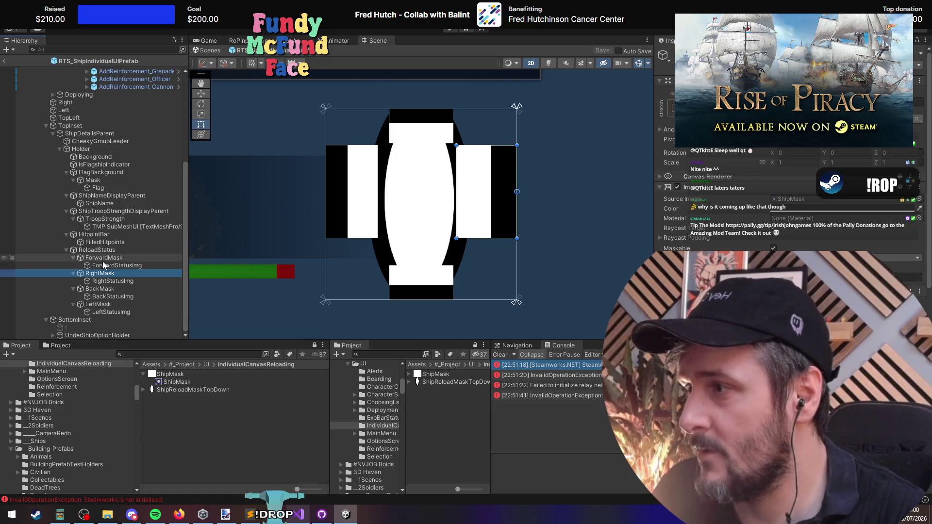
{"action": "left_click", "coordinate": [100, 304], "text": "ctrl"}
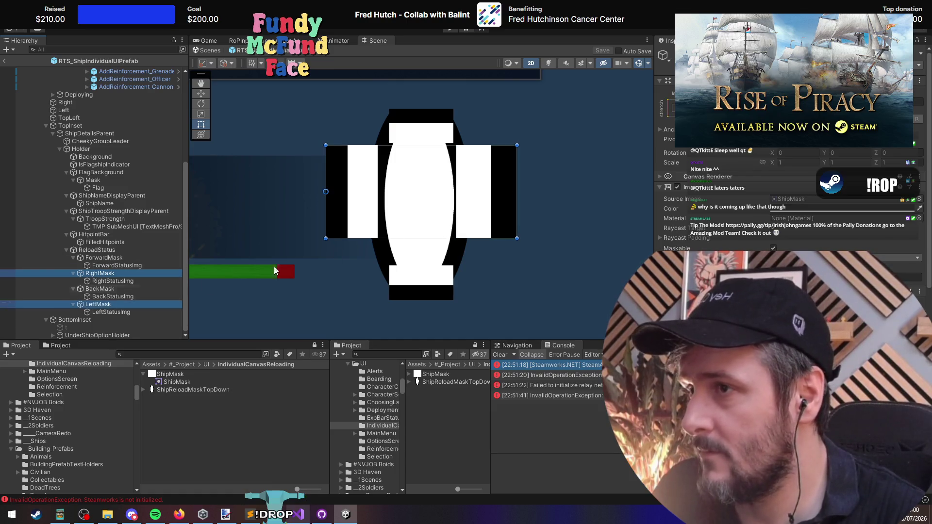
{"action": "left_click_drag", "start_coordinate": [457, 239], "coordinate": [459, 252]}
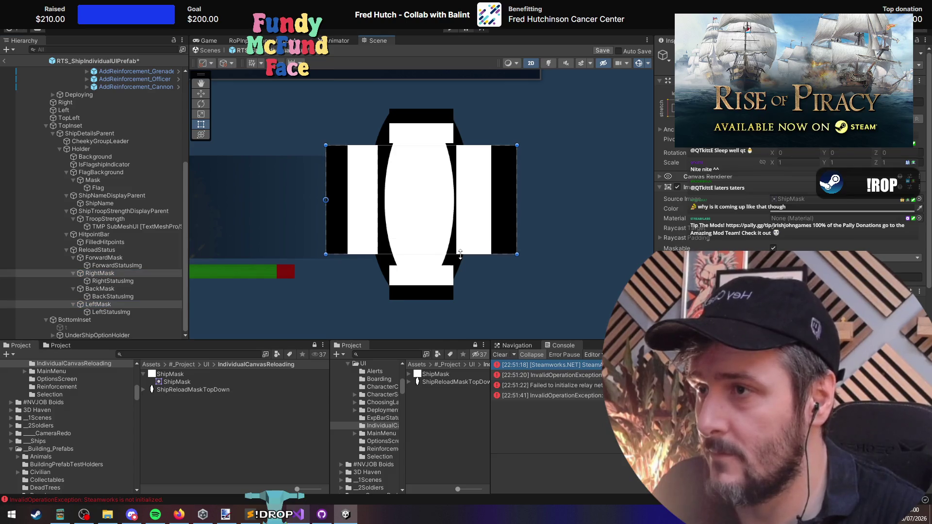
{"action": "left_click", "coordinate": [95, 251]}
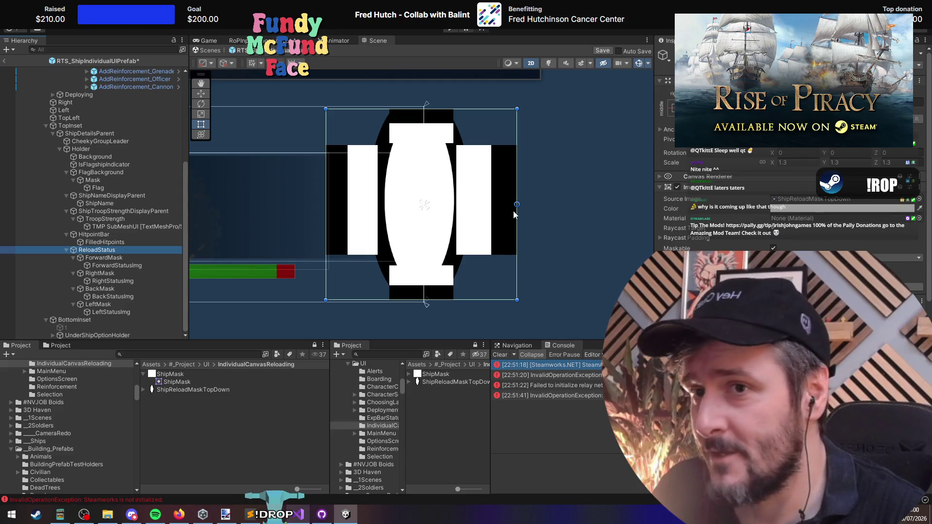
Step: Exit prefab editing, start the game, and go to the reload-indicator colour code in ShipIdentityUI.cs
{"action": "left_click", "coordinate": [6, 62]}
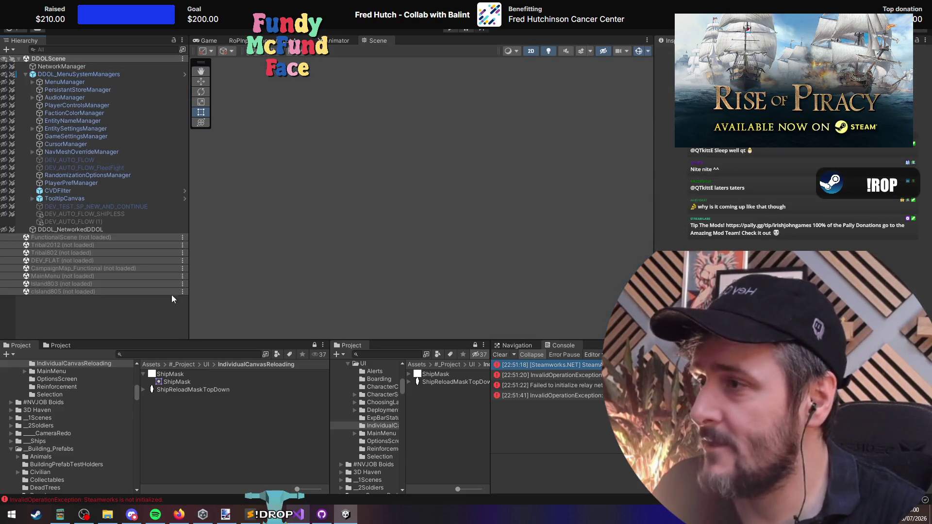
{"action": "left_click", "coordinate": [451, 29]}
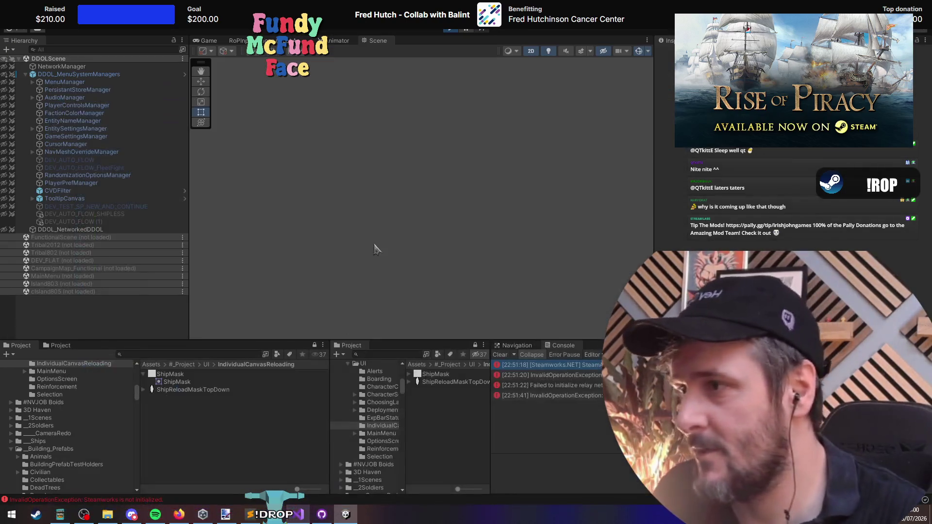
{"action": "key", "text": "alt+Tab"}
{"action": "left_click", "coordinate": [400, 209]}
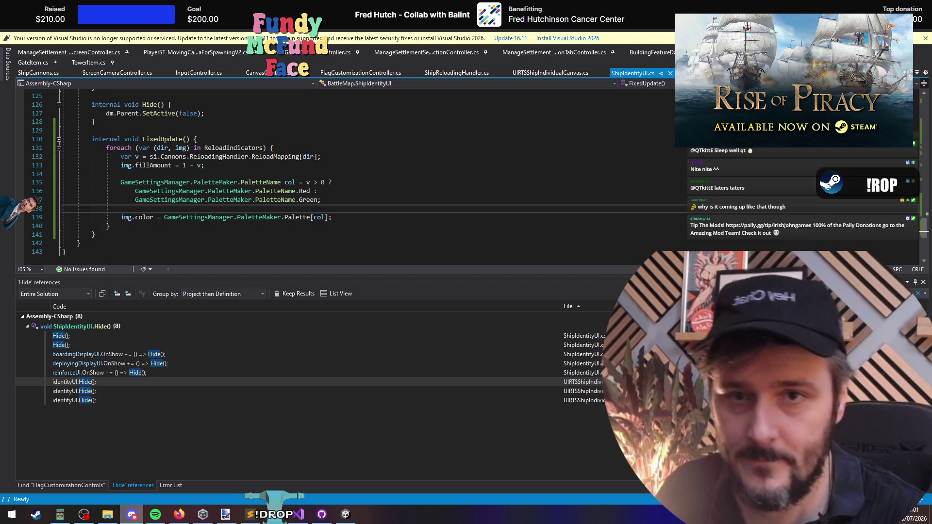
Step: Continue the saved game from the main menu, then stop play mode
{"action": "left_click", "coordinate": [110, 225]}
{"action": "key", "text": "alt+Tab"}
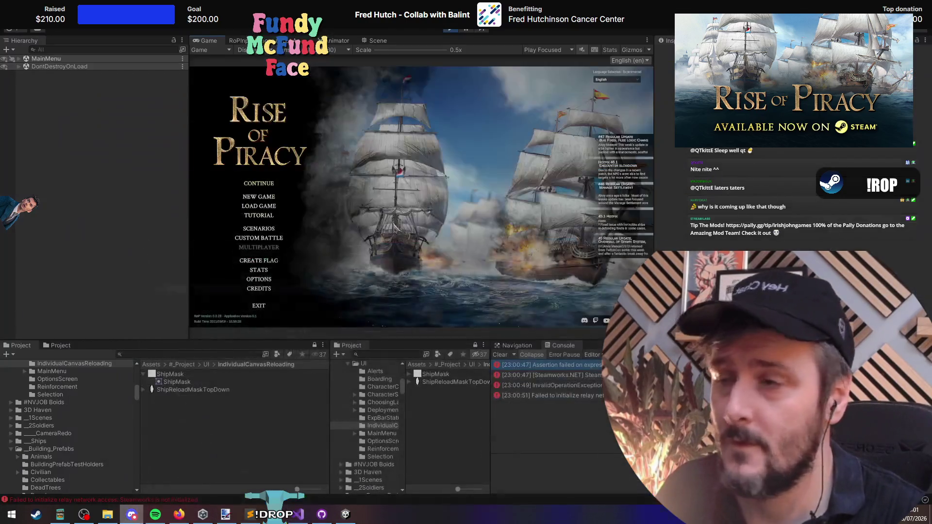
{"action": "left_click", "coordinate": [257, 187]}
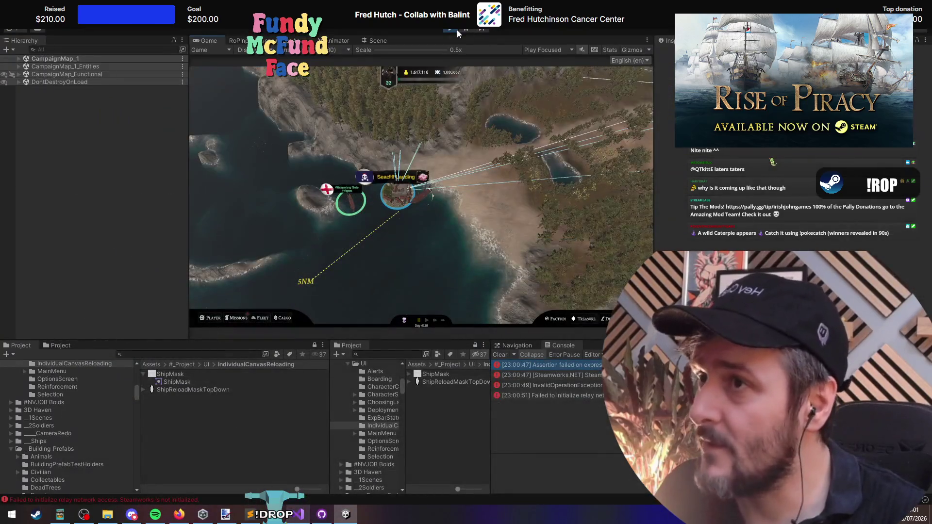
{"action": "left_click", "coordinate": [454, 29]}
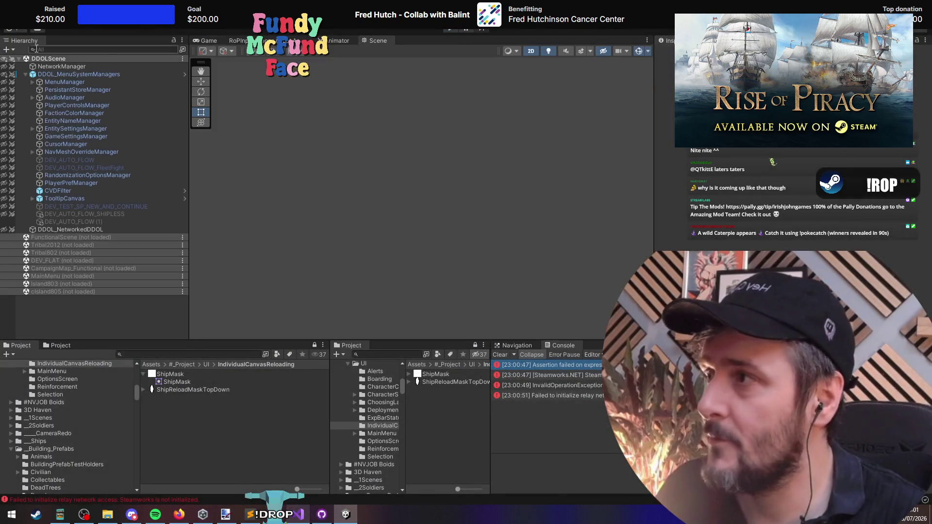
Step: Activate DEV_AUTO_FLOW (1) with Alt+Shift+A and enter play mode
{"action": "left_click", "coordinate": [72, 162]}
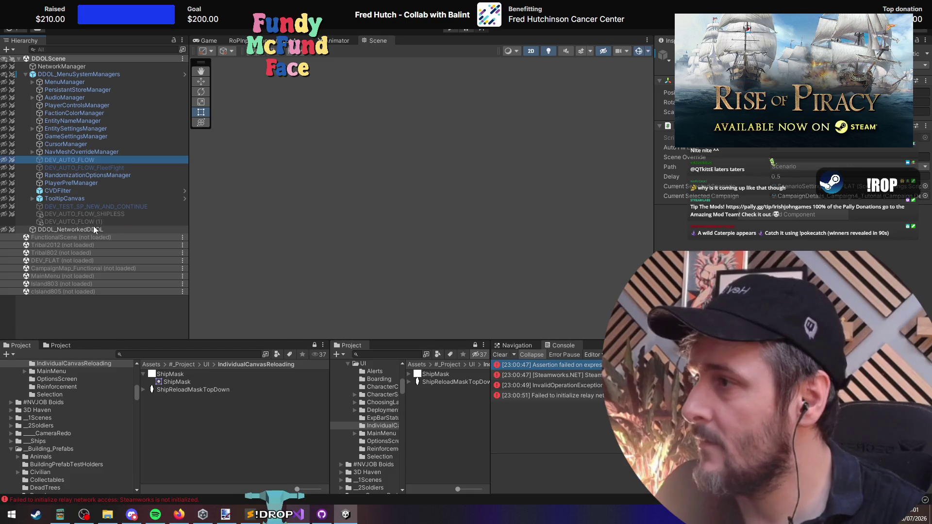
{"action": "left_click", "coordinate": [118, 221]}
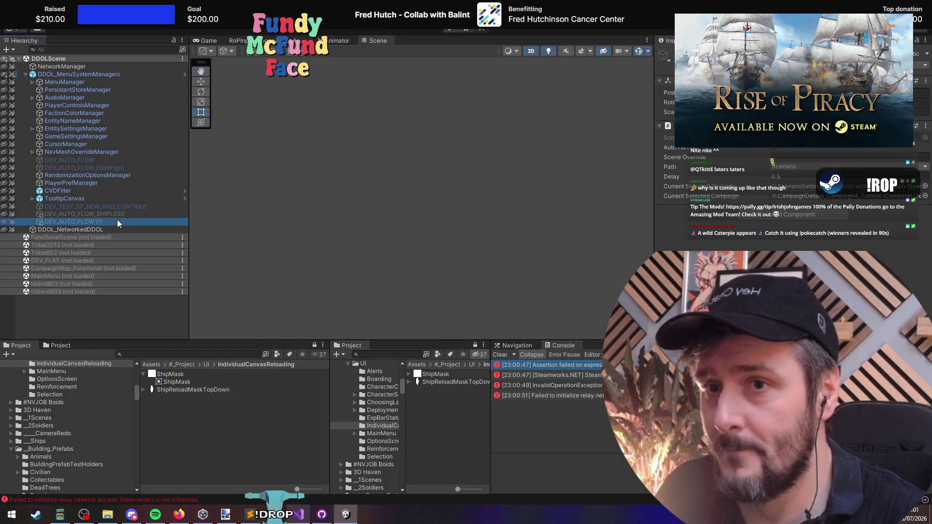
{"action": "key", "text": "alt+shift+a"}
{"action": "left_click", "coordinate": [450, 28]}
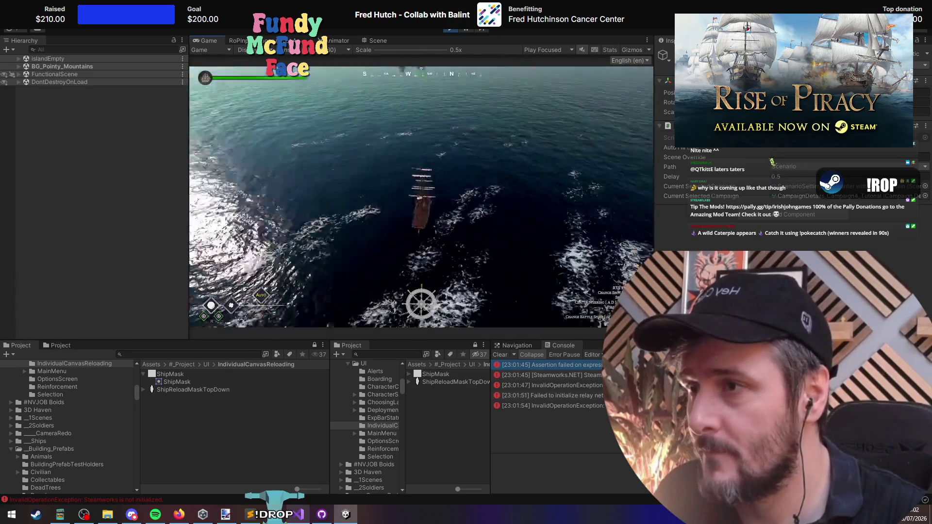
Step: Toggle between the RTS overview and third-person flagship cameras, then select the player's flagship
{"action": "key", "text": "Tab"}
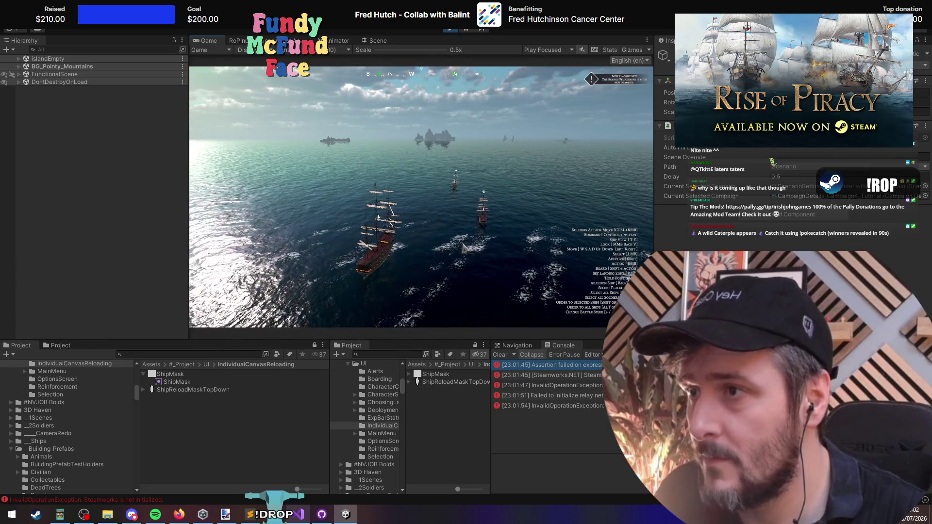
{"action": "key", "text": "t"}
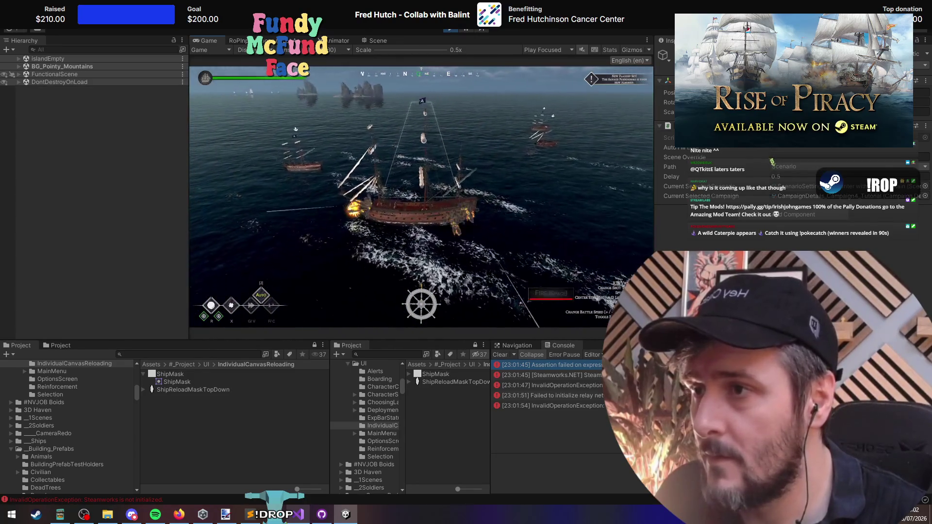
{"action": "key", "text": "t"}
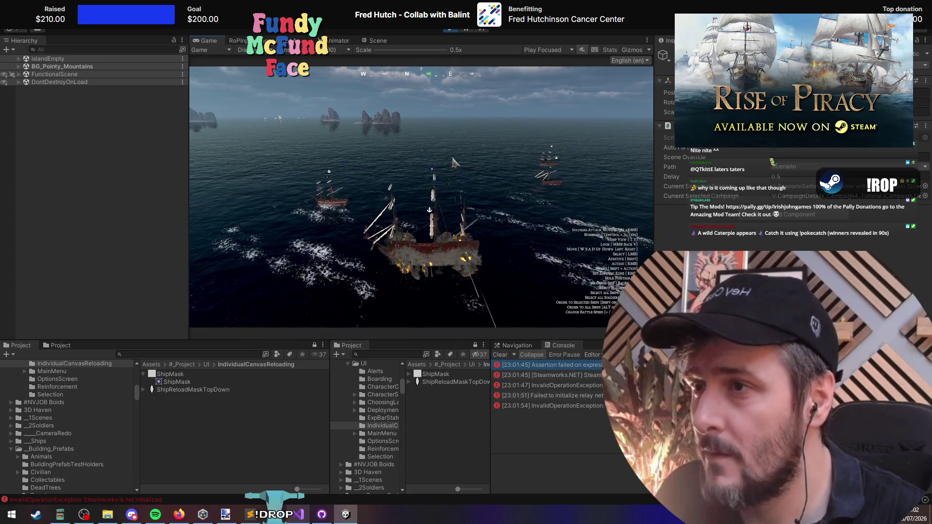
{"action": "left_click", "coordinate": [446, 173]}
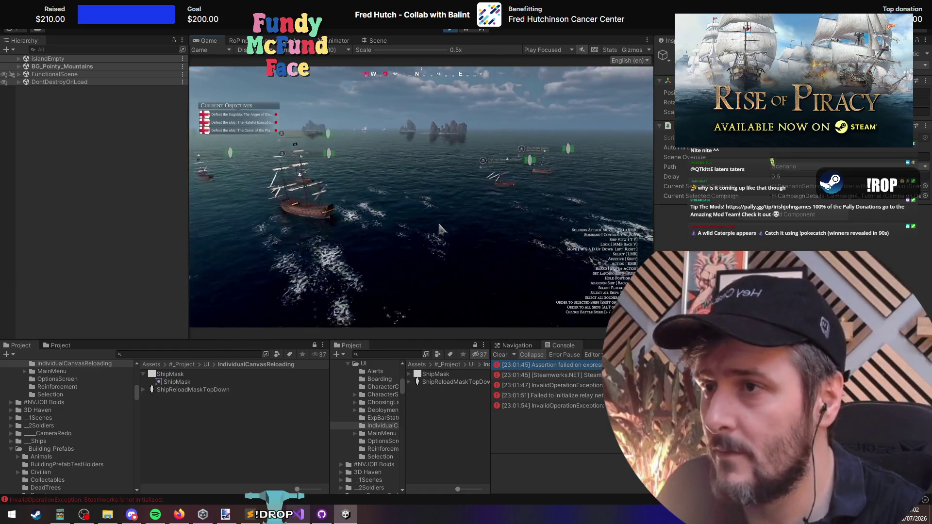
Step: Box-select the Savage Plunderers flagship, take direct control and fire a broadside
{"action": "left_click", "coordinate": [436, 214]}
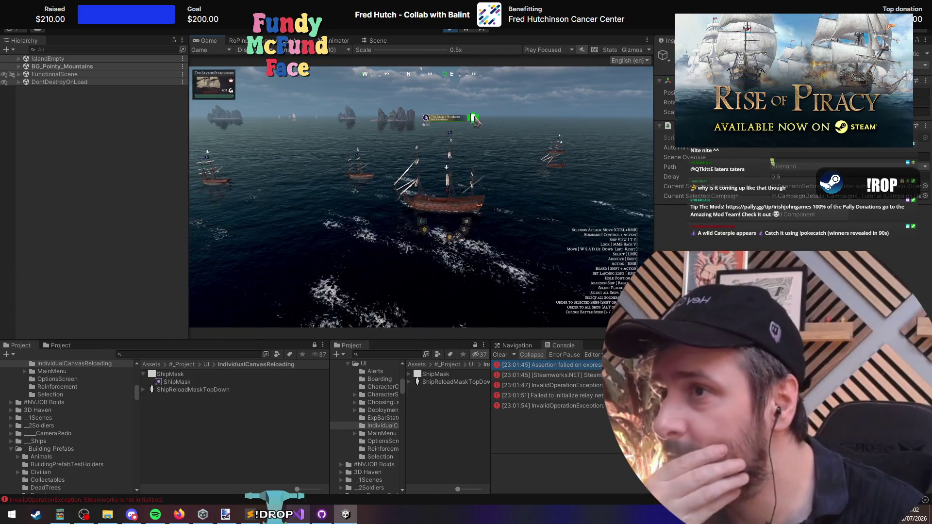
{"action": "left_click_drag", "start_coordinate": [477, 180], "coordinate": [428, 219]}
{"action": "key", "text": "t"}
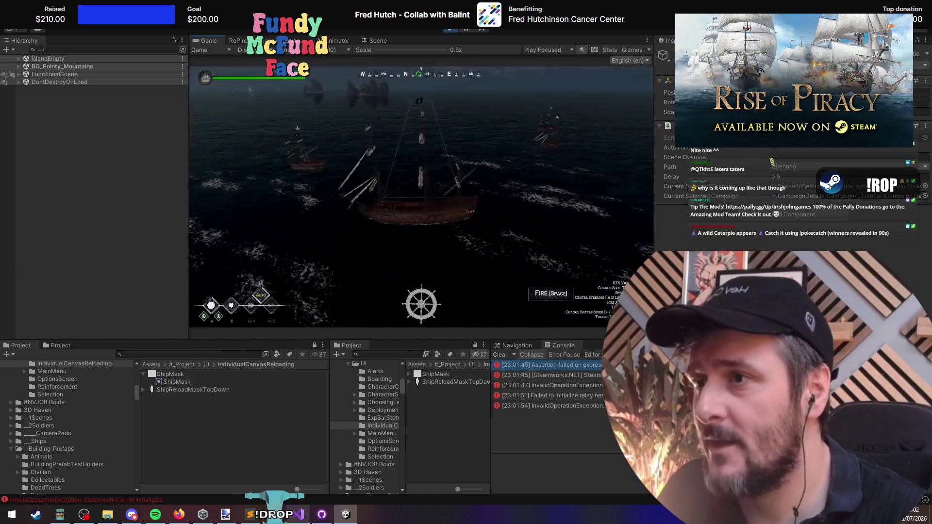
{"action": "key", "text": "space"}
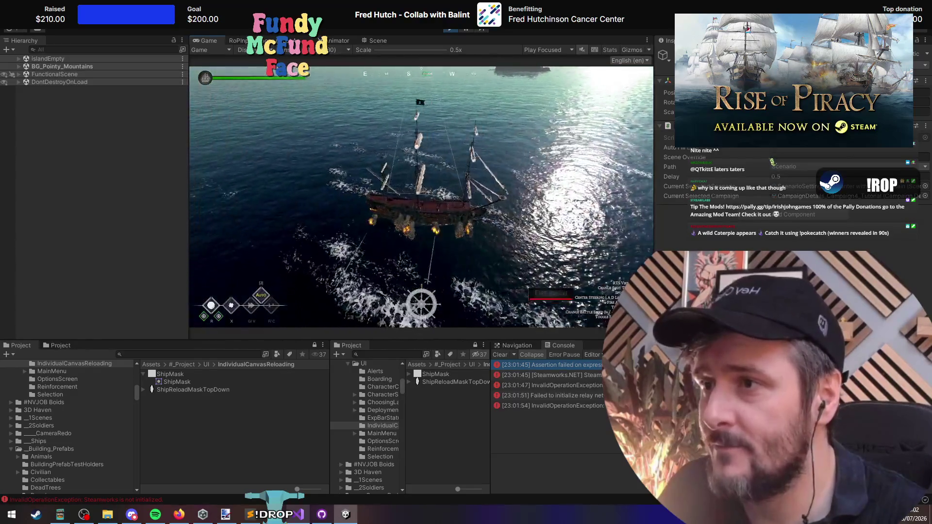
{"action": "key", "text": "t"}
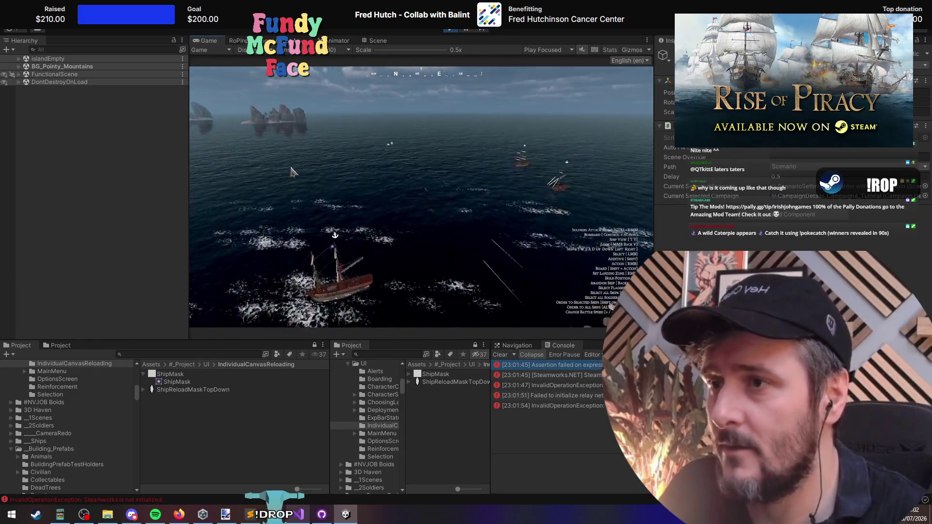
Step: Reselect the ships around the flagship and set the Game view to Play Maximized
{"action": "left_click", "coordinate": [401, 233]}
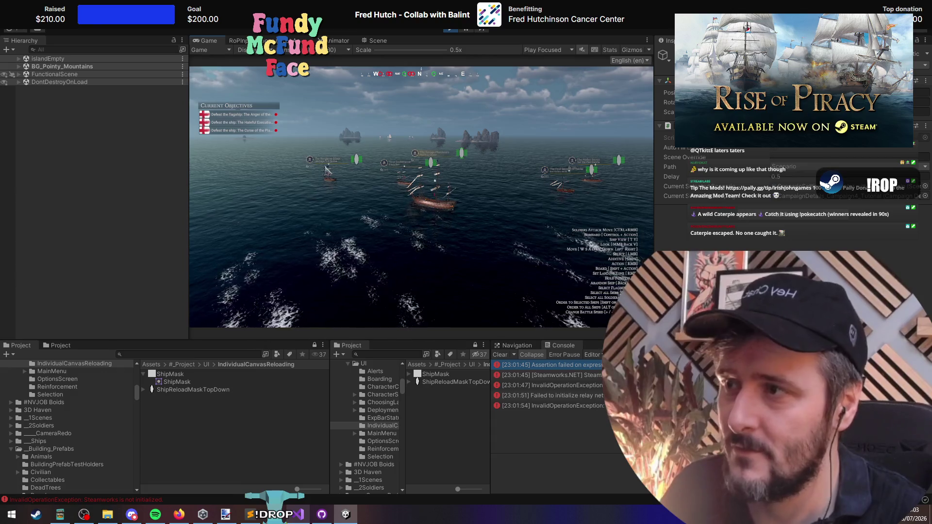
{"action": "left_click_drag", "start_coordinate": [279, 135], "coordinate": [653, 282]}
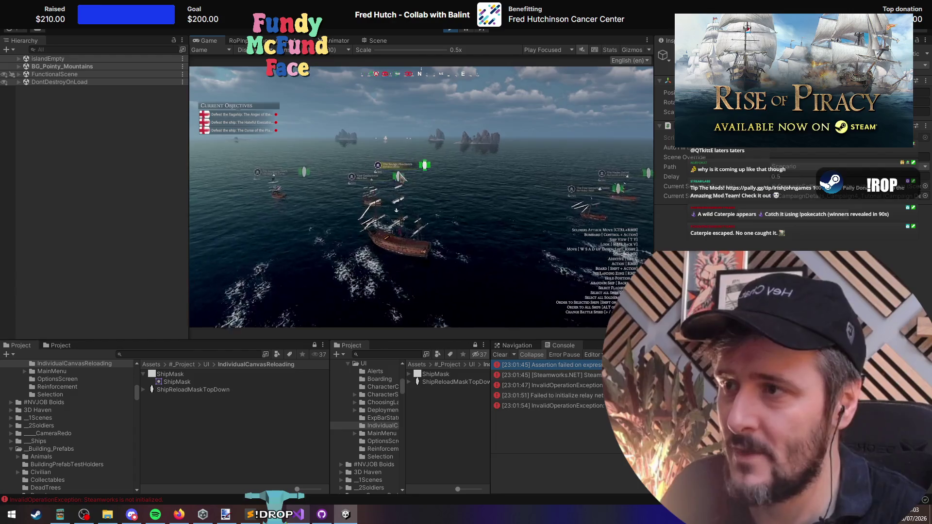
{"action": "left_click", "coordinate": [548, 49]}
{"action": "left_click", "coordinate": [559, 71]}
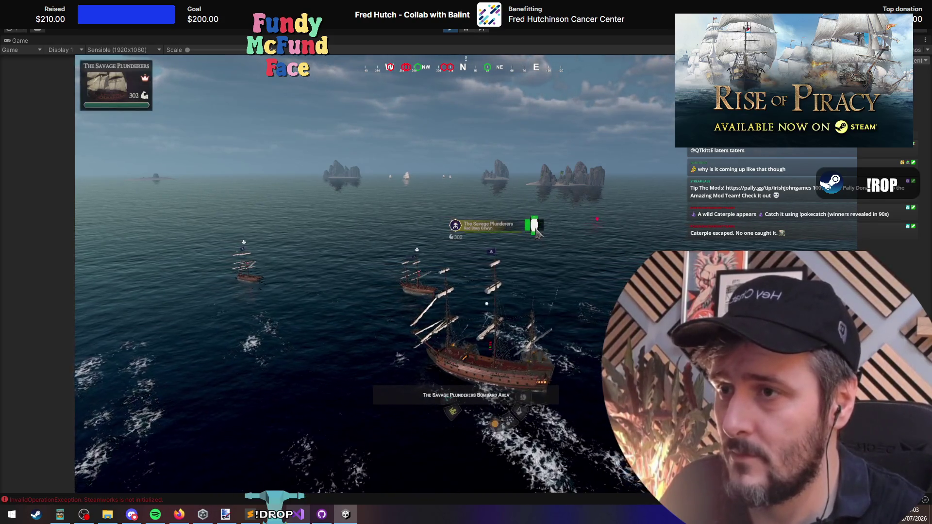
Step: Order Bombard Area, cycle shot type from grape to chain and back to grape, then fire north-west
{"action": "left_click", "coordinate": [534, 228]}
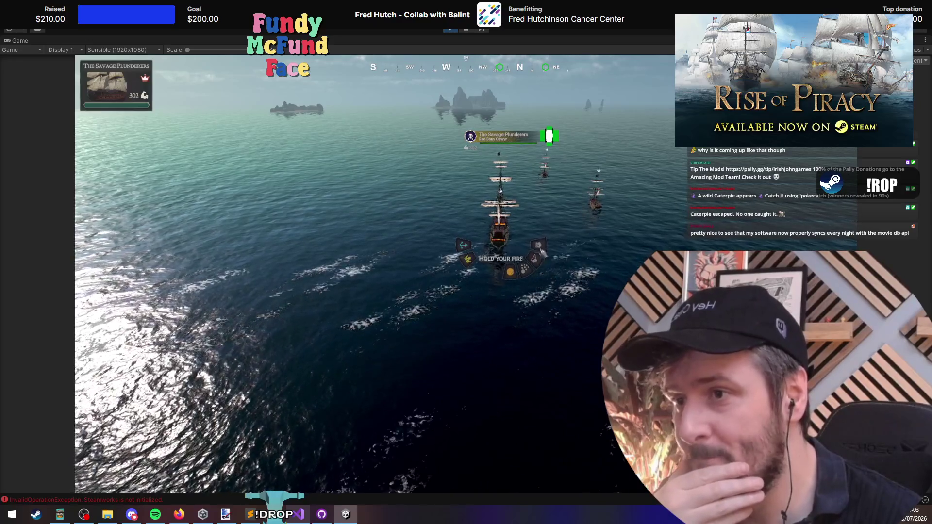
{"action": "left_click", "coordinate": [522, 269]}
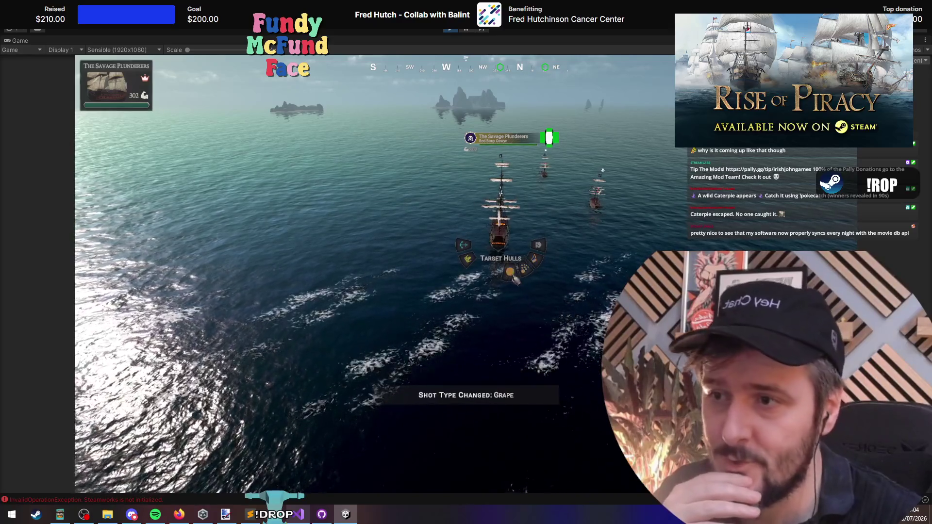
{"action": "left_click", "coordinate": [537, 277]}
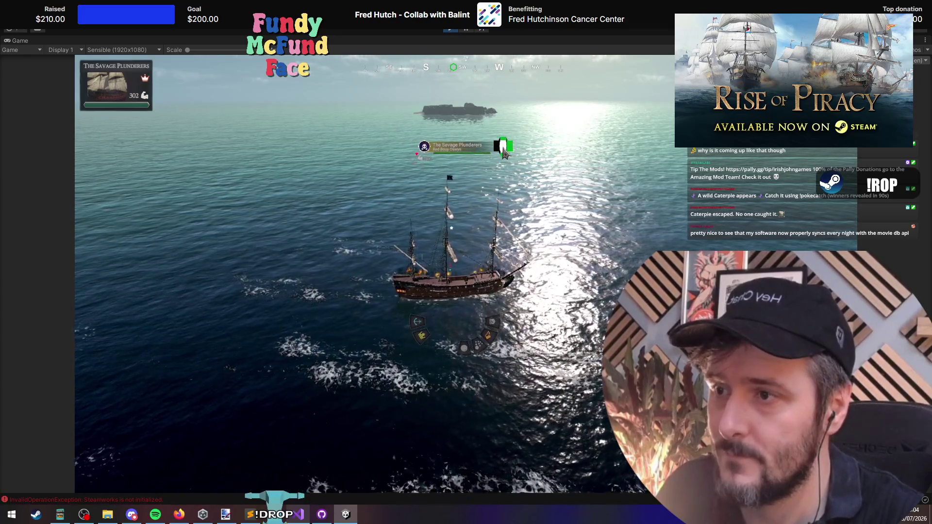
{"action": "key", "text": "3"}
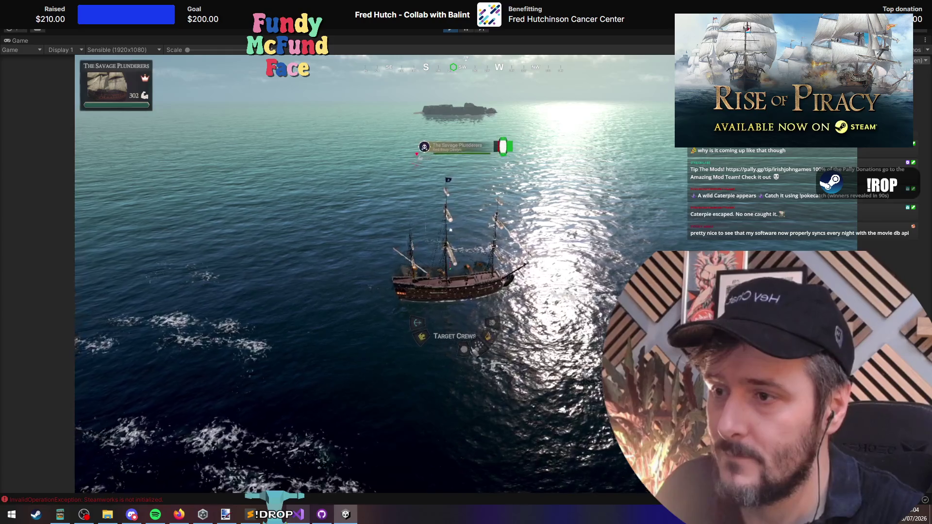
{"action": "scroll", "coordinate": [435, 231], "scroll_direction": "up", "scroll_amount": 5}
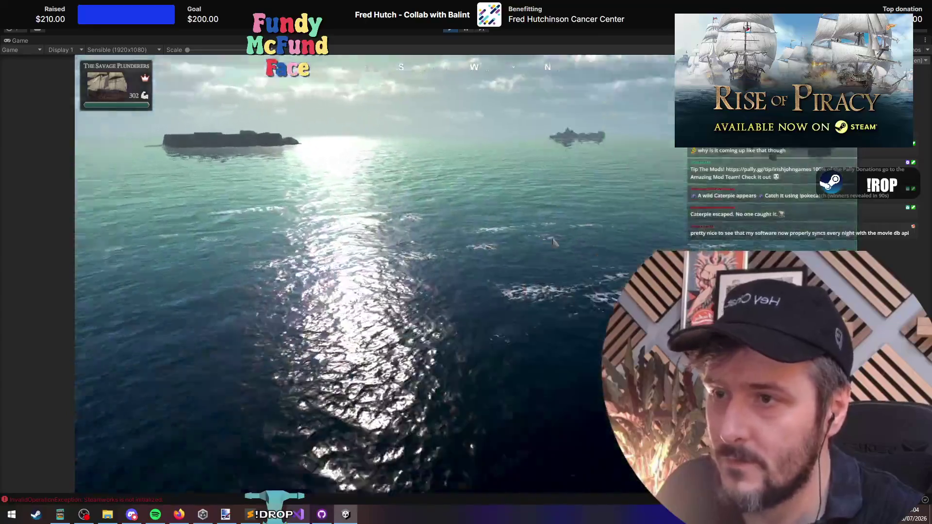
{"action": "left_click", "coordinate": [589, 239]}
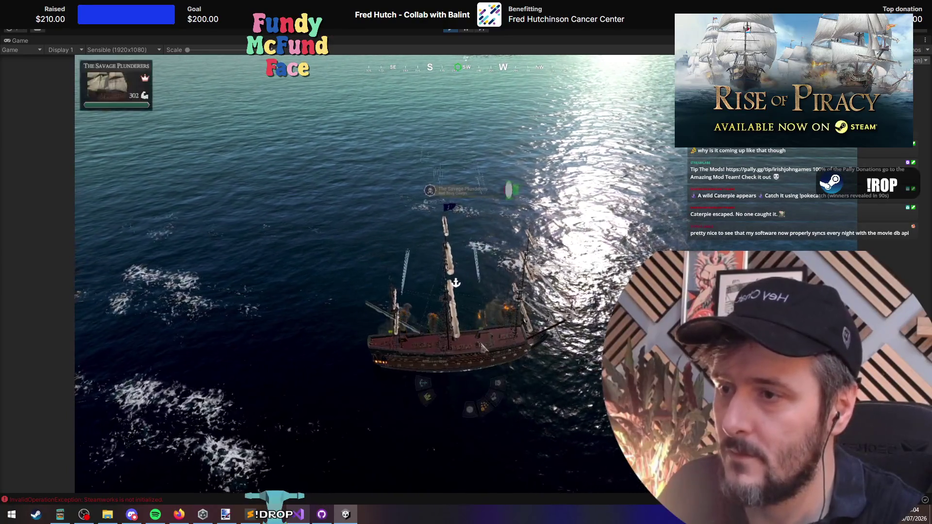
Step: Set the flagship to hold fire and cycle its shot type through chain and round, ending on grape
{"action": "left_click", "coordinate": [498, 406]}
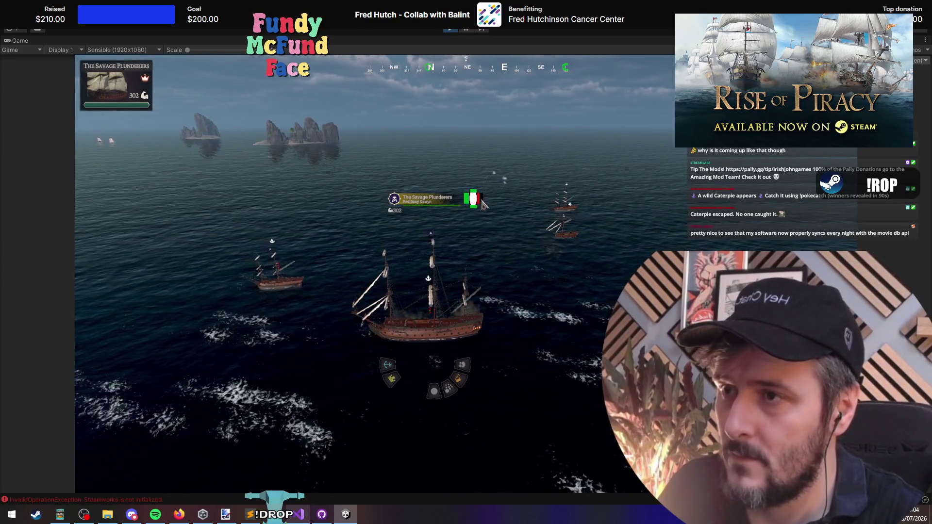
{"action": "left_click", "coordinate": [437, 395]}
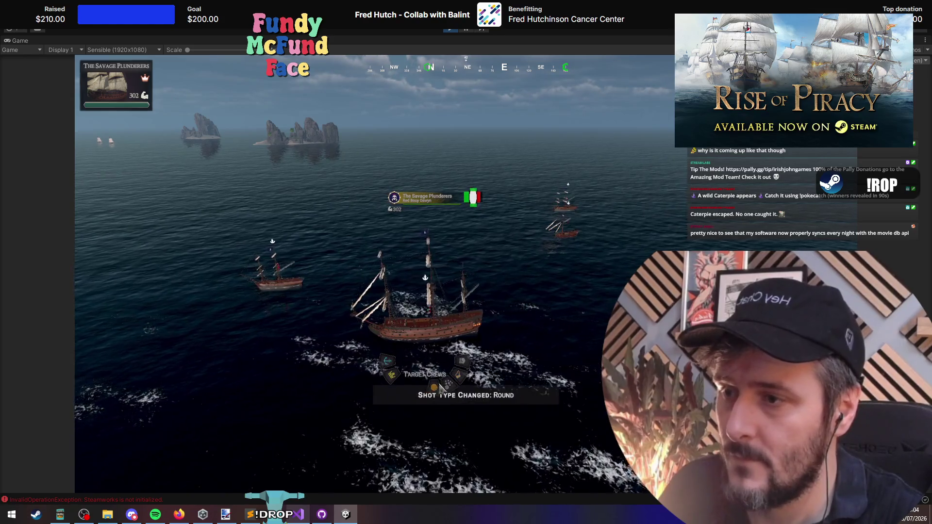
{"action": "left_click", "coordinate": [448, 387]}
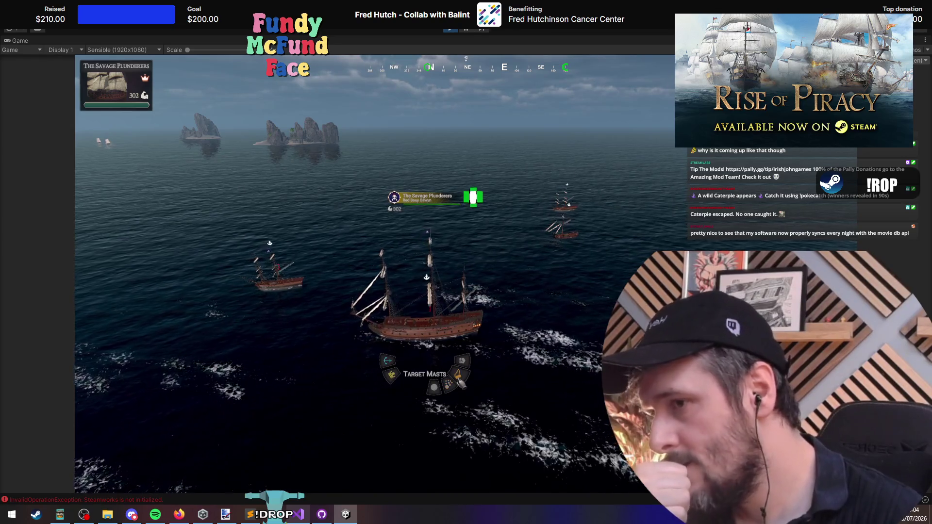
{"action": "left_click", "coordinate": [434, 392]}
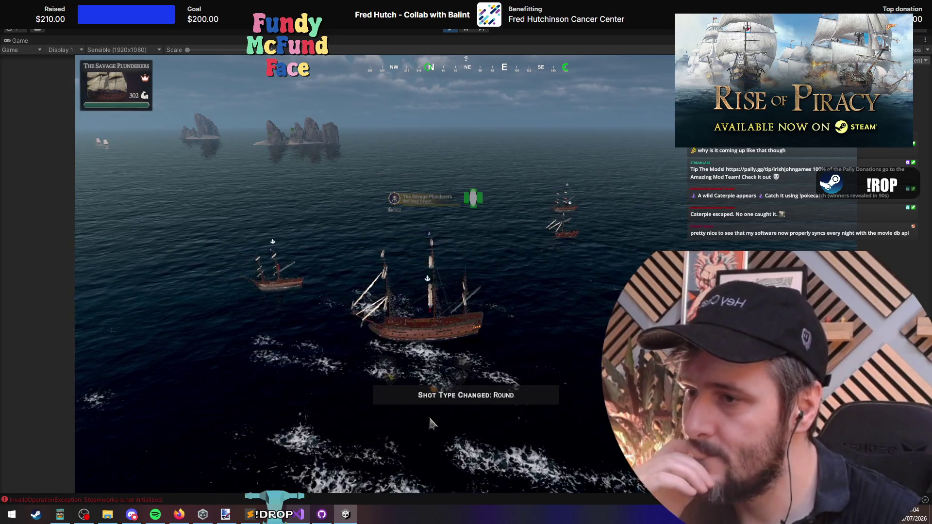
{"action": "left_click", "coordinate": [449, 392]}
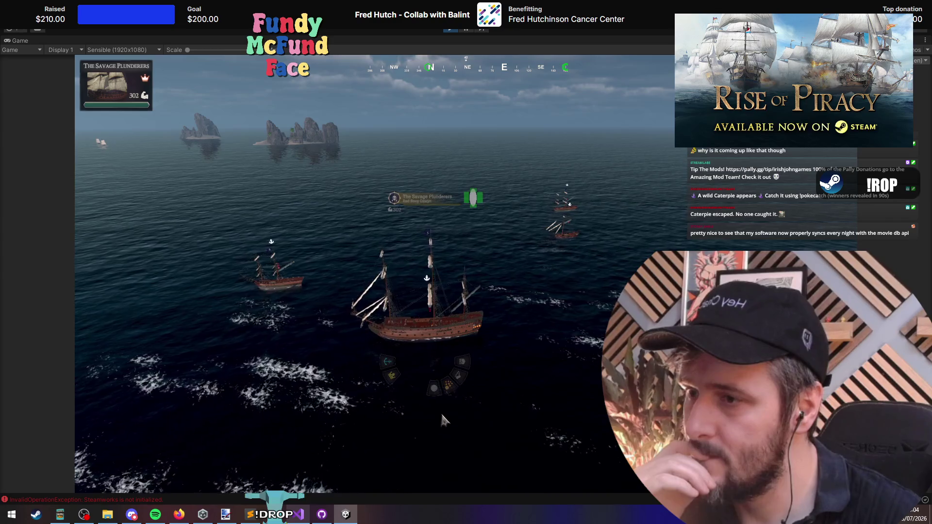
Step: Fire a broadside under direct control, then stop the playtest and switch to Visual Studio
{"action": "left_click", "coordinate": [453, 250]}
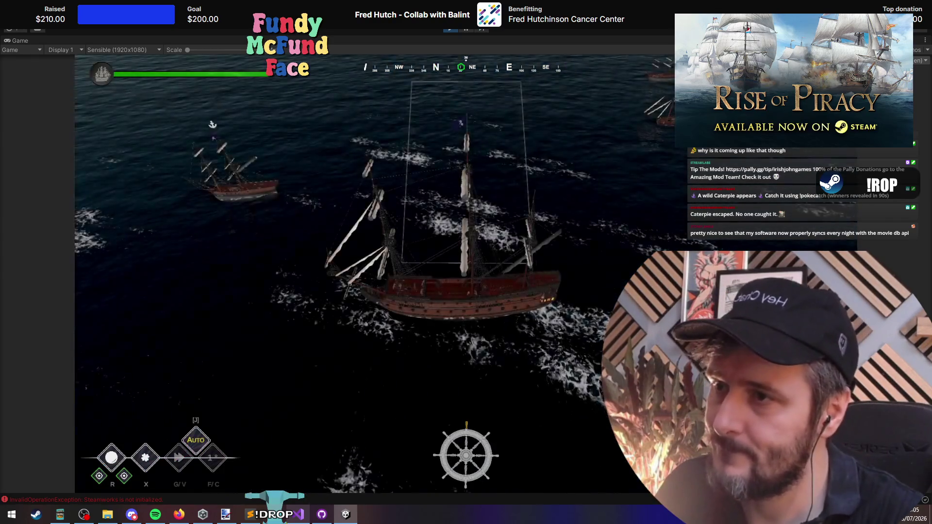
{"action": "key", "text": "space"}
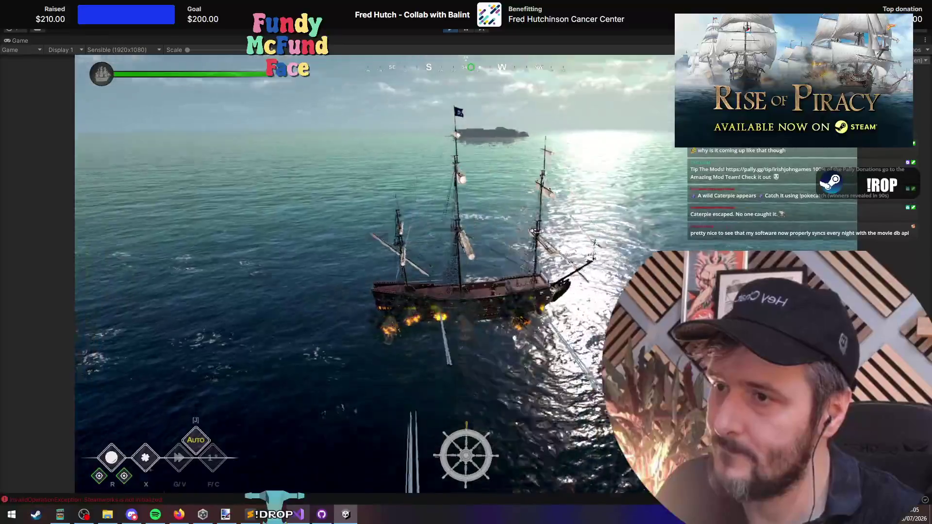
{"action": "key", "text": "Escape"}
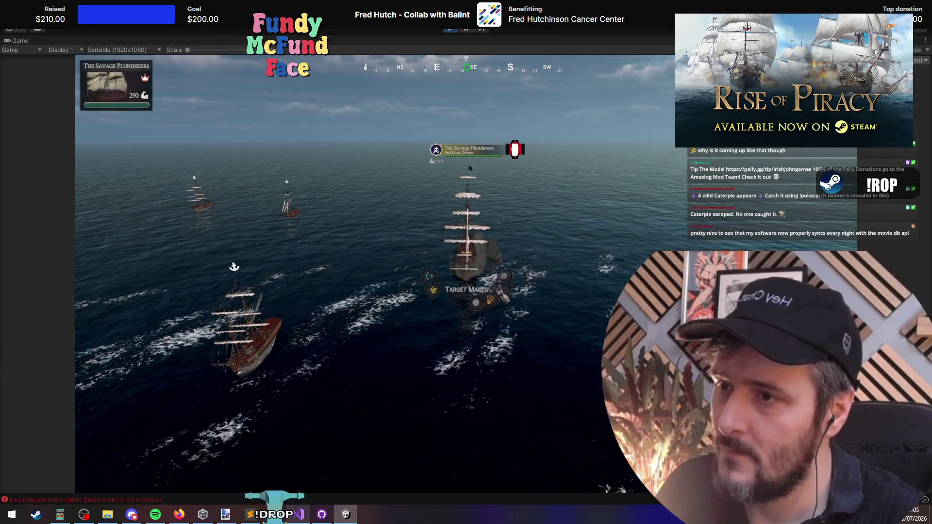
{"action": "left_click", "coordinate": [451, 29]}
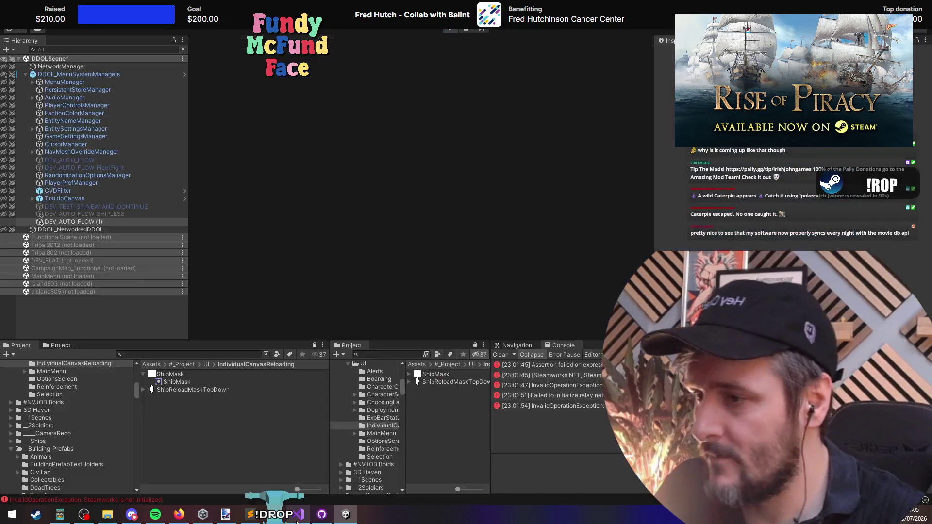
{"action": "key", "text": "alt+Tab"}
Step: Find all references to OnRenderObject in ShipReloadingHandler.cs
{"action": "left_click", "coordinate": [456, 73]}
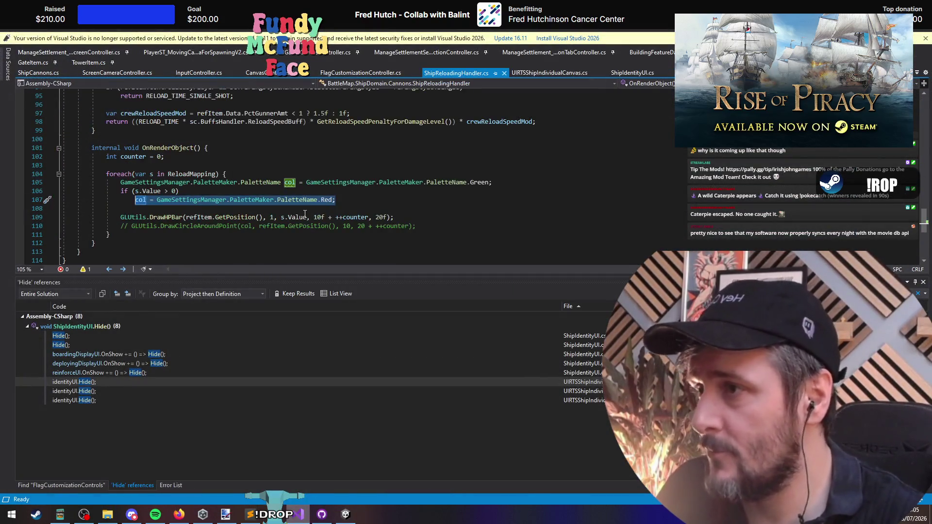
{"action": "left_click", "coordinate": [289, 167]}
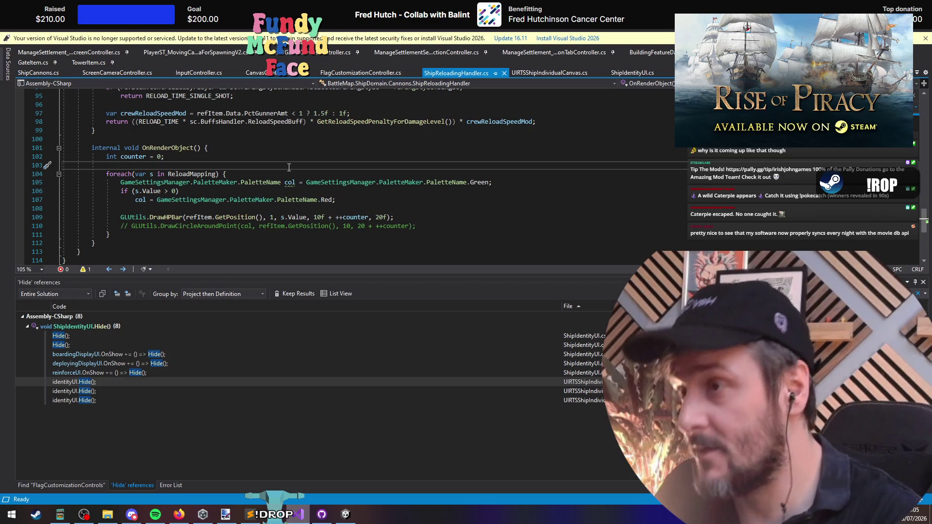
{"action": "key", "text": "ctrl+t"}
{"action": "type", "text": "Ship"}
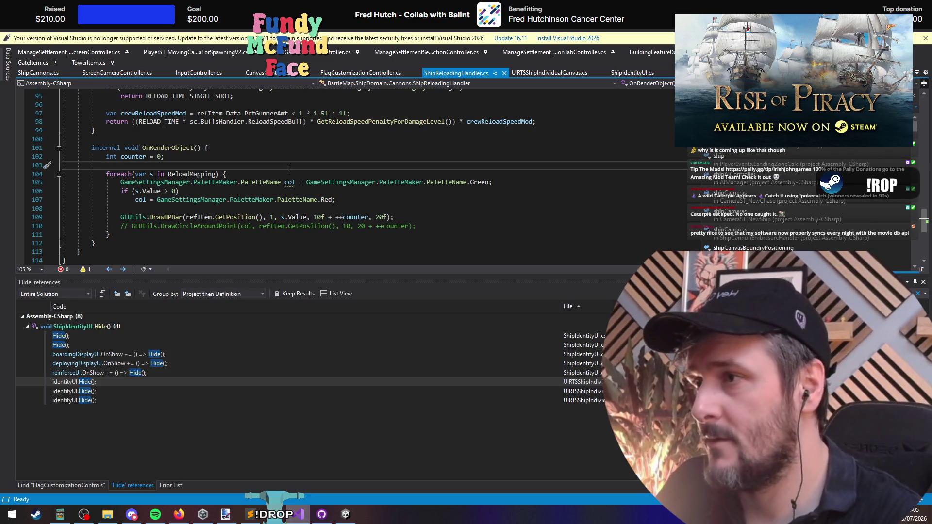
{"action": "key", "text": "BackSpace"}
{"action": "key", "text": "BackSpace"}
{"action": "type", "text": "ot"}
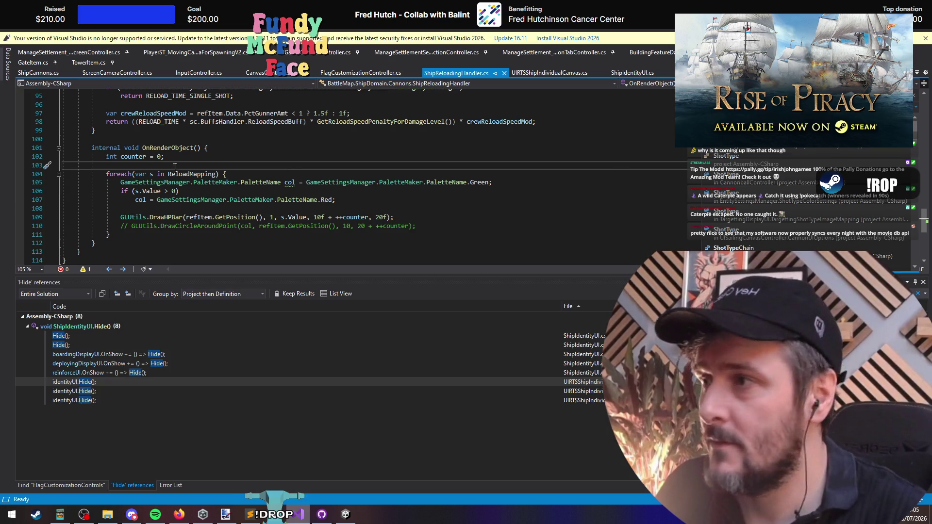
{"action": "key", "text": "Up"}
{"action": "key", "text": "Up"}
{"action": "right_click", "coordinate": [181, 151]}
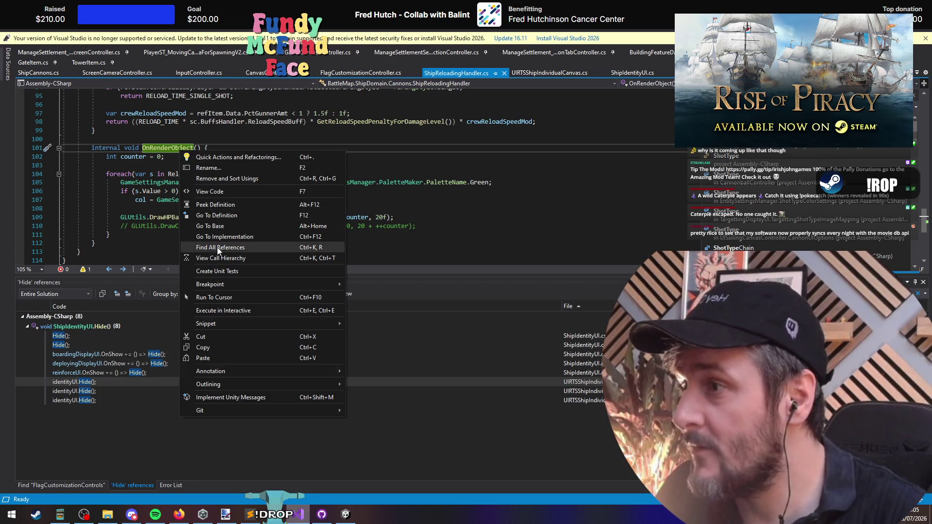
{"action": "left_click", "coordinate": [218, 248]}
Step: Comment out the debug-build reload render lines 253–254 in ShipItem.cs, then open RTS_UnderShipControlElementsController.cs
{"action": "double_click", "coordinate": [140, 335]}
{"action": "left_click", "coordinate": [180, 173]}
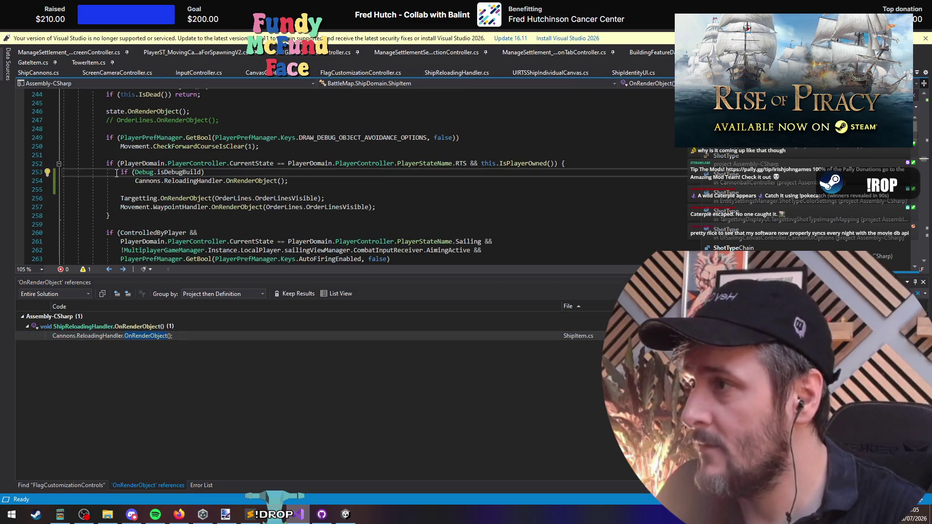
{"action": "left_click_drag", "start_coordinate": [116, 173], "coordinate": [121, 190]}
{"action": "key", "text": "ctrl+k"}
{"action": "key", "text": "ctrl+c"}
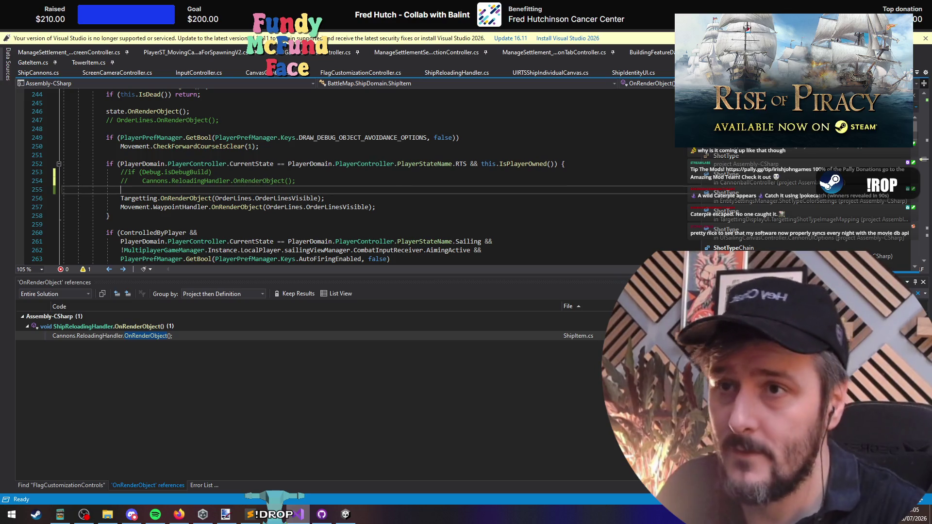
{"action": "key", "text": "Return"}
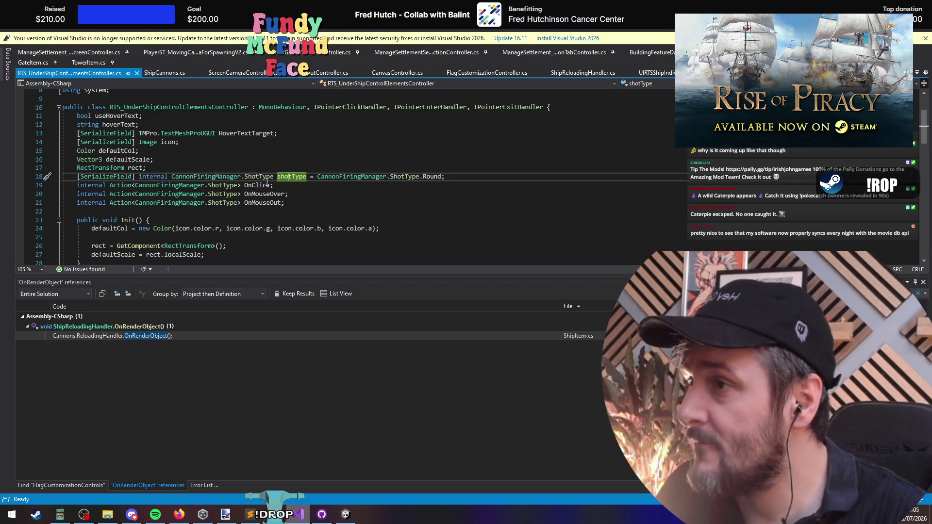
Step: Follow OnClick's references to the ChangeShotType definition in ShotTypeSelectorUI
{"action": "scroll", "coordinate": [267, 184], "scroll_direction": "down", "scroll_amount": 5}
{"action": "scroll", "coordinate": [266, 201], "scroll_direction": "up", "scroll_amount": 2}
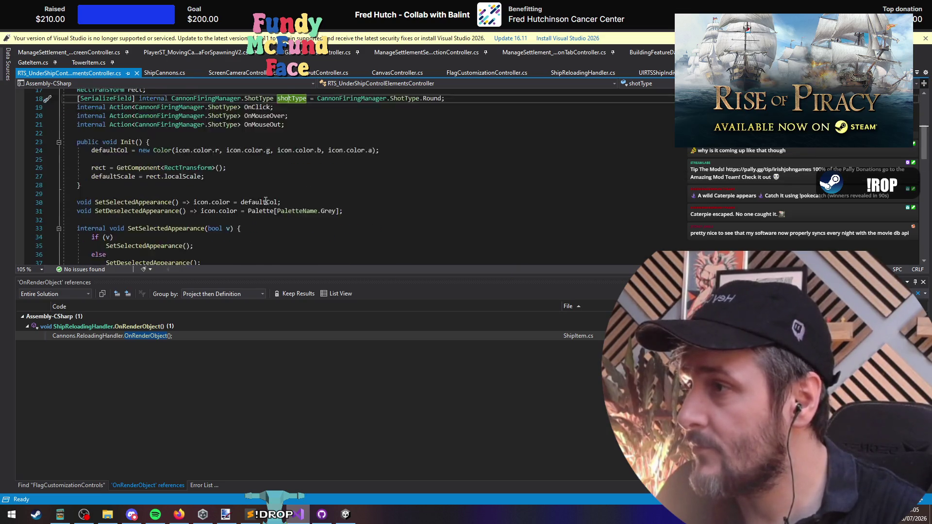
{"action": "scroll", "coordinate": [266, 201], "scroll_direction": "up", "scroll_amount": 2}
{"action": "right_click", "coordinate": [250, 159]}
{"action": "left_click", "coordinate": [344, 263]}
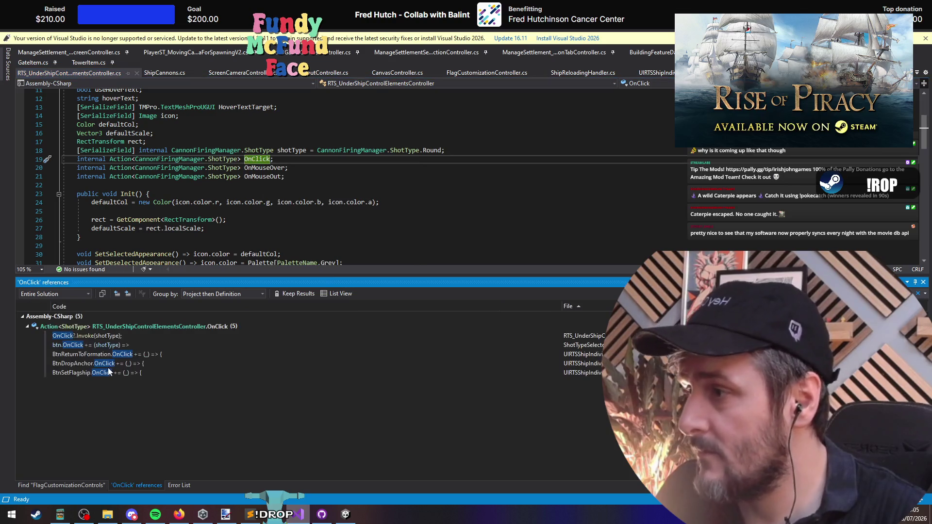
{"action": "left_click", "coordinate": [134, 356]}
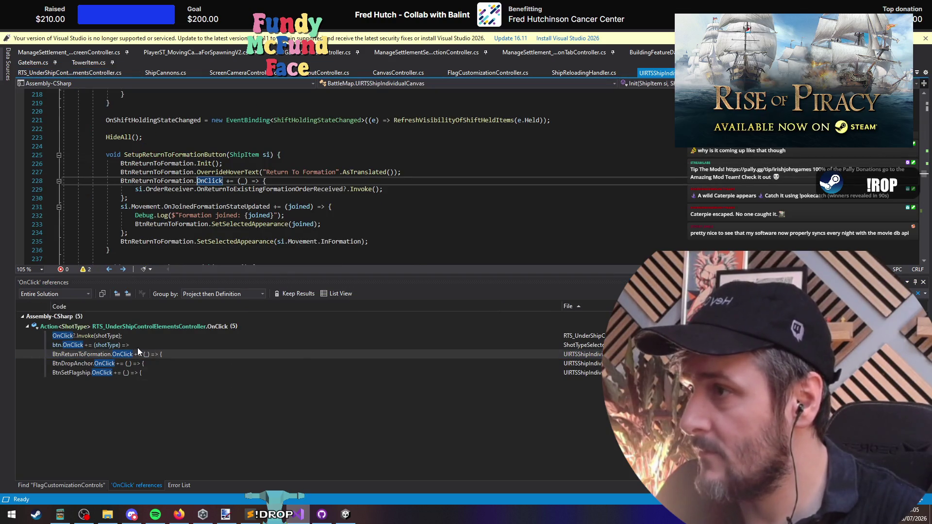
{"action": "left_click", "coordinate": [138, 347]}
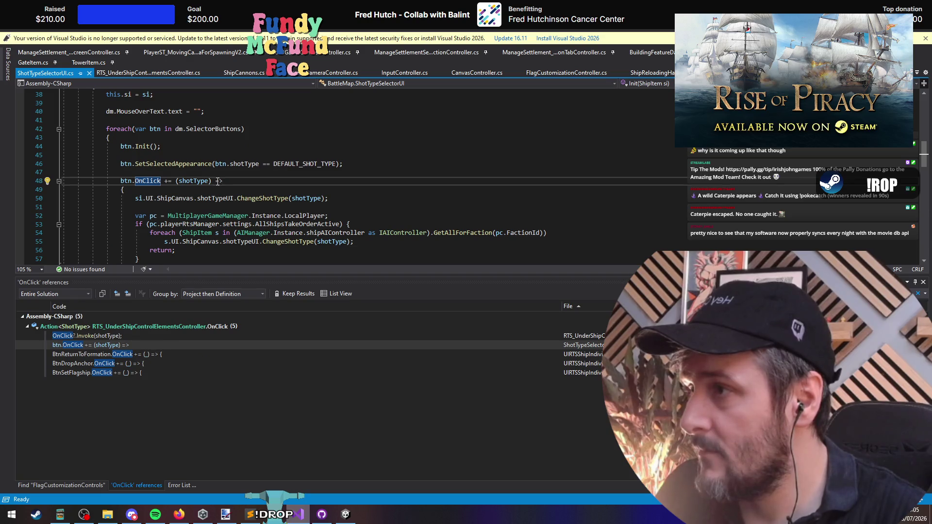
{"action": "left_click", "coordinate": [262, 198]}
{"action": "key", "text": "F12"}
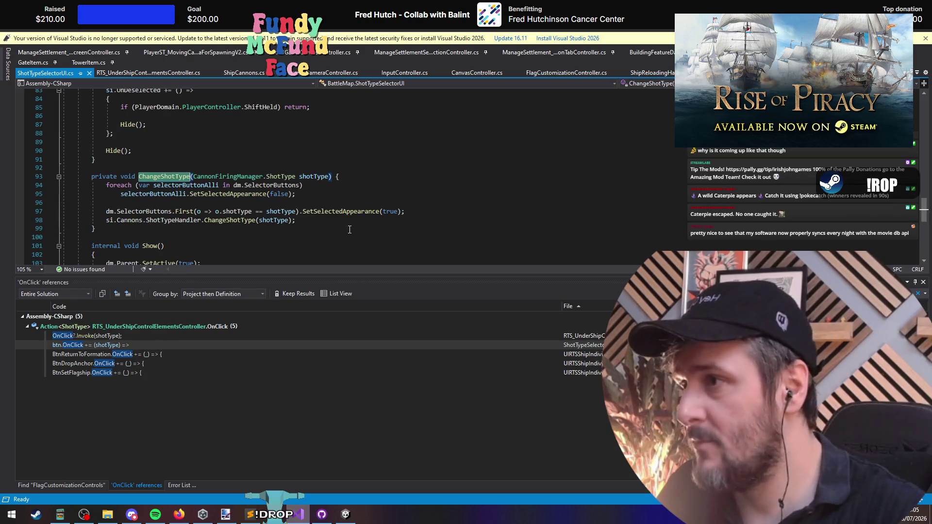
Step: Add a si.Cannons.ReloadingHandler.ReloadAll() call after the shot-type change and request fixes for the missing method
{"action": "scroll", "coordinate": [279, 236], "scroll_direction": "down", "scroll_amount": 2}
{"action": "left_click", "coordinate": [145, 158]}
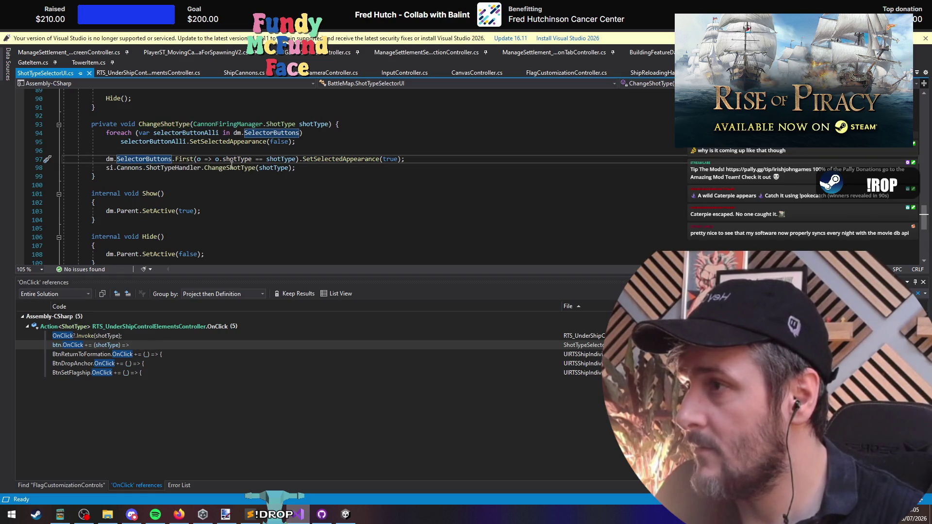
{"action": "left_click", "coordinate": [376, 169]}
{"action": "key", "text": "Return"}
{"action": "type", "text": "si.Cannons.reload"}
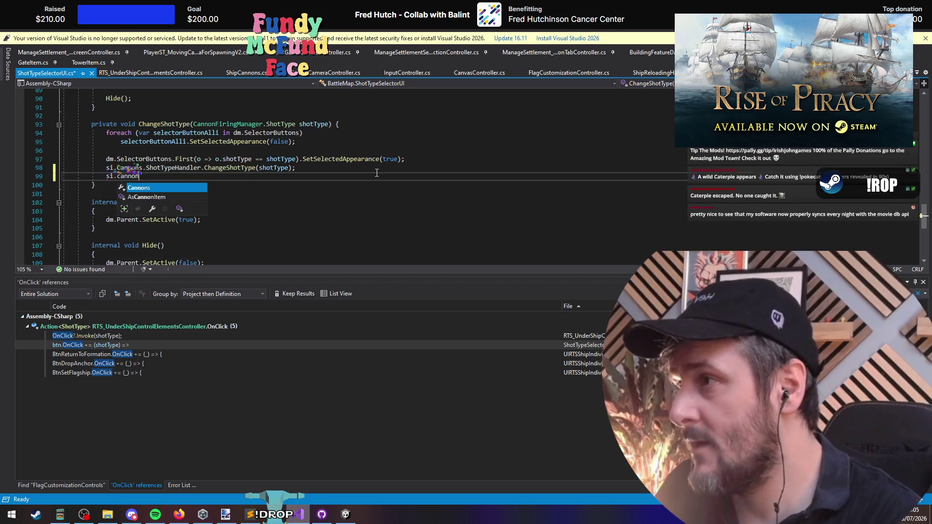
{"action": "type", "text": "."}
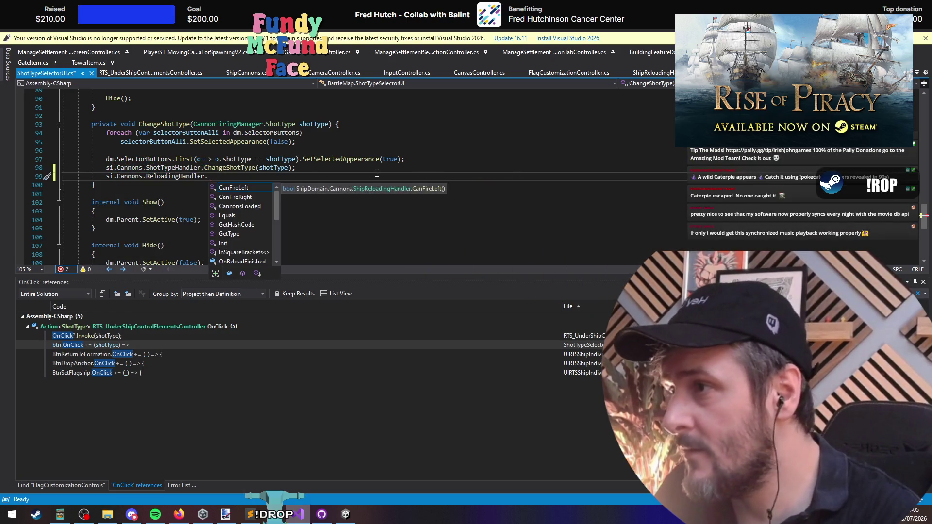
{"action": "type", "text": "reload"}
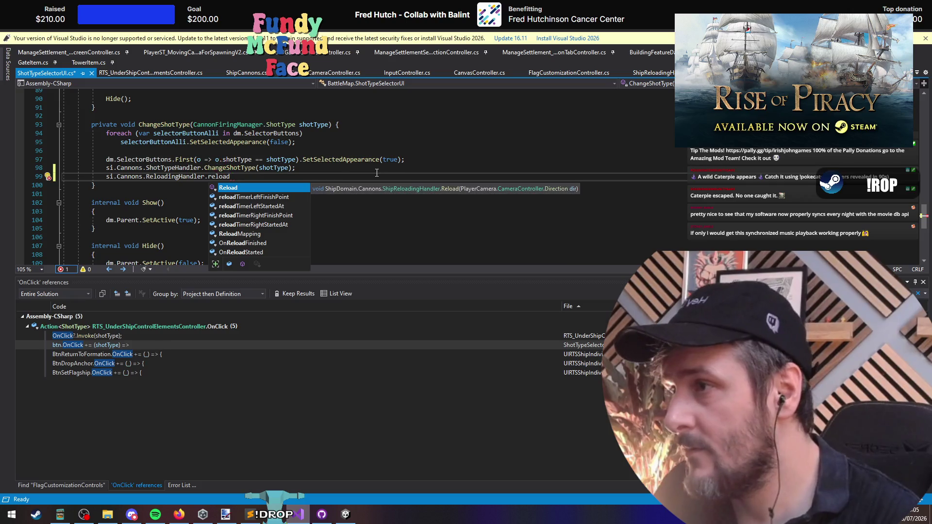
{"action": "key", "text": "Down"}
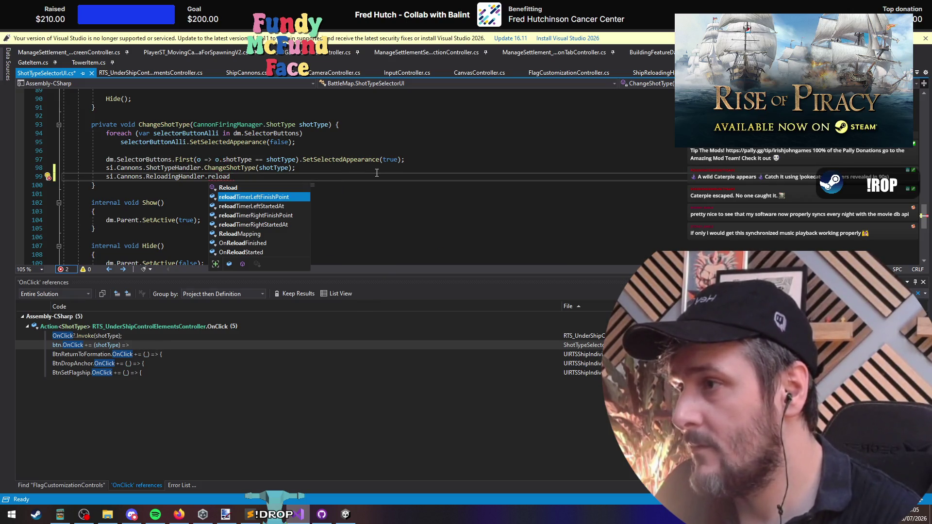
{"action": "key", "text": "Up"}
{"action": "key", "text": "Up"}
{"action": "key", "text": "Up"}
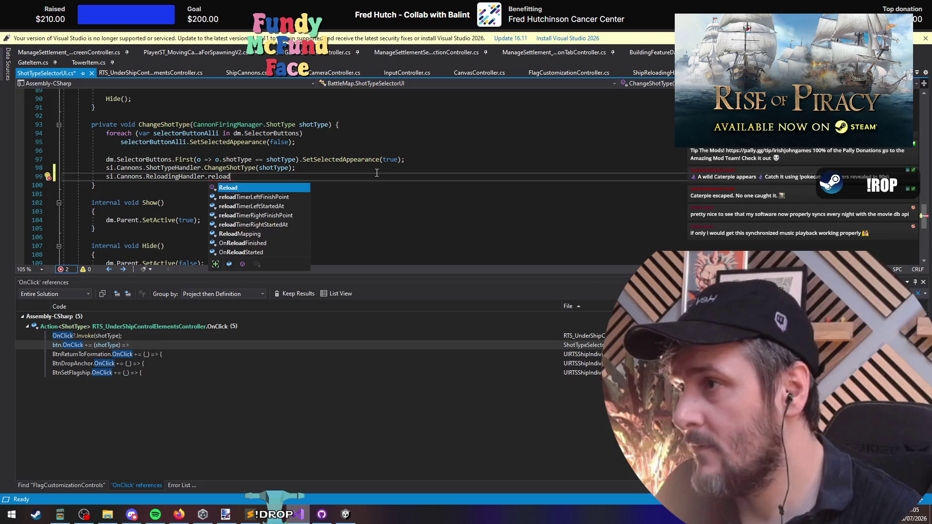
{"action": "key", "text": "Tab"}
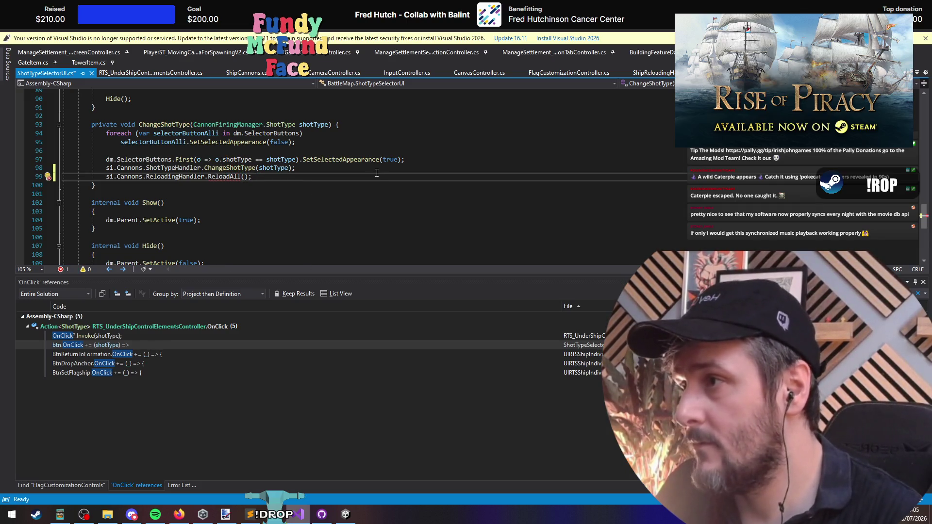
{"action": "left_click", "coordinate": [226, 176]}
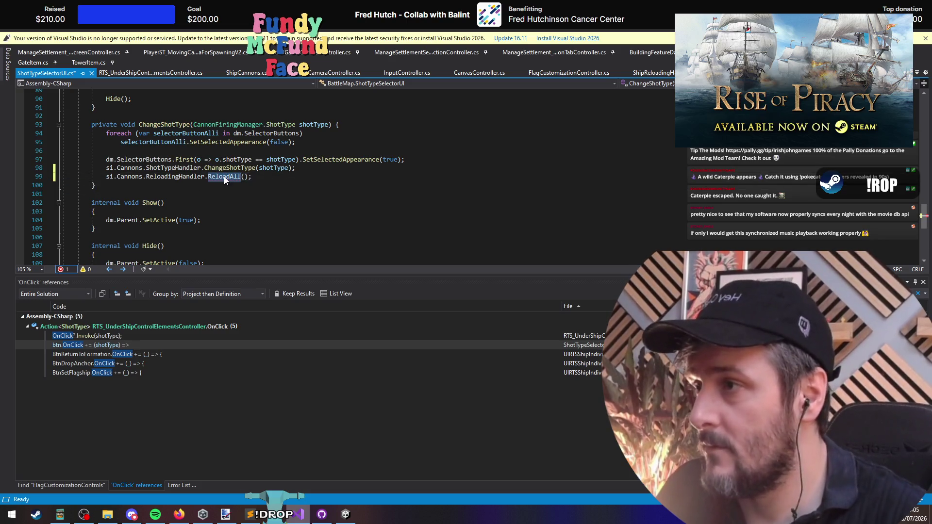
{"action": "key", "text": "ctrl+period"}
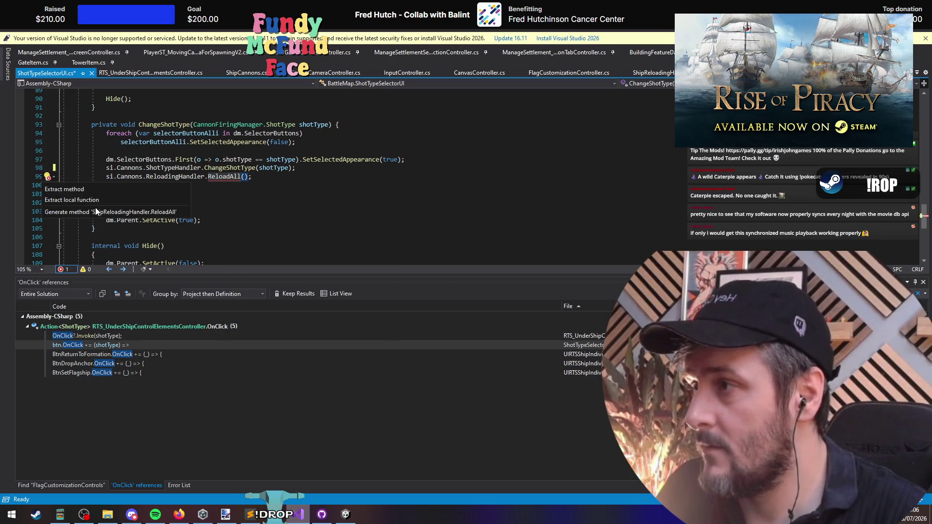
Step: Generate the ReloadAll stub and replace its throw line with foreach(var s in ReloadMapping)
{"action": "left_click", "coordinate": [231, 178]}
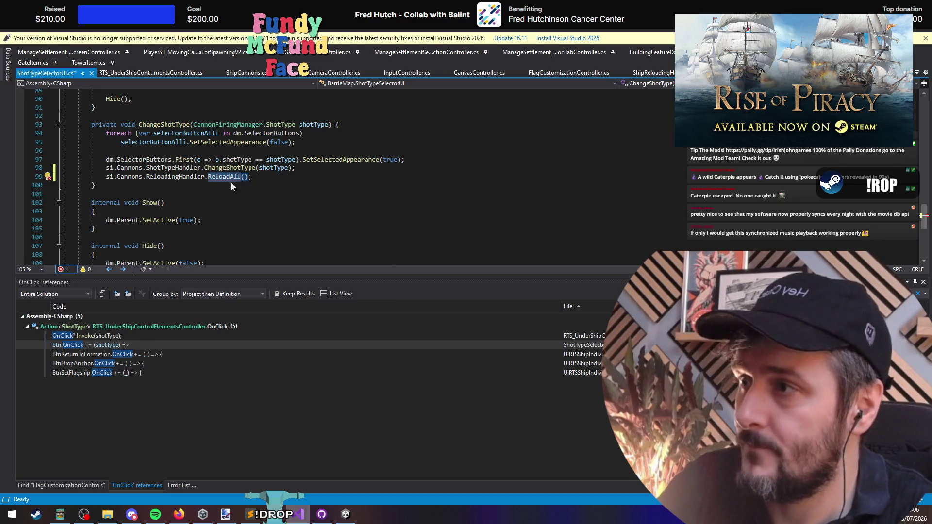
{"action": "key", "text": "F12"}
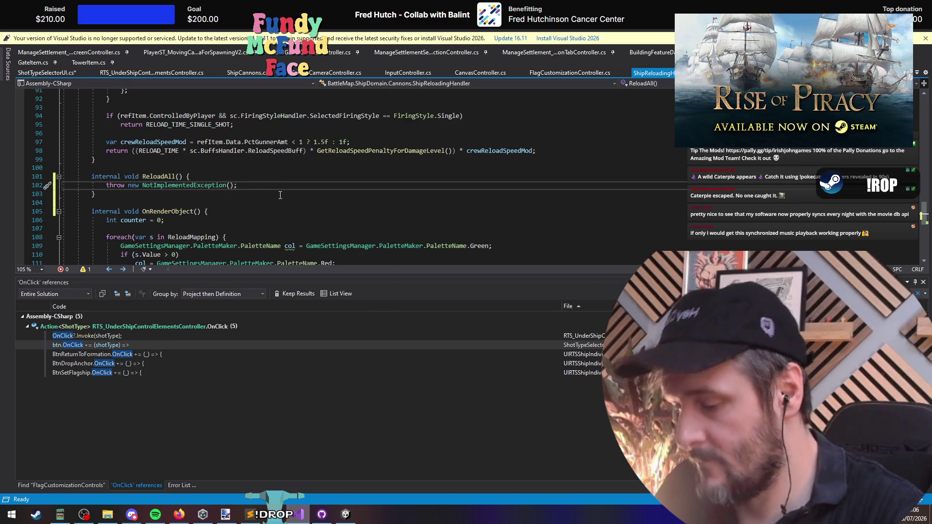
{"action": "key", "text": "shift+Home"}
{"action": "type", "text": "foreach(var "}
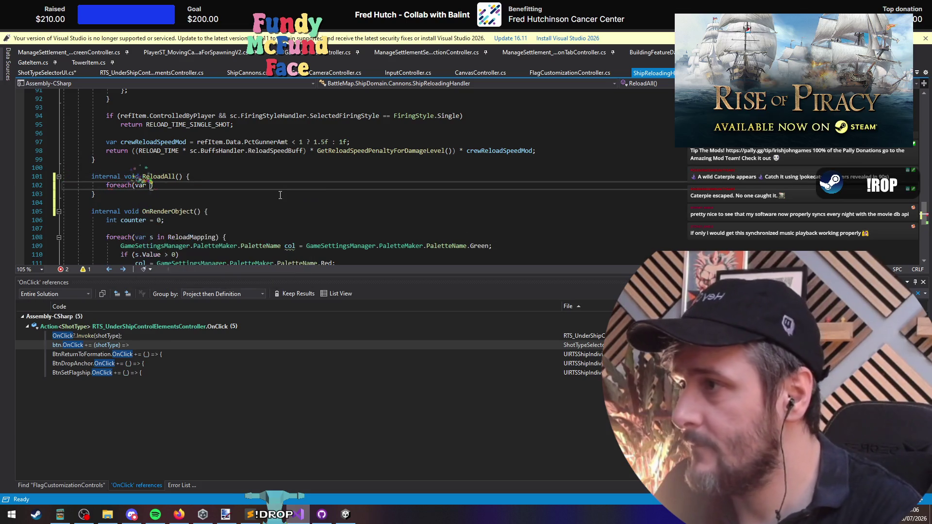
{"action": "type", "text": "s in reload"}
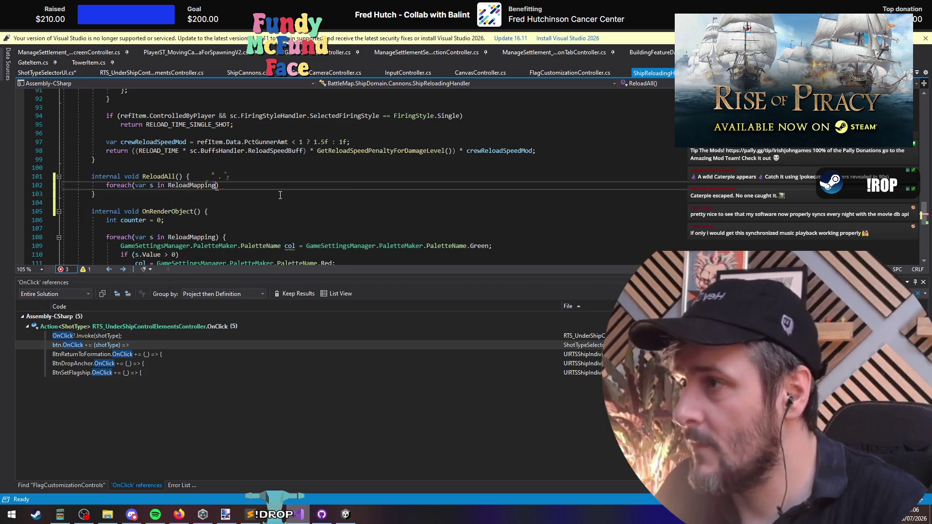
{"action": "scroll", "coordinate": [246, 222], "scroll_direction": "up", "scroll_amount": 7}
Step: Examine the GetReloadTimeForCurrentSelectedFiringStyle call and highlight its uses in the reload code
{"action": "scroll", "coordinate": [246, 222], "scroll_direction": "up", "scroll_amount": 8}
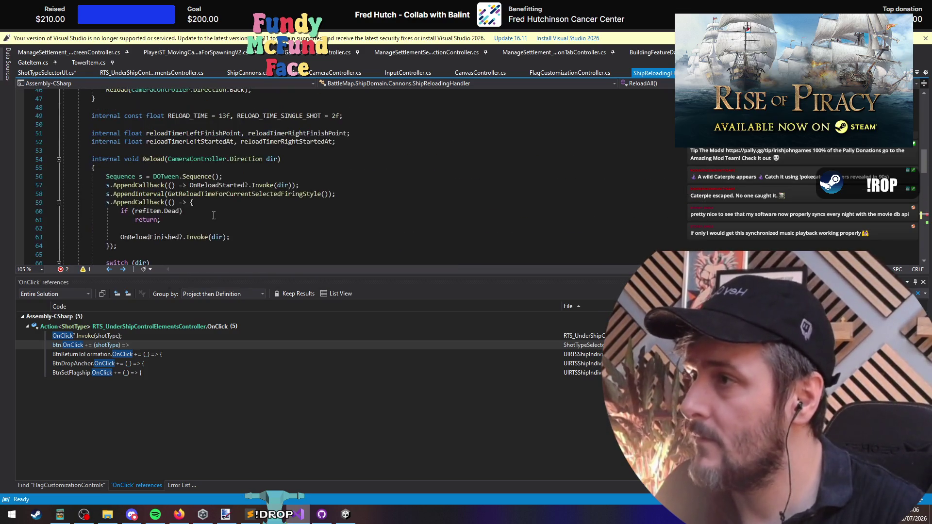
{"action": "double_click", "coordinate": [249, 193]}
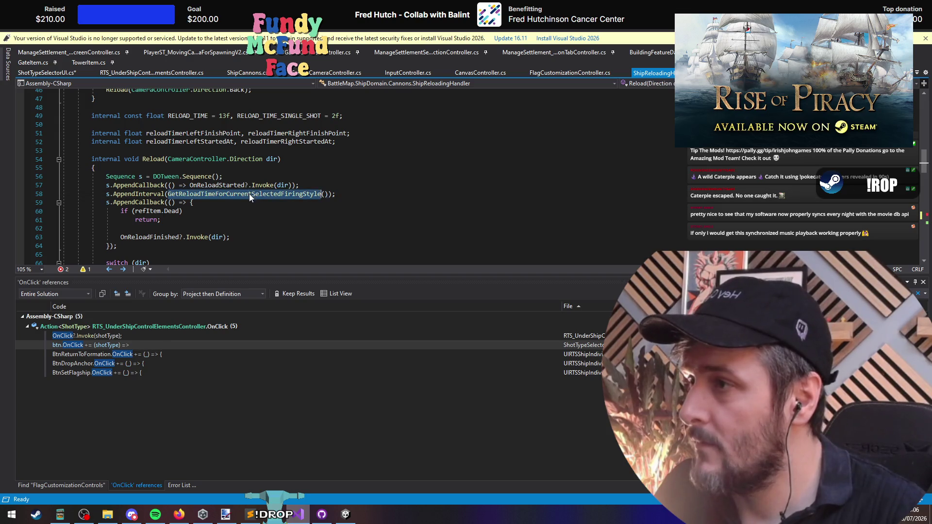
{"action": "key", "text": "shift+Right"}
{"action": "key", "text": "shift+Right"}
{"action": "key", "text": "shift+Right"}
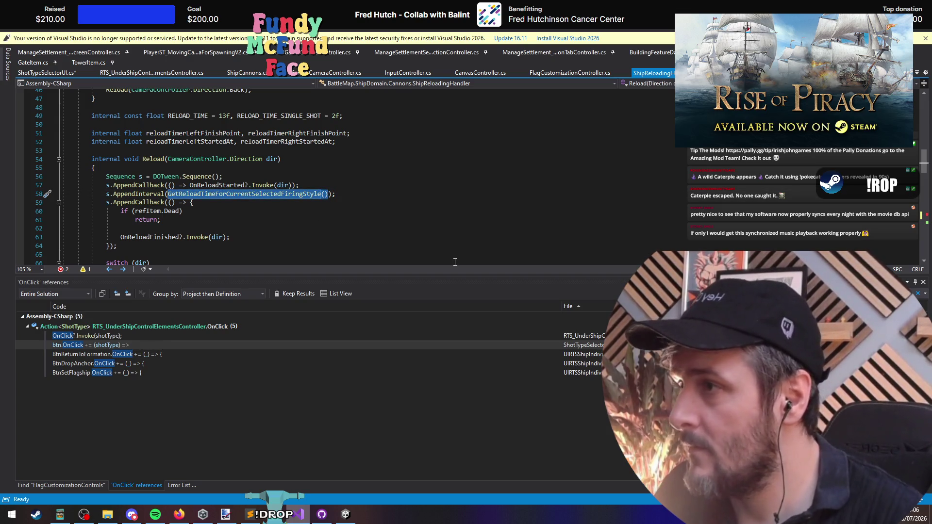
{"action": "scroll", "coordinate": [224, 214], "scroll_direction": "down", "scroll_amount": 4}
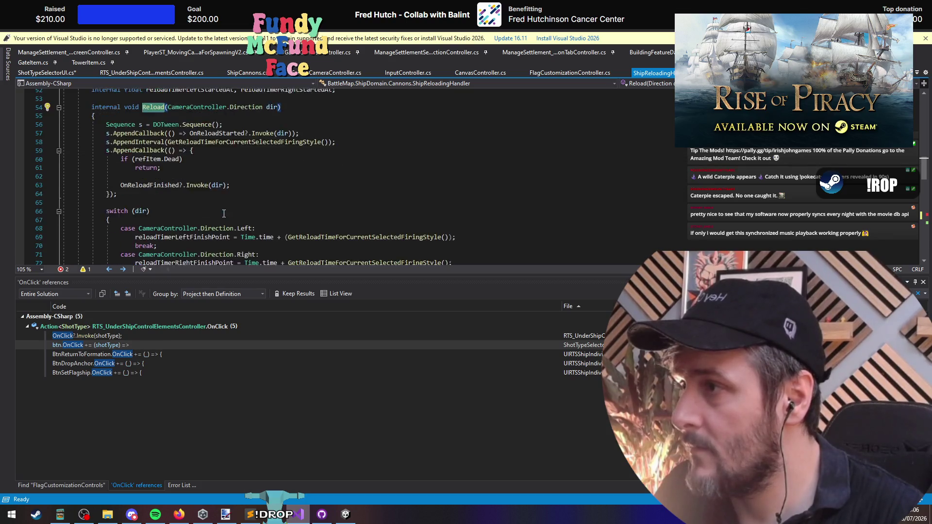
{"action": "scroll", "coordinate": [228, 237], "scroll_direction": "up", "scroll_amount": 4}
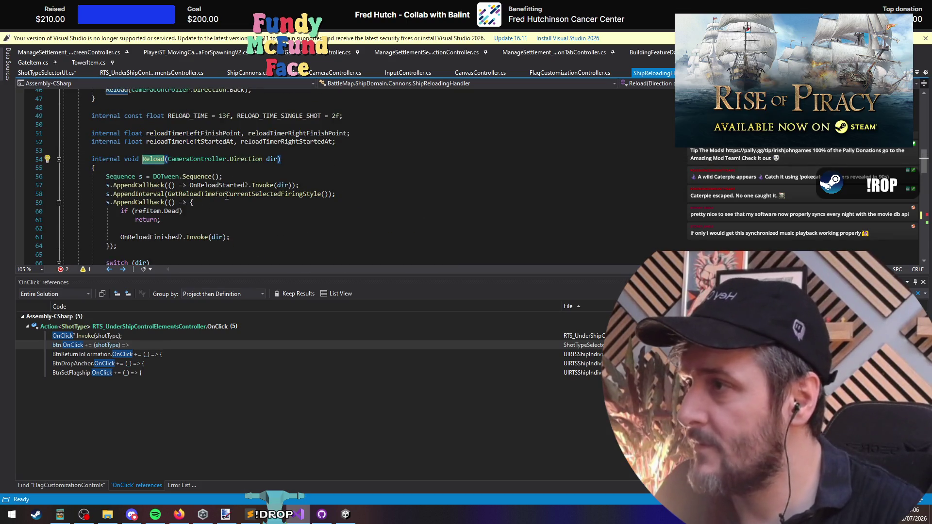
{"action": "scroll", "coordinate": [220, 205], "scroll_direction": "down", "scroll_amount": 5}
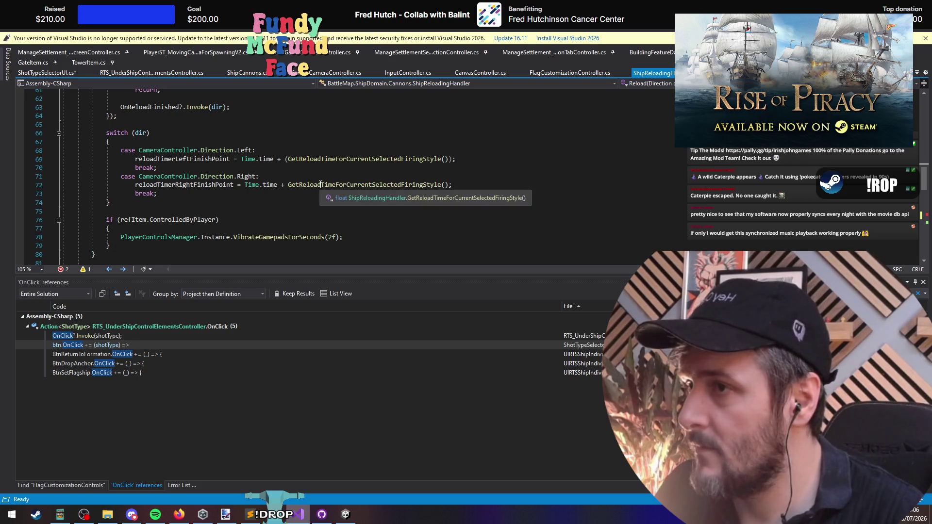
{"action": "scroll", "coordinate": [311, 225], "scroll_direction": "up", "scroll_amount": 2}
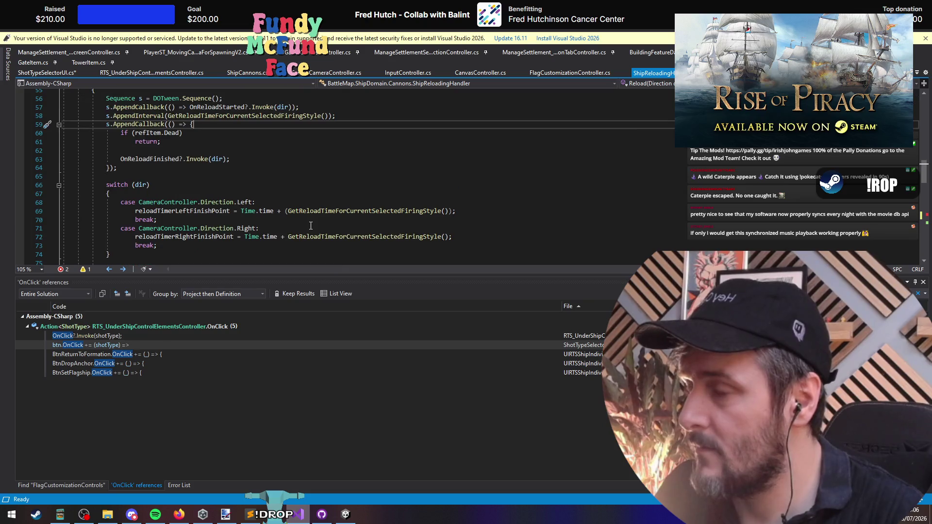
{"action": "scroll", "coordinate": [310, 226], "scroll_direction": "down", "scroll_amount": 2}
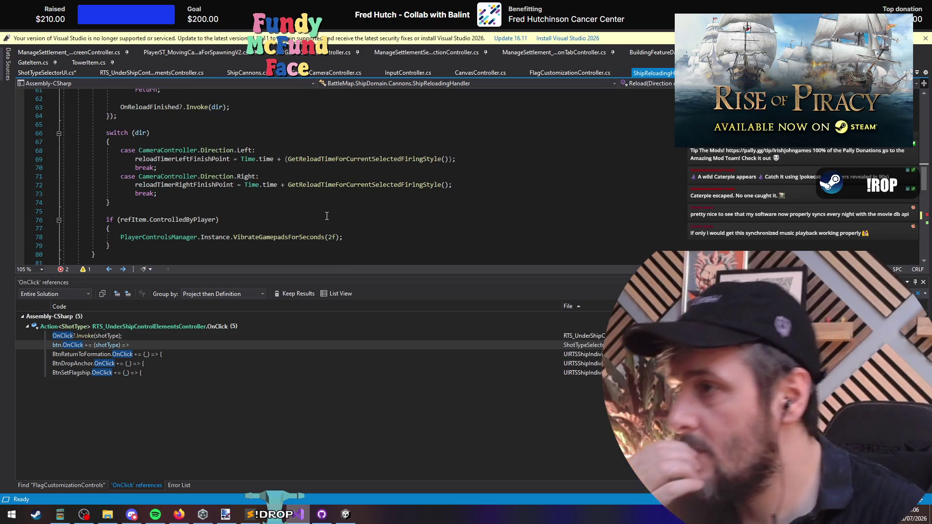
{"action": "scroll", "coordinate": [329, 216], "scroll_direction": "up", "scroll_amount": 2}
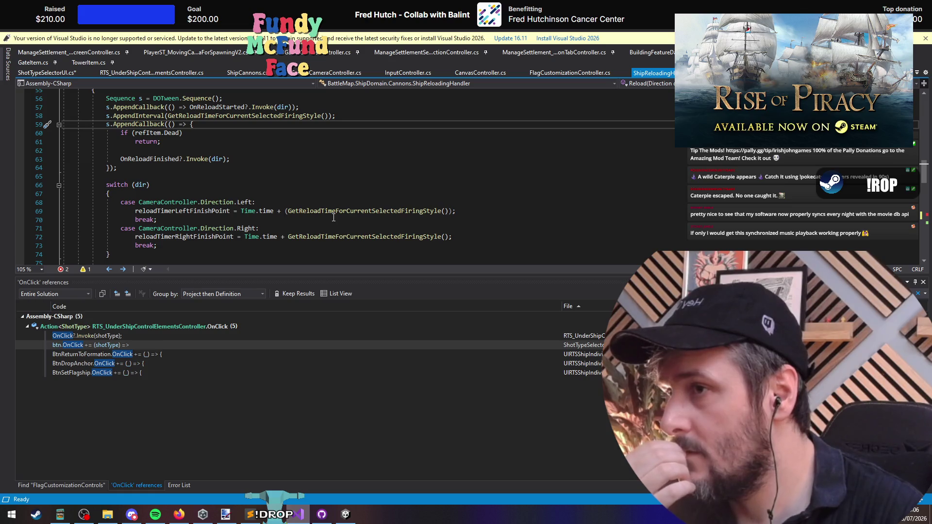
{"action": "left_click", "coordinate": [334, 212]}
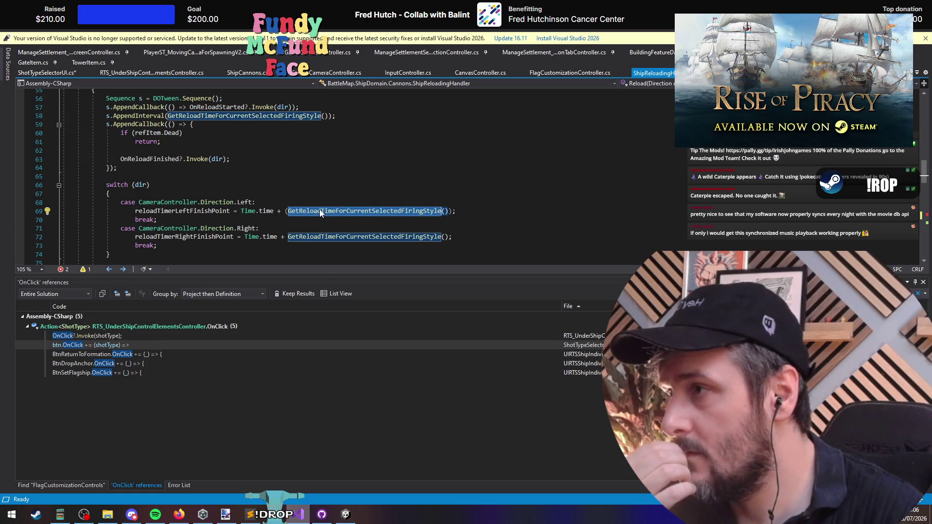
Step: Look up where reloadTimerRightFinishPoint is declared
{"action": "scroll", "coordinate": [322, 193], "scroll_direction": "up", "scroll_amount": 1}
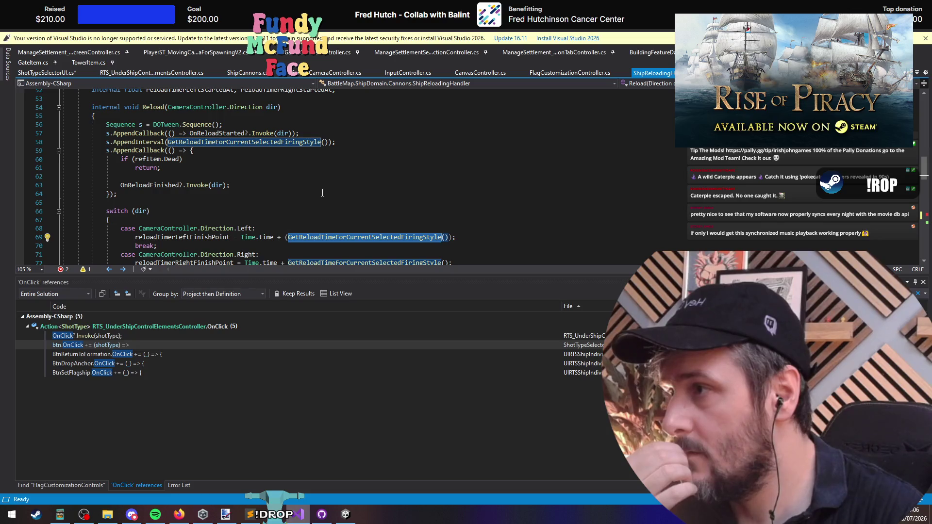
{"action": "scroll", "coordinate": [322, 192], "scroll_direction": "down", "scroll_amount": 2}
{"action": "scroll", "coordinate": [304, 231], "scroll_direction": "down", "scroll_amount": 2}
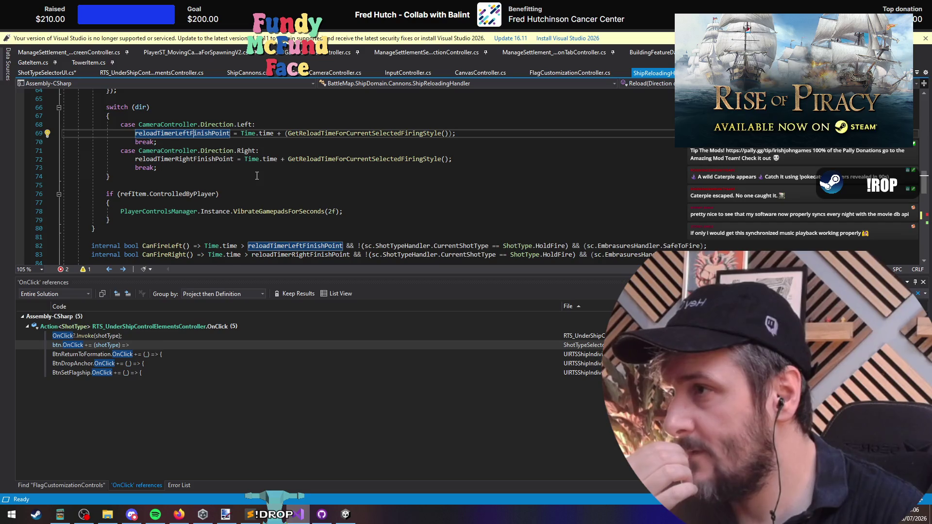
{"action": "scroll", "coordinate": [256, 175], "scroll_direction": "down", "scroll_amount": 1}
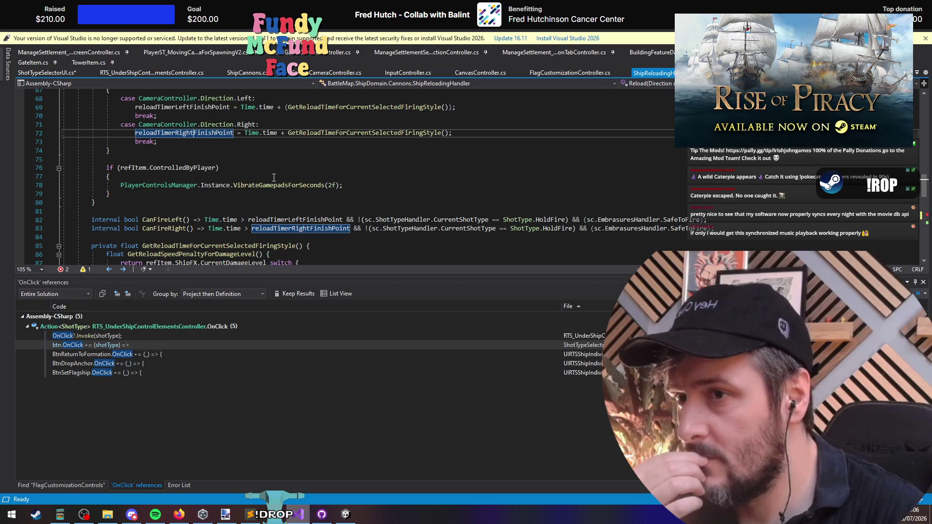
{"action": "key", "text": "F12"}
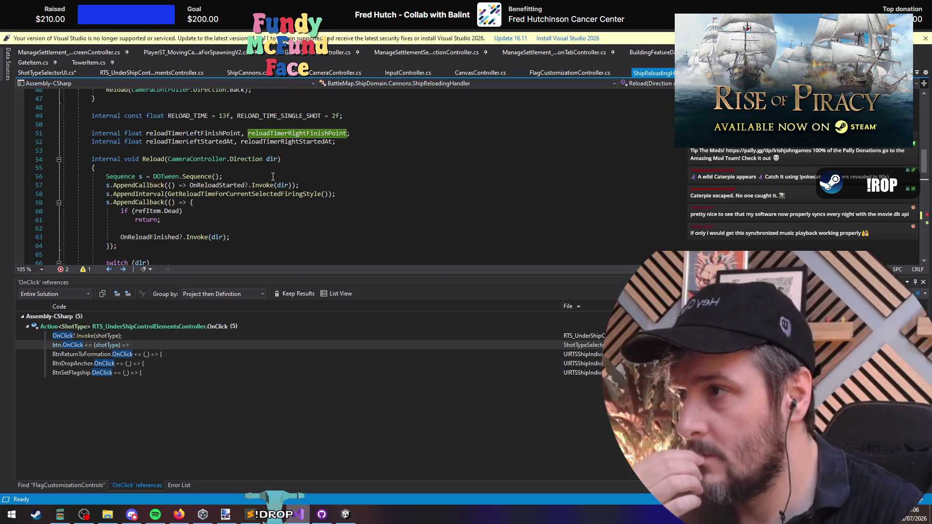
Step: List all 8 references to ShipReloadingHandler.Reload(Direction)
{"action": "left_click", "coordinate": [162, 163]}
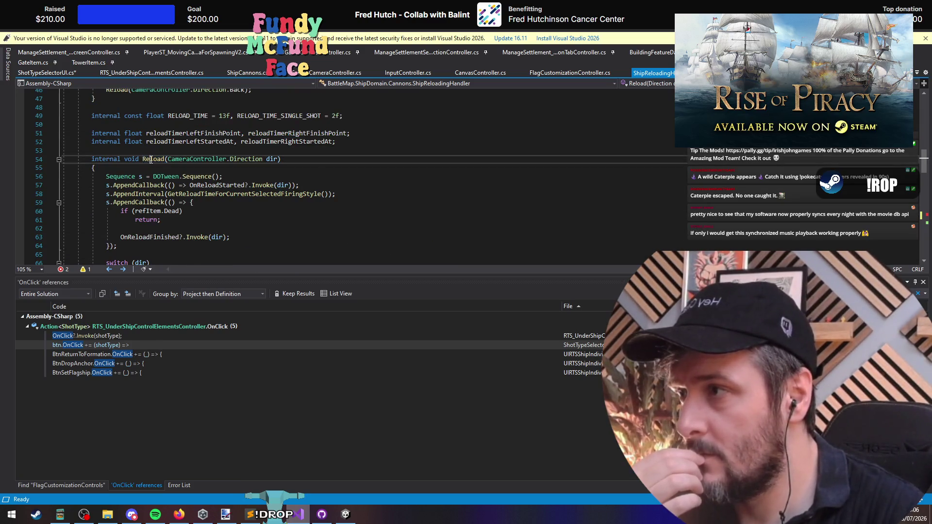
{"action": "right_click", "coordinate": [161, 163]}
{"action": "left_click", "coordinate": [207, 258]}
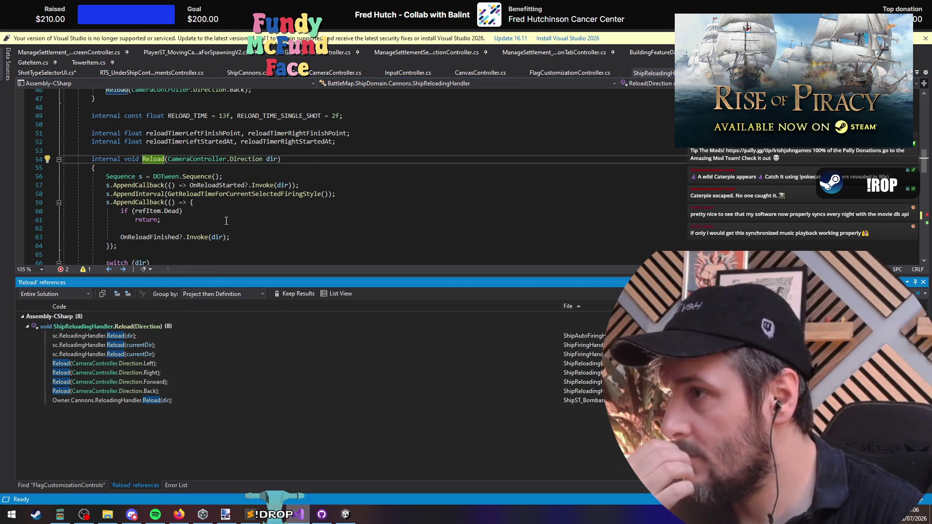
Step: List OnReloadStarted's 2 references and inspect the Init method where its handler is attached
{"action": "right_click", "coordinate": [221, 185]}
{"action": "left_click", "coordinate": [257, 269]}
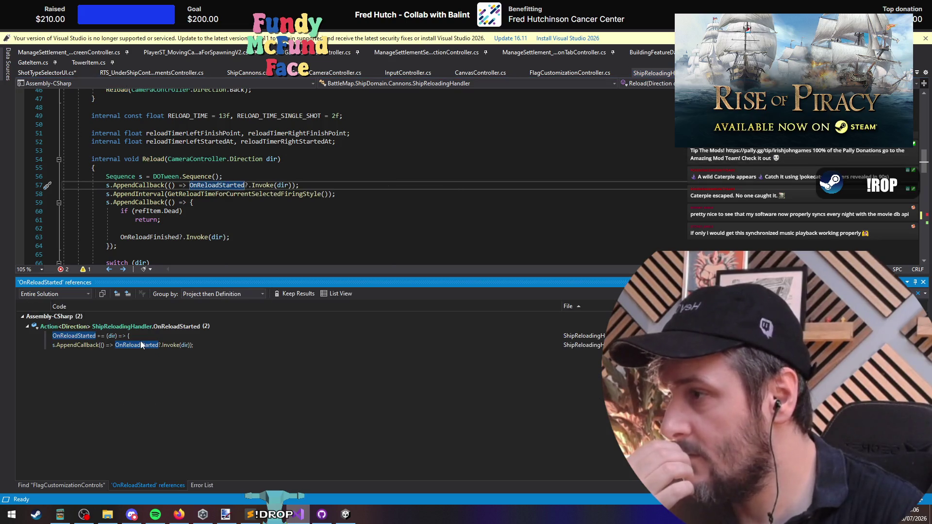
{"action": "left_click", "coordinate": [141, 338]}
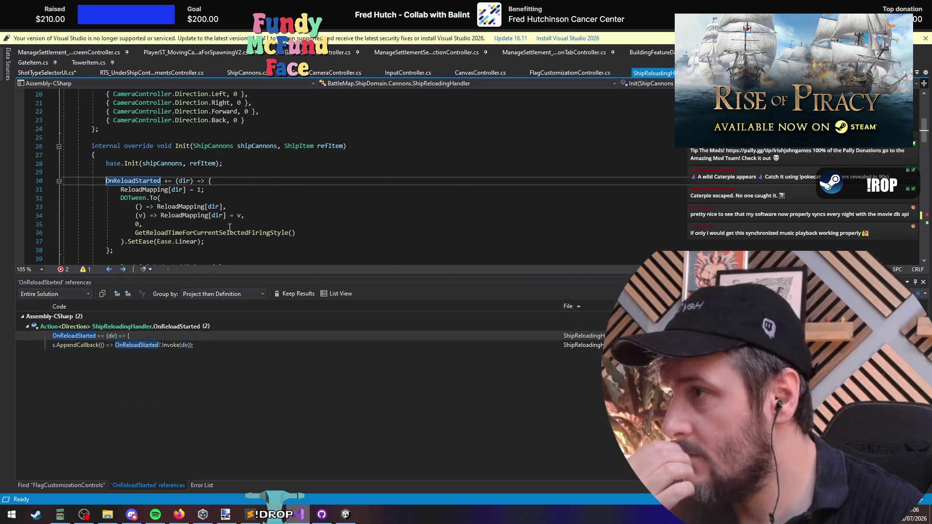
{"action": "left_click", "coordinate": [185, 141]}
{"action": "left_click", "coordinate": [189, 146]}
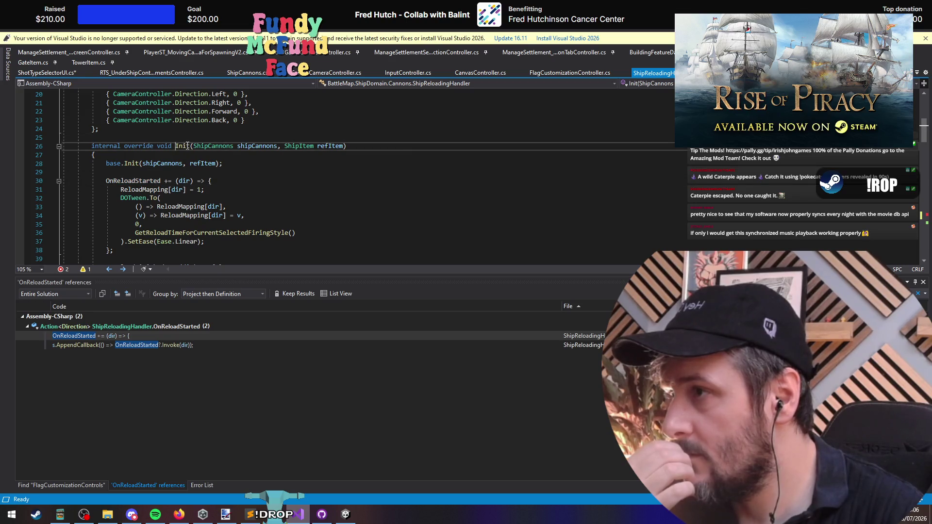
{"action": "scroll", "coordinate": [291, 219], "scroll_direction": "down", "scroll_amount": 4}
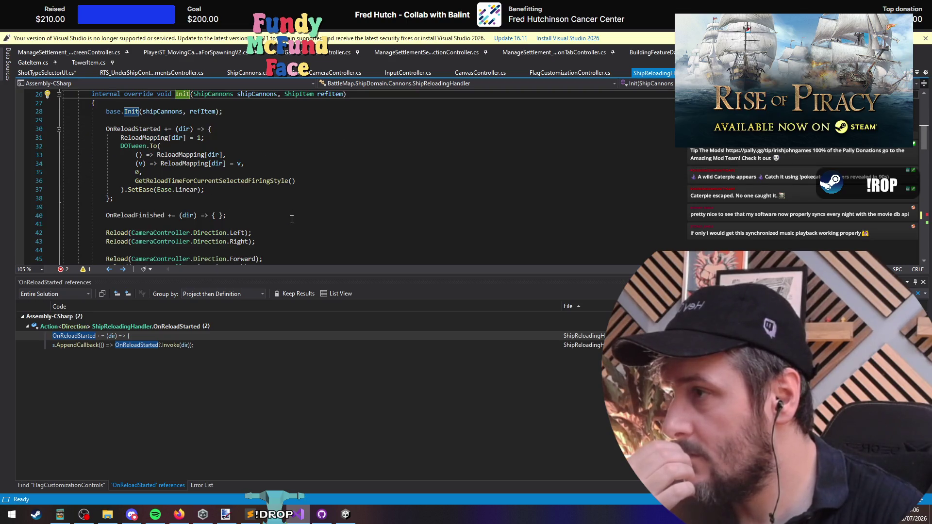
{"action": "scroll", "coordinate": [288, 205], "scroll_direction": "up", "scroll_amount": 3}
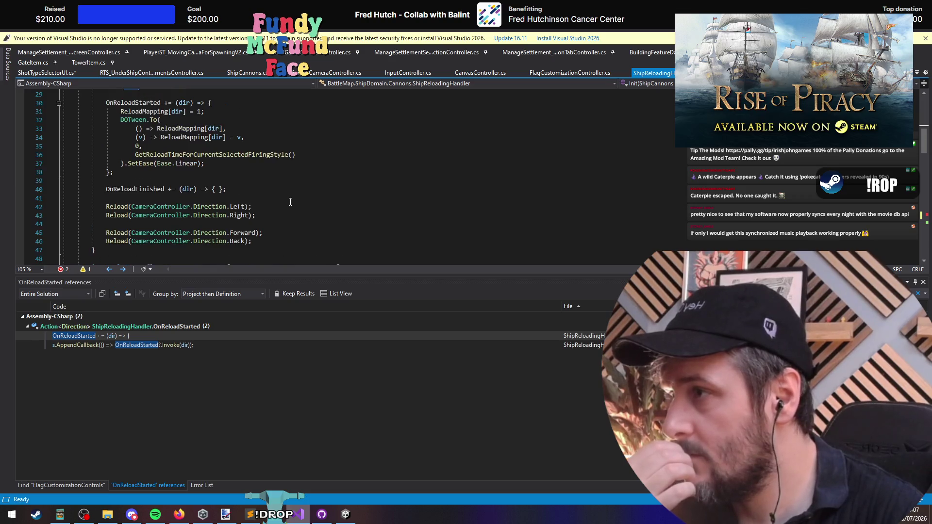
Step: Check where OnReloadStarted is invoked in Reload, then scroll down to ReloadAll
{"action": "left_click", "coordinate": [130, 156]}
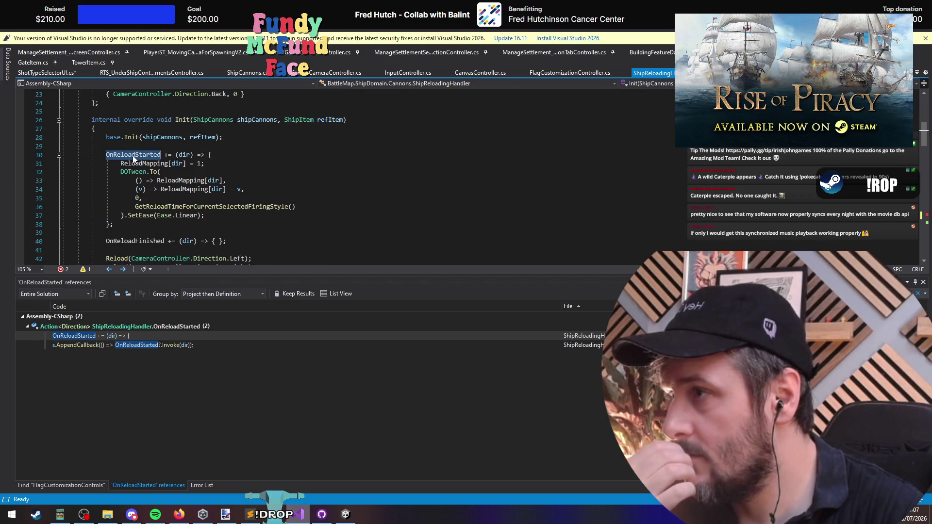
{"action": "right_click", "coordinate": [132, 156]}
{"action": "left_click", "coordinate": [88, 353]}
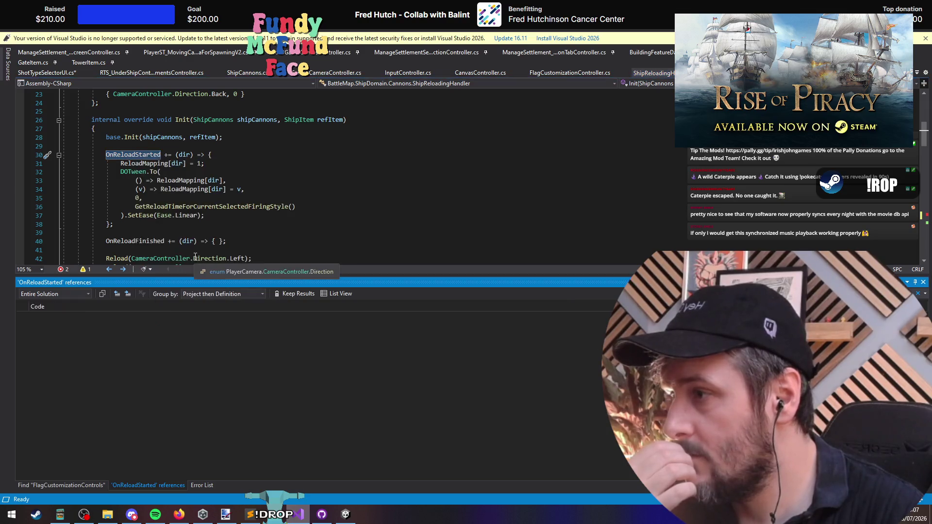
{"action": "double_click", "coordinate": [155, 345]}
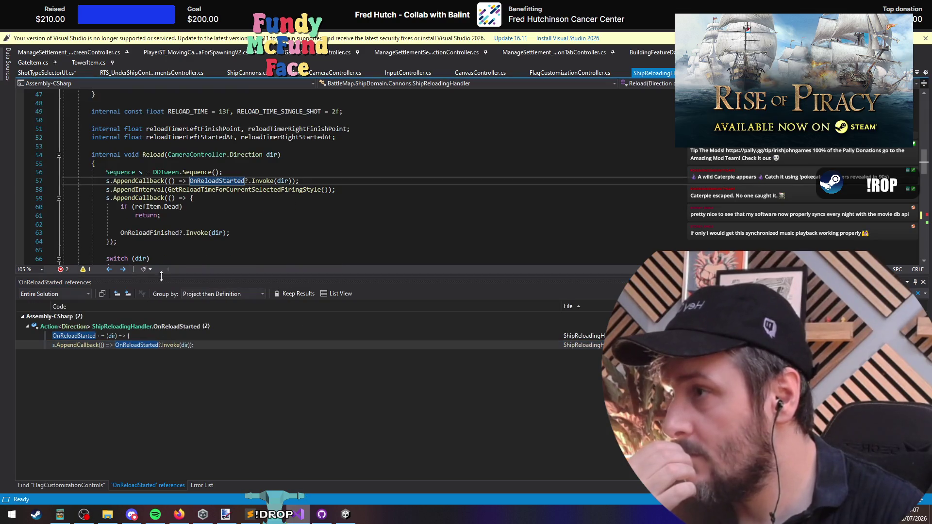
{"action": "left_click", "coordinate": [154, 155]}
{"action": "scroll", "coordinate": [290, 224], "scroll_direction": "down", "scroll_amount": 15}
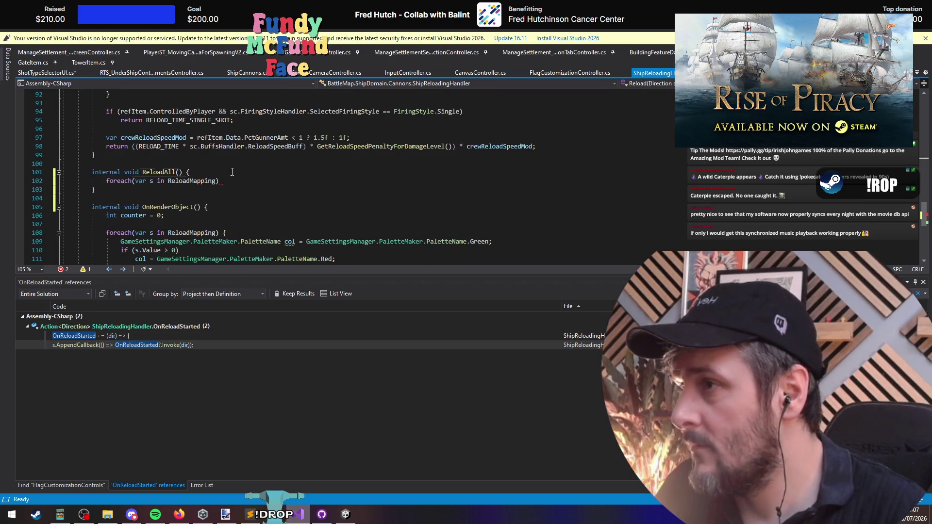
Step: Fill the ReloadAll loop body with Reload(s.Key) and save ShipReloadingHandler.cs
{"action": "left_click", "coordinate": [236, 180]}
{"action": "key", "text": "Return"}
{"action": "type", "text": "eload"}
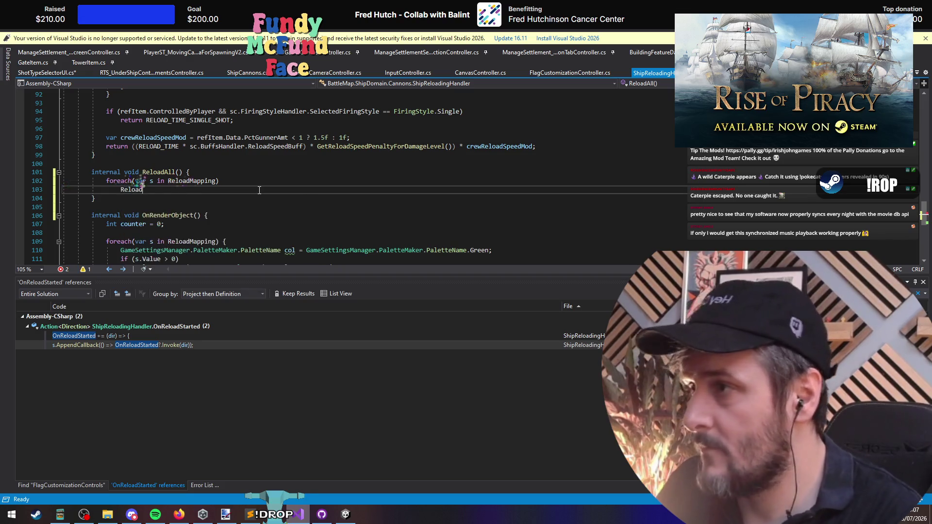
{"action": "type", "text": "(s);"}
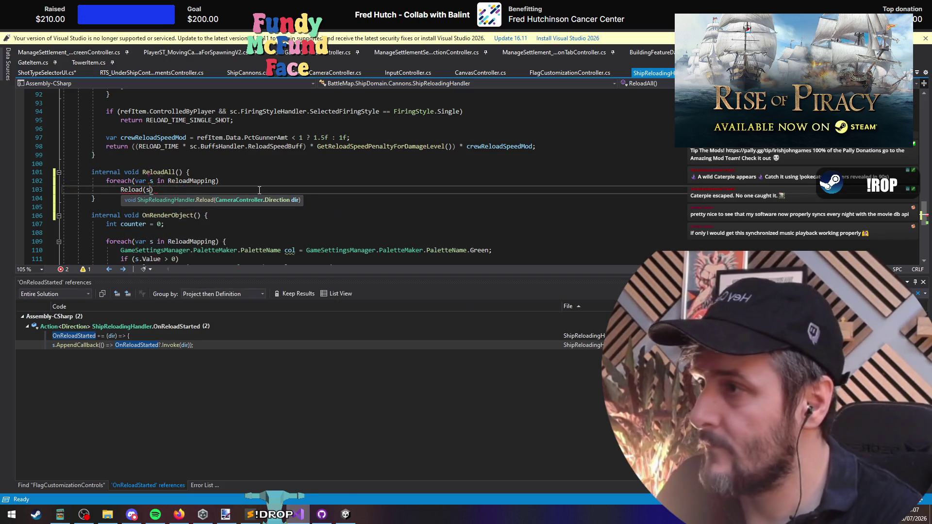
{"action": "type", "text": "Key"}
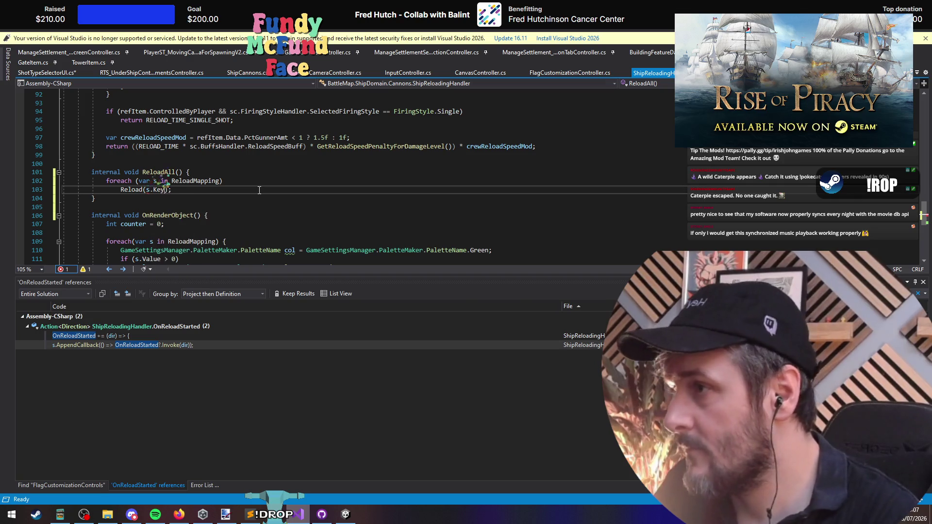
{"action": "key", "text": "Down"}
{"action": "key", "text": "Down"}
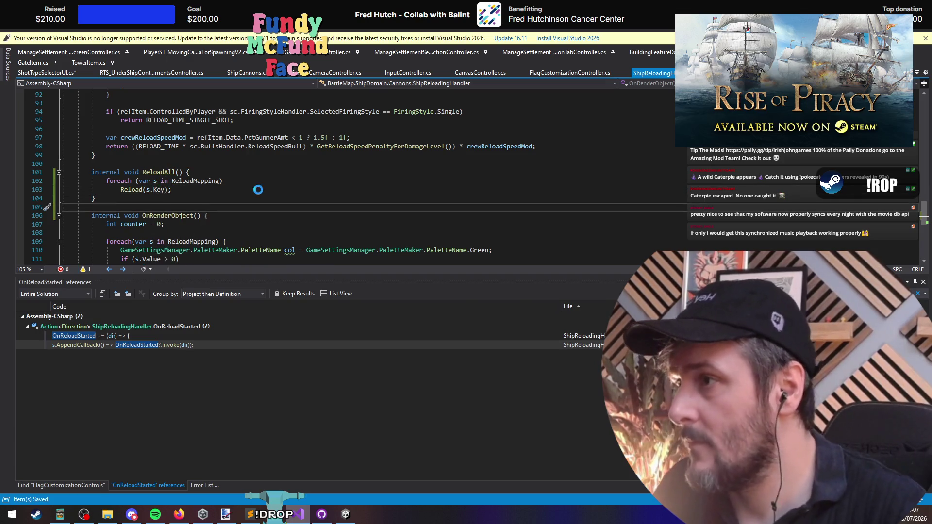
{"action": "key", "text": "ctrl+shift+s"}
Step: Step through the remaining ReloadMapping occurrences until none are left
{"action": "key", "text": "ctrl+minus"}
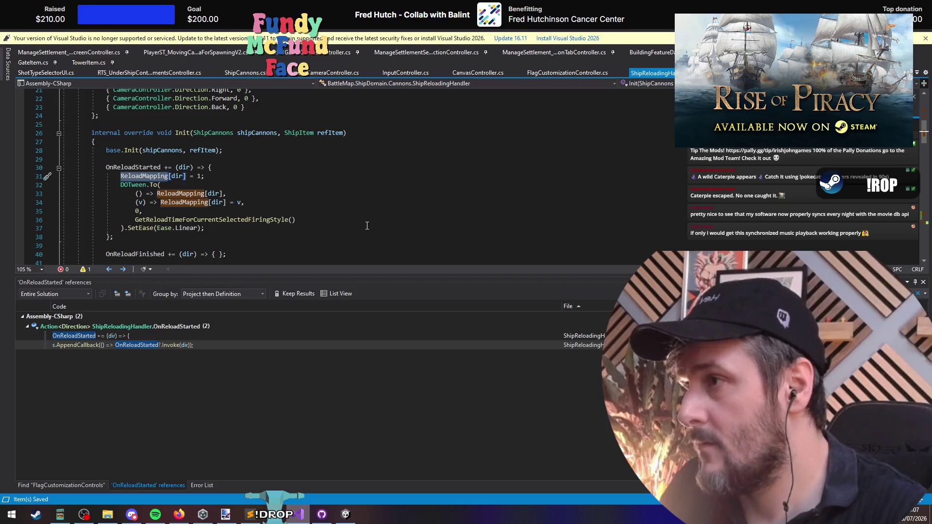
{"action": "key", "text": "ctrl+shift+minus"}
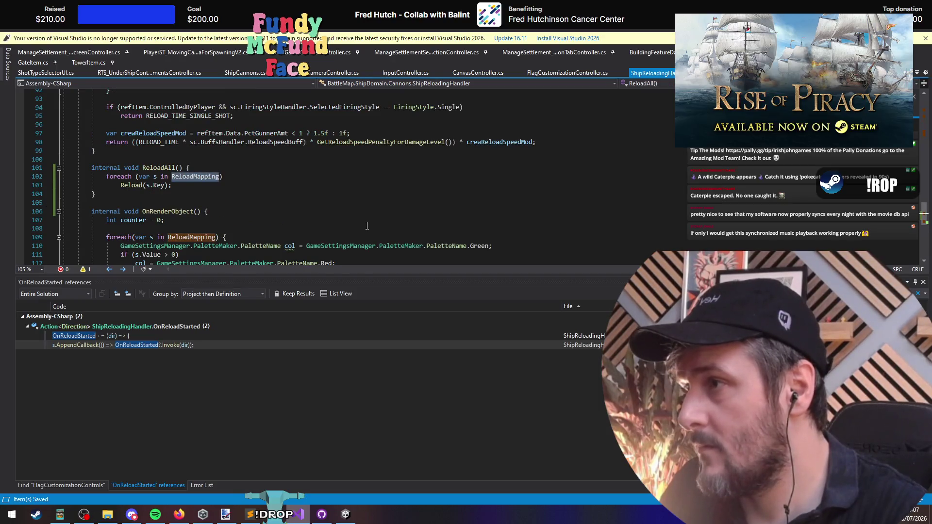
{"action": "key", "text": "ctrl+F3"}
{"action": "key", "text": "ctrl+F3"}
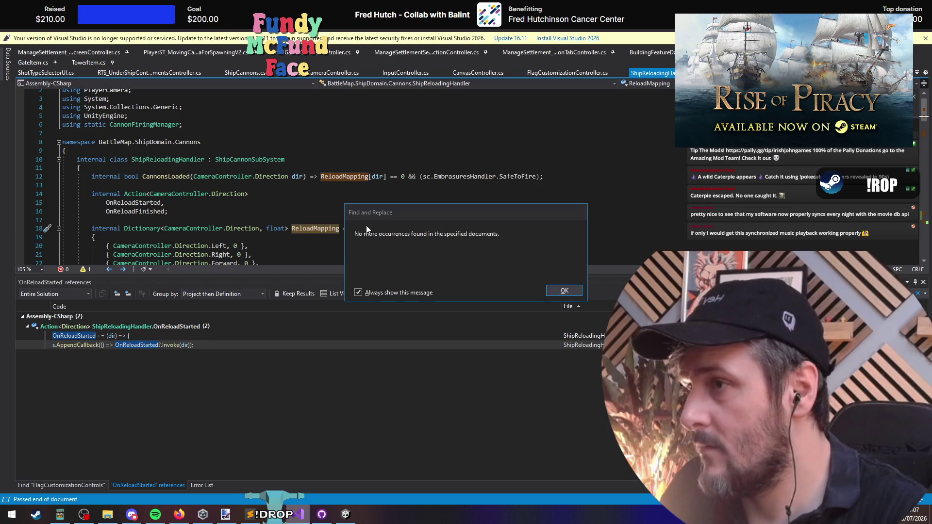
Step: Return to the Reload method and open a blank line at the top of its body
{"action": "key", "text": "Return"}
{"action": "key", "text": "ctrl+minus"}
{"action": "left_click", "coordinate": [183, 168]}
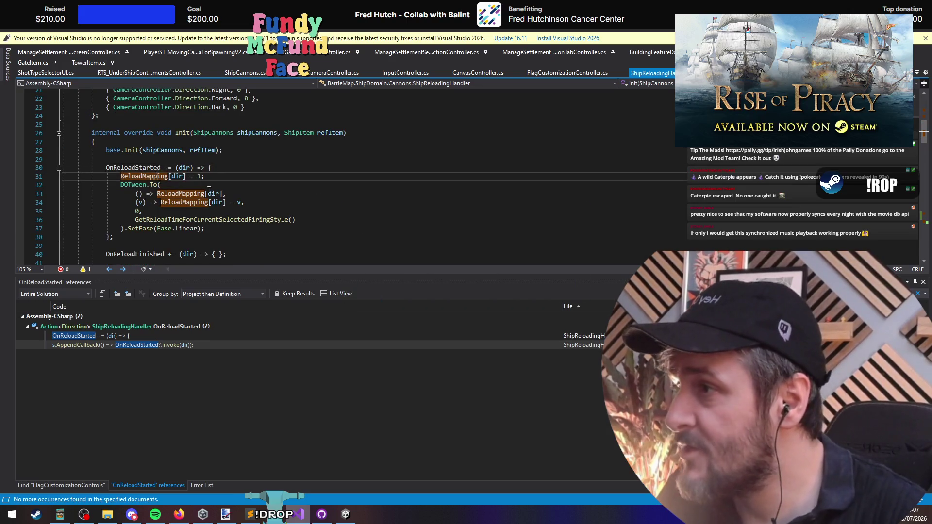
{"action": "scroll", "coordinate": [179, 170], "scroll_direction": "down", "scroll_amount": 7}
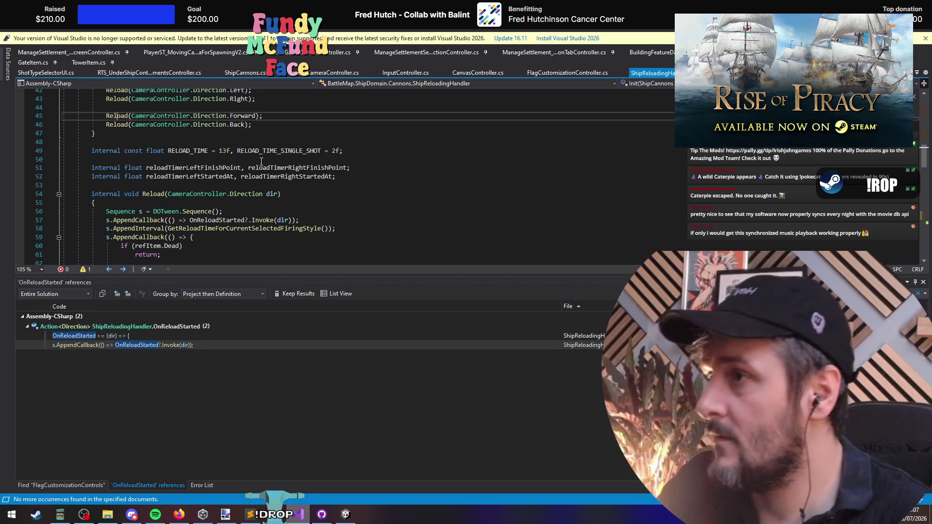
{"action": "scroll", "coordinate": [261, 162], "scroll_direction": "up", "scroll_amount": 2}
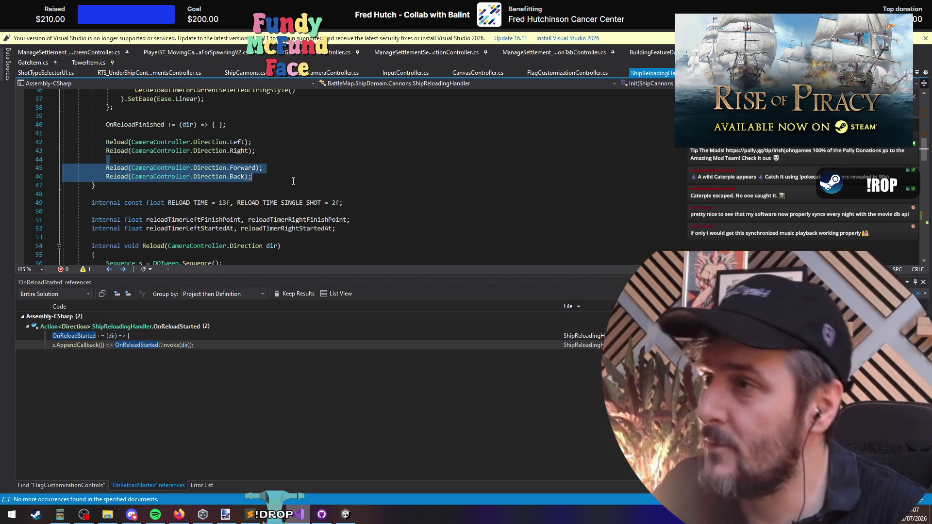
{"action": "key", "text": "F12"}
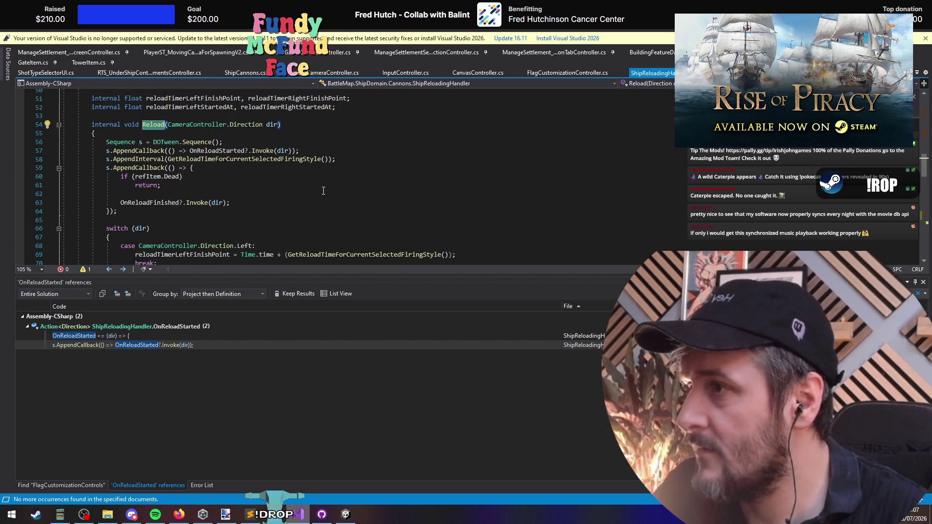
{"action": "left_click", "coordinate": [244, 190]}
{"action": "key", "text": "Up"}
{"action": "key", "text": "Up"}
{"action": "key", "text": "Up"}
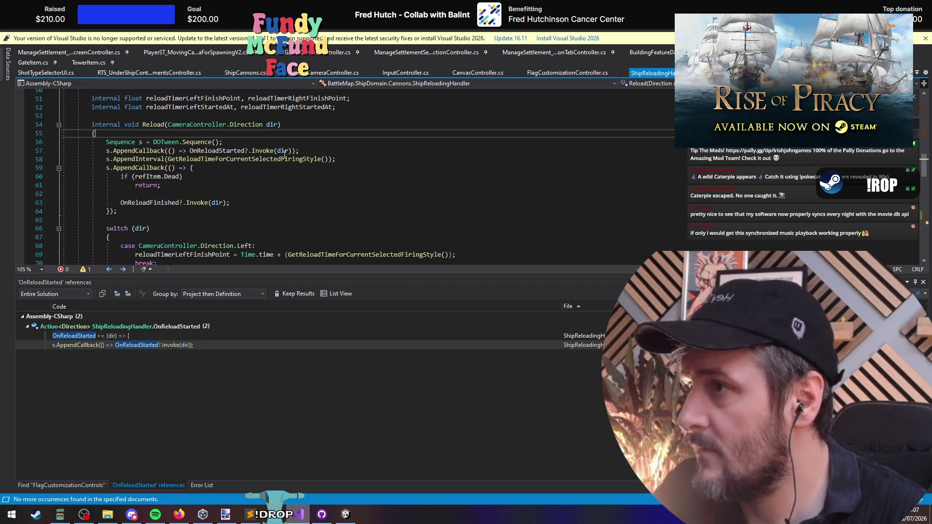
{"action": "key", "text": "Return"}
{"action": "key", "text": "Return"}
{"action": "key", "text": "Up"}
{"action": "type", "text": "(sim."}
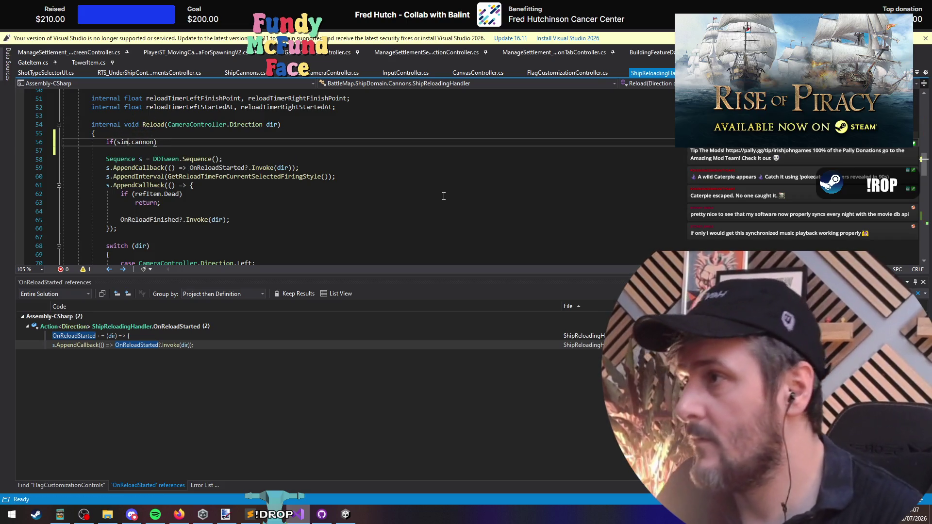
{"action": "key", "text": "BackSpace"}
Step: Check the shipCannons argument and base Init definition to find the cannons reference
{"action": "scroll", "coordinate": [443, 196], "scroll_direction": "up", "scroll_amount": 15}
{"action": "scroll", "coordinate": [200, 179], "scroll_direction": "down", "scroll_amount": 6}
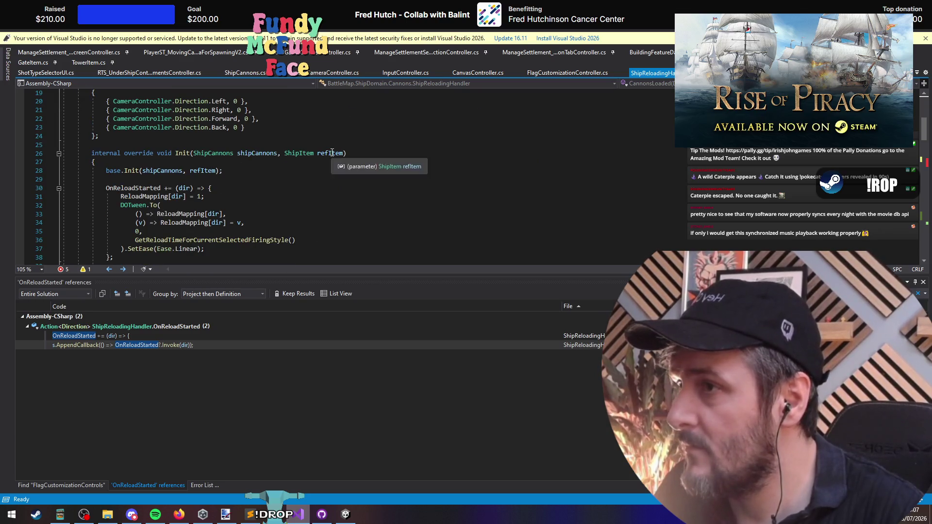
{"action": "scroll", "coordinate": [262, 201], "scroll_direction": "down", "scroll_amount": 2}
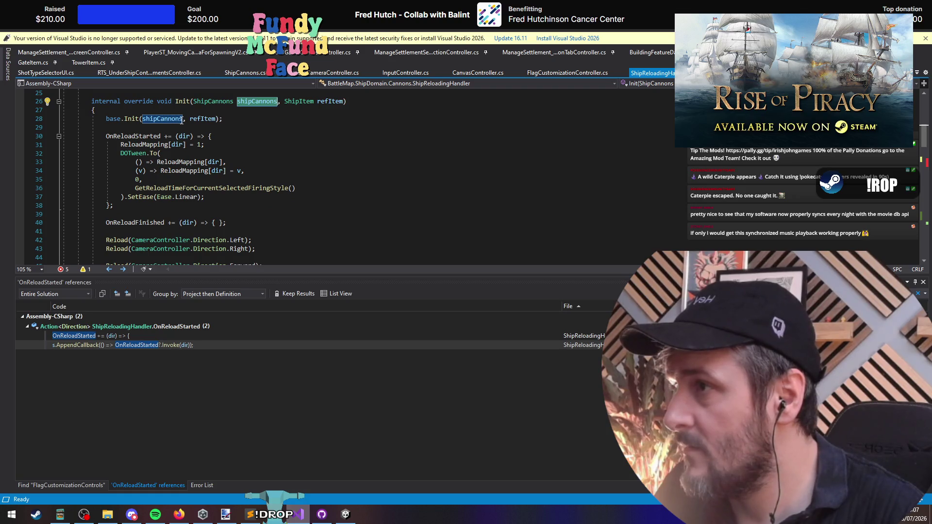
{"action": "double_click", "coordinate": [181, 120]}
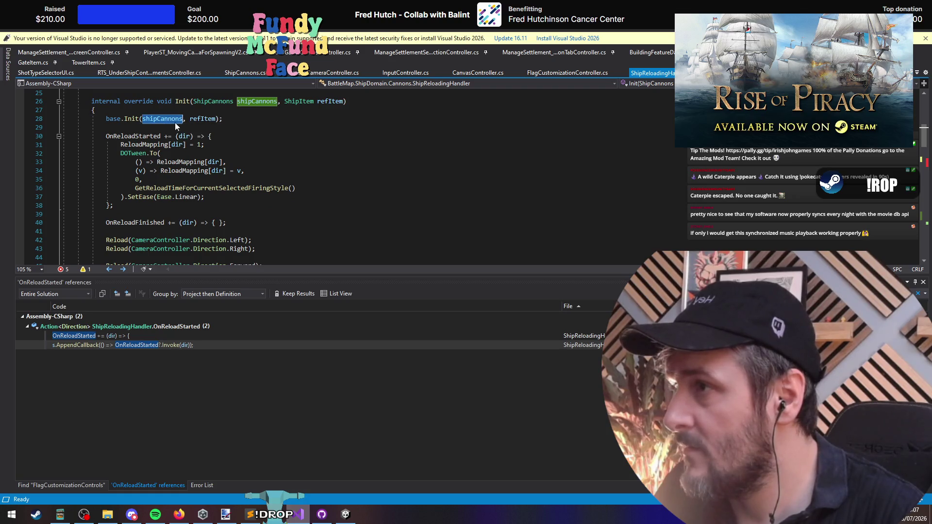
{"action": "left_click", "coordinate": [135, 119], "text": "ctrl"}
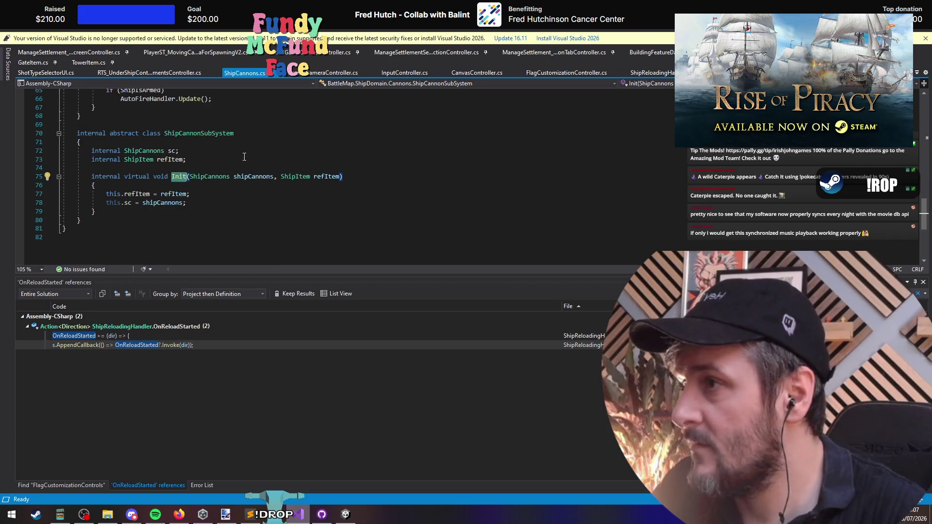
{"action": "left_click", "coordinate": [159, 160]}
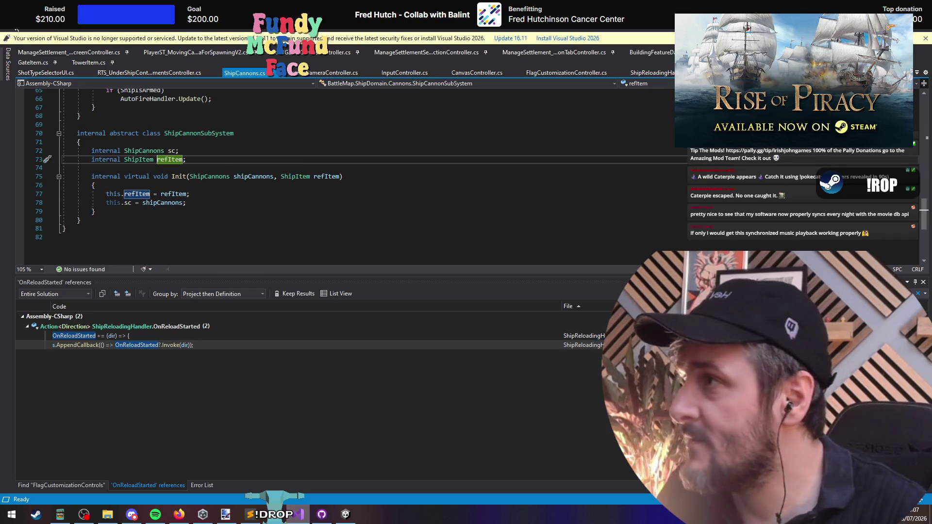
{"action": "key", "text": "ctrl+minus"}
Step: Add 'if (!sc.HasCannons(dir)) return;' as Reload's first line and switch to Unity
{"action": "scroll", "coordinate": [191, 222], "scroll_direction": "down", "scroll_amount": 8}
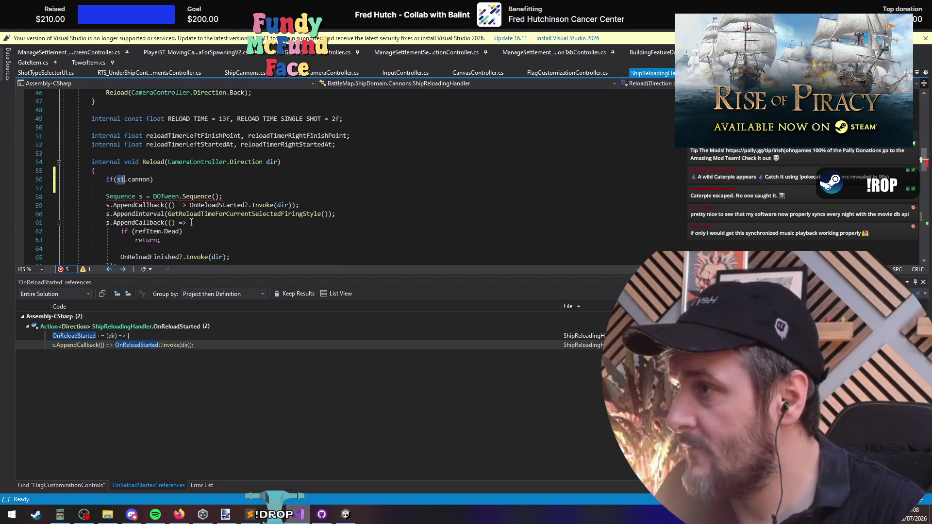
{"action": "type", "text": "sc.h"}
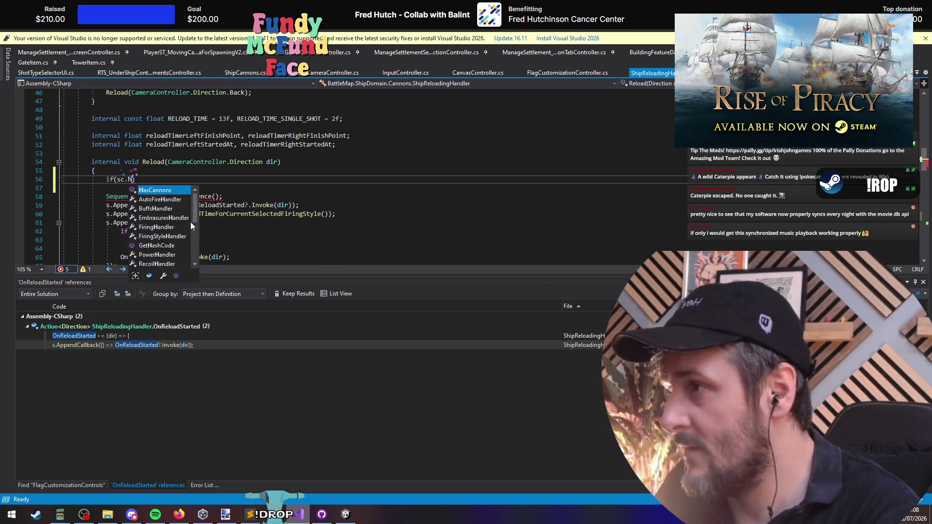
{"action": "type", "text": "as"}
{"action": "key", "text": "Tab"}
{"action": "type", "text": "(dir)"}
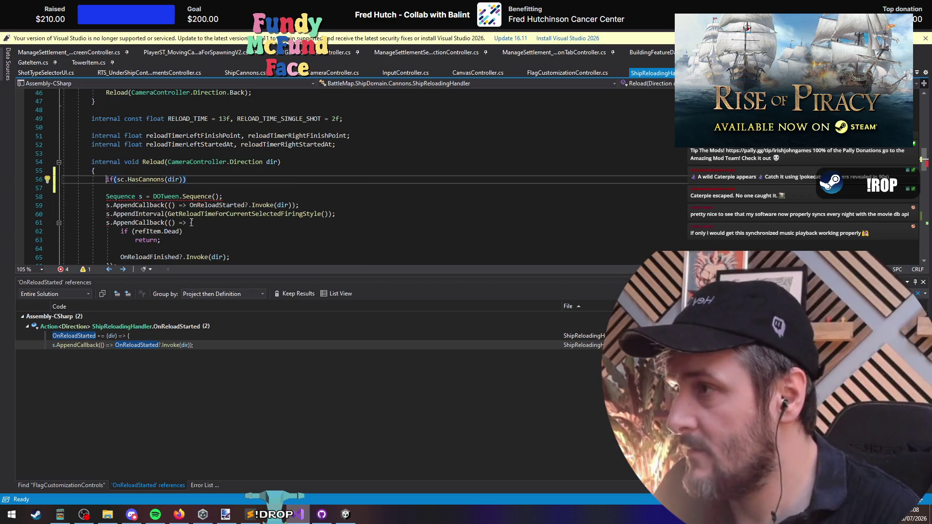
{"action": "key", "text": "Right"}
{"action": "key", "text": "Right"}
{"action": "key", "text": "Right"}
{"action": "type", "text": "turn;"}
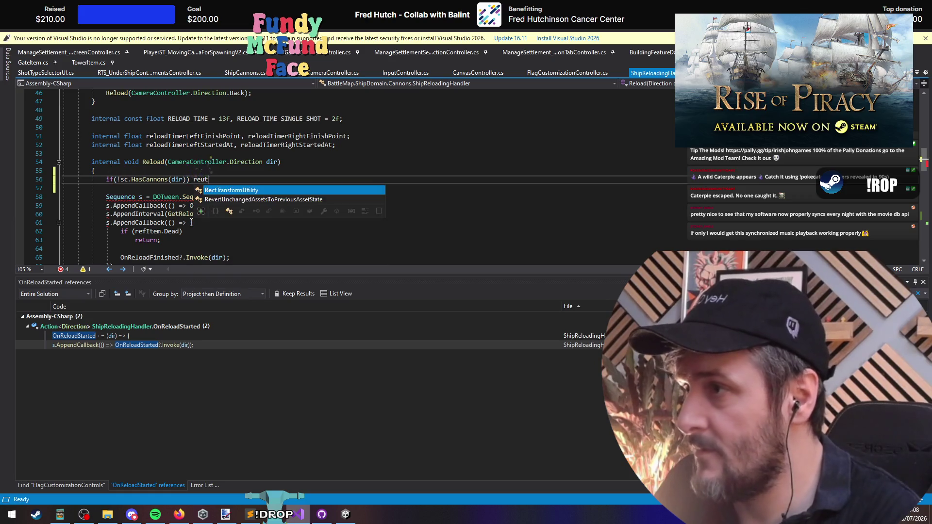
{"action": "key", "text": "Down"}
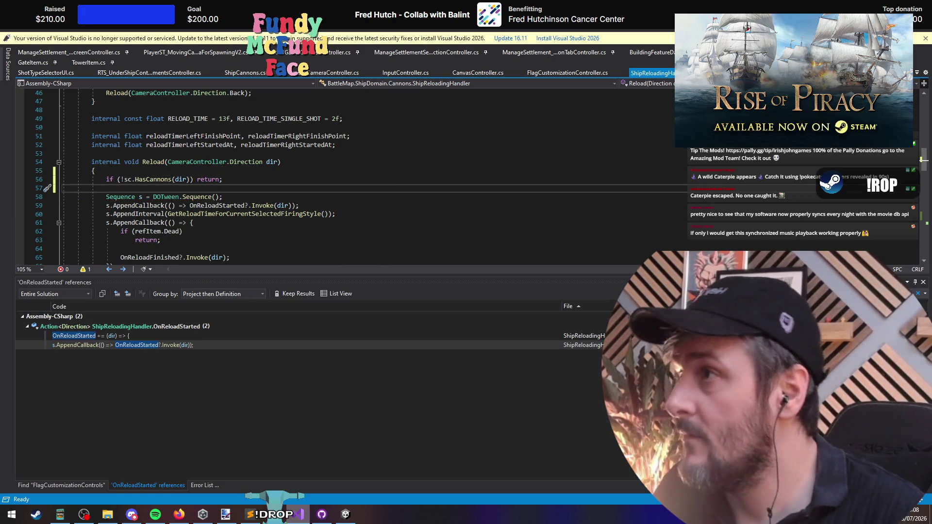
{"action": "key", "text": "alt+Tab"}
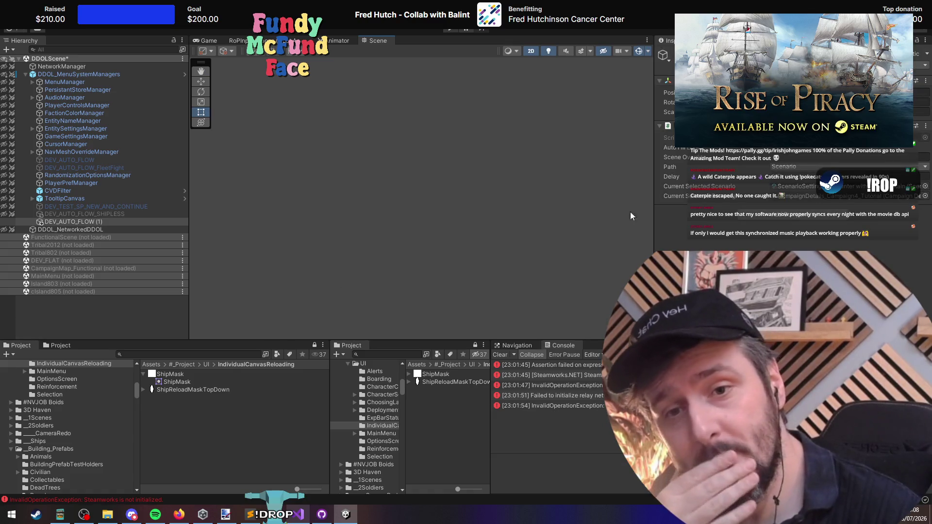
Step: Clear the Hierarchy selection and start Play mode to test the ship reload changes
{"action": "left_click", "coordinate": [123, 300]}
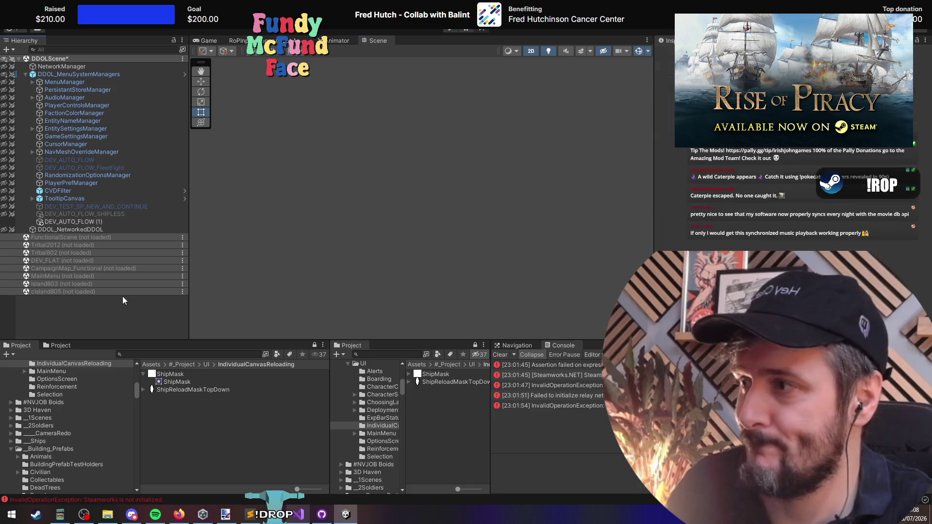
{"action": "left_click", "coordinate": [449, 29]}
{"action": "key", "text": "alt+Tab"}
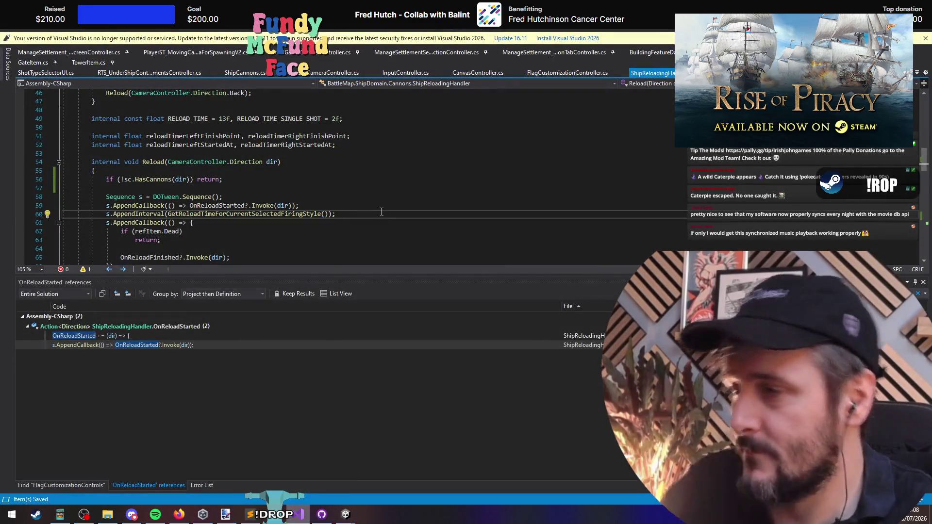
{"action": "key", "text": "alt+Tab"}
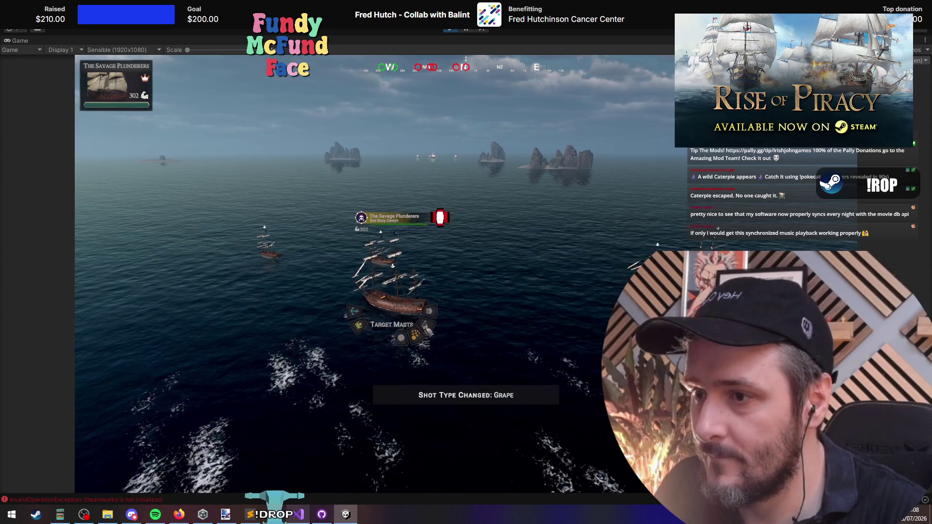
Step: Check the console for errors and pick grape shot for the ship
{"action": "scroll", "coordinate": [392, 320], "scroll_direction": "down", "scroll_amount": 1}
{"action": "scroll", "coordinate": [426, 328], "scroll_direction": "down", "scroll_amount": 1}
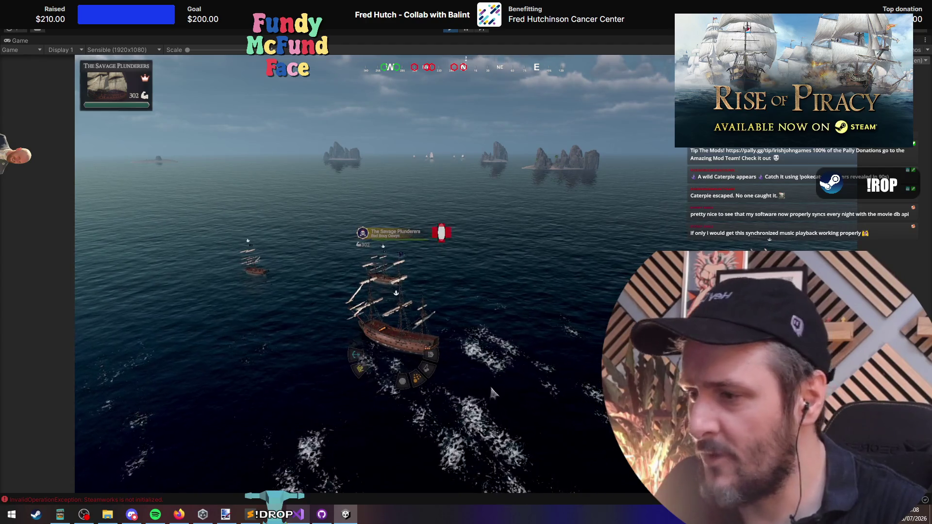
{"action": "key", "text": "ctrl+shift+c"}
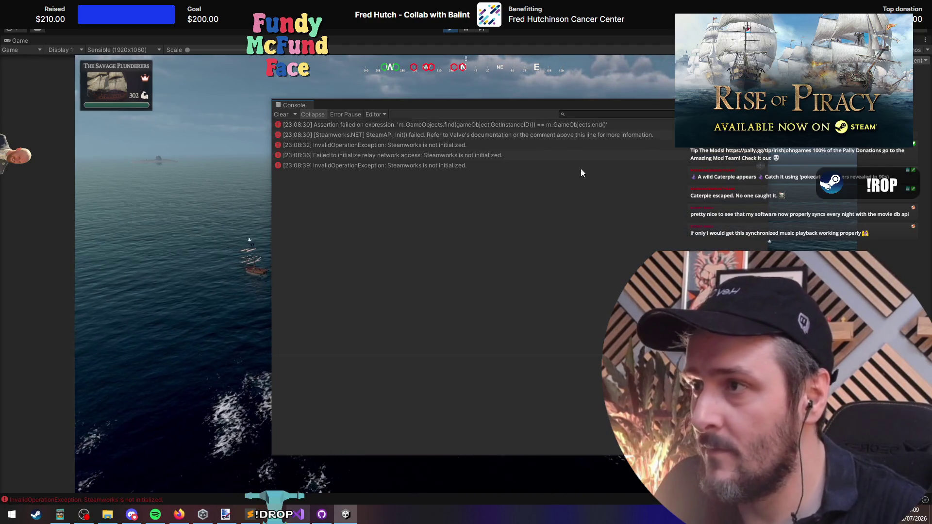
{"action": "key", "text": "ctrl+shift+c"}
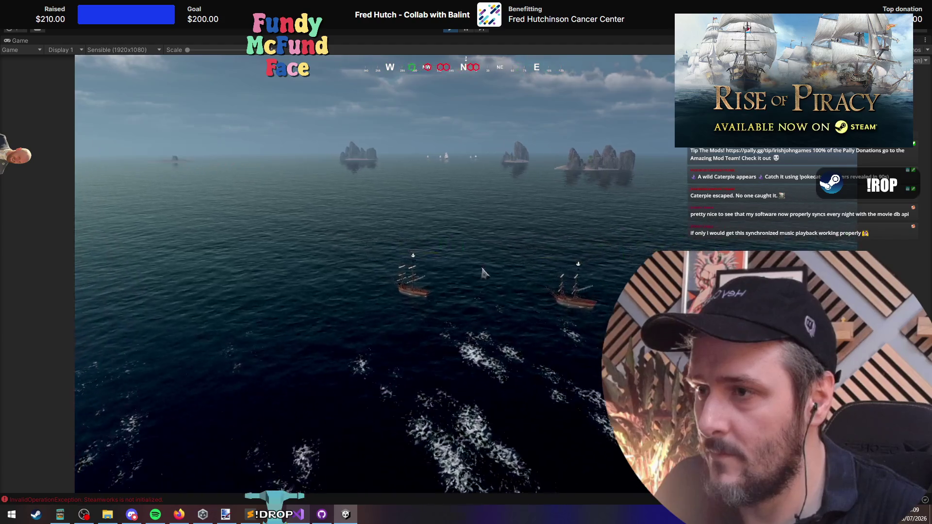
{"action": "left_click", "coordinate": [450, 322]}
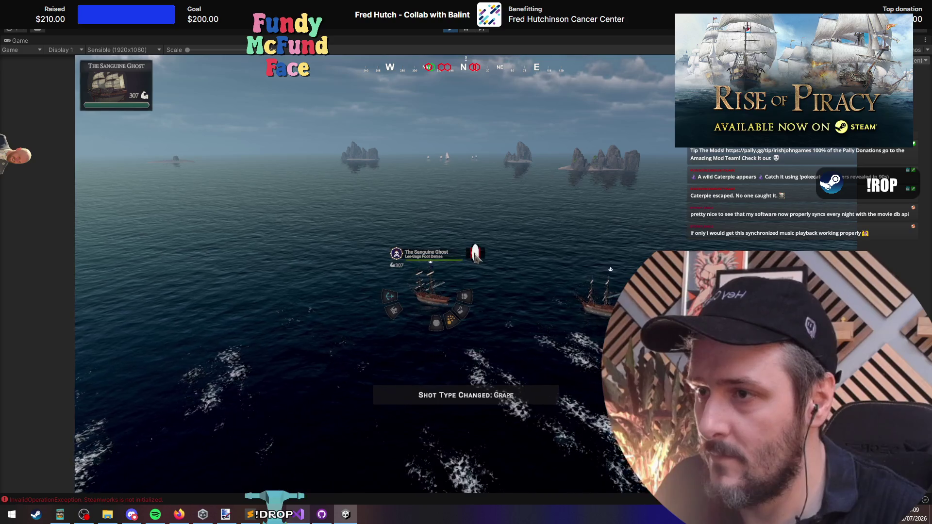
Step: Set round shot on The Foul Serpent of Ra and chain shot on Your Exuberance
{"action": "key", "text": "Tab"}
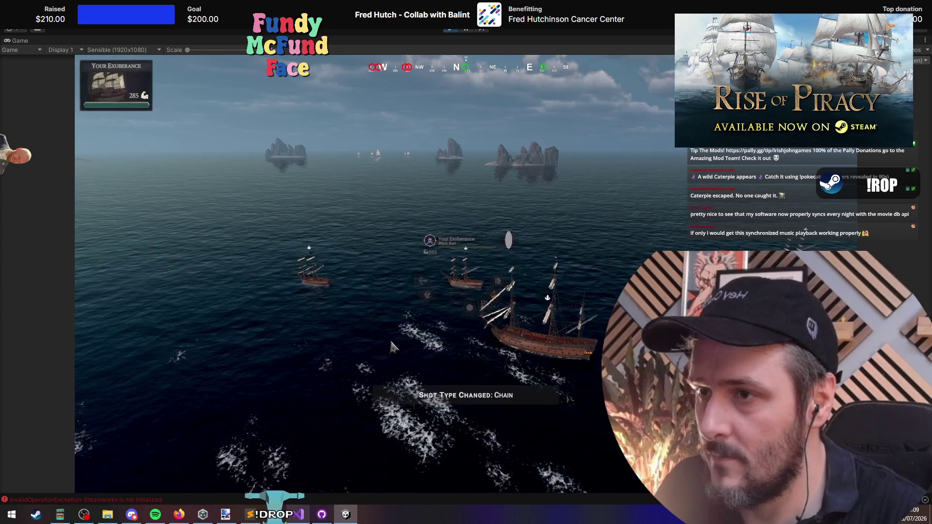
{"action": "key", "text": "Tab"}
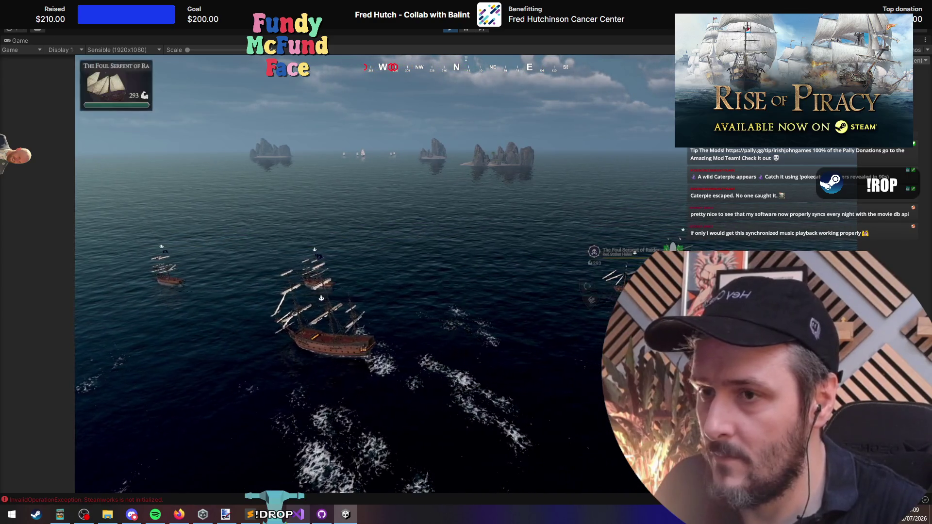
{"action": "key", "text": "1"}
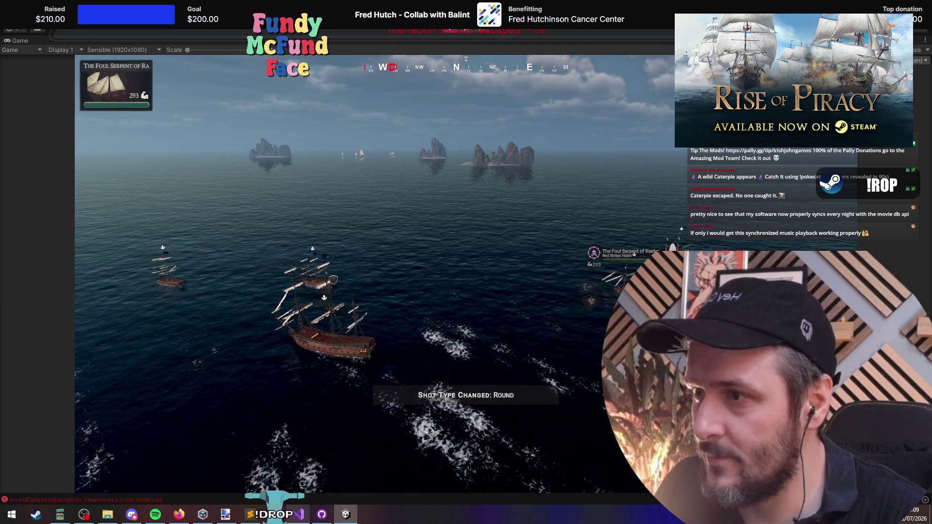
{"action": "key", "text": "Tab"}
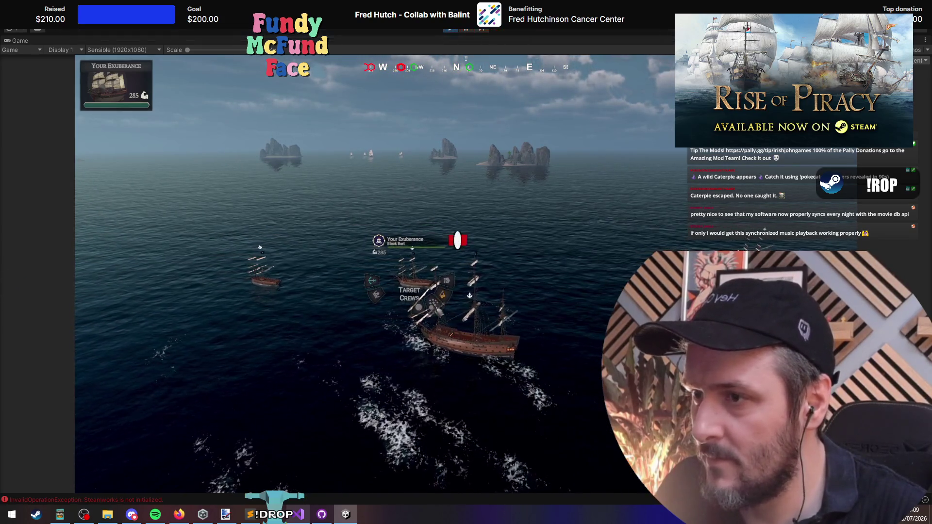
{"action": "key", "text": "2"}
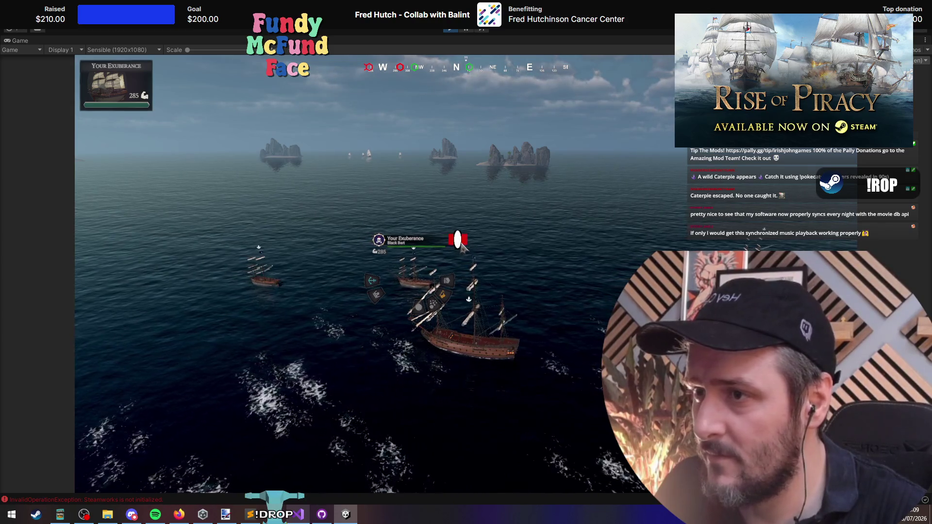
{"action": "key", "text": "alt+Tab"}
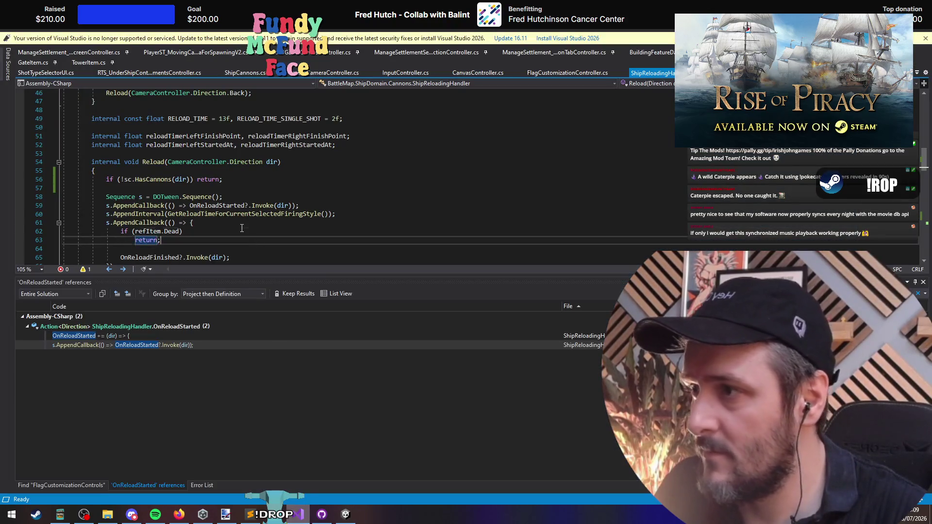
Step: Review the Sequence creation, OnReloadStarted invoke and DOTween.To tween block in Init
{"action": "left_click", "coordinate": [238, 234]}
{"action": "key", "text": "Up"}
{"action": "key", "text": "Up"}
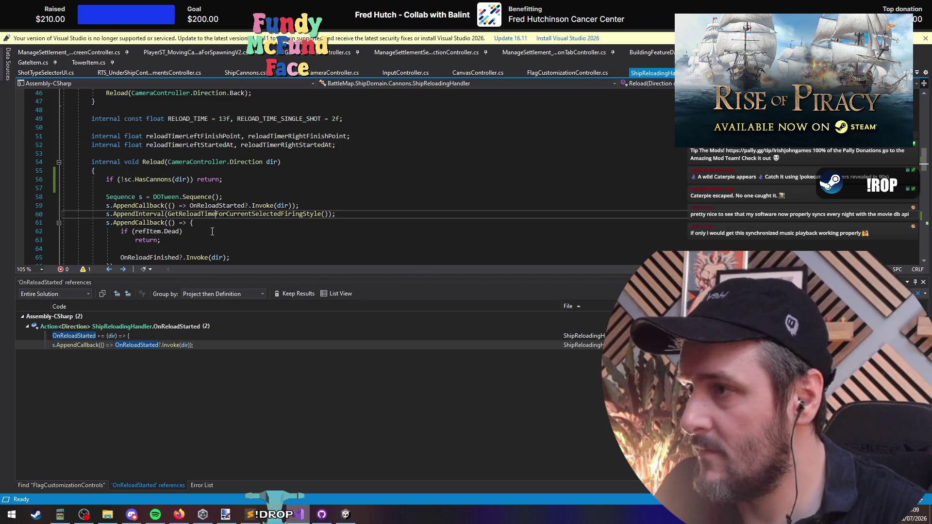
{"action": "scroll", "coordinate": [210, 242], "scroll_direction": "down", "scroll_amount": 2}
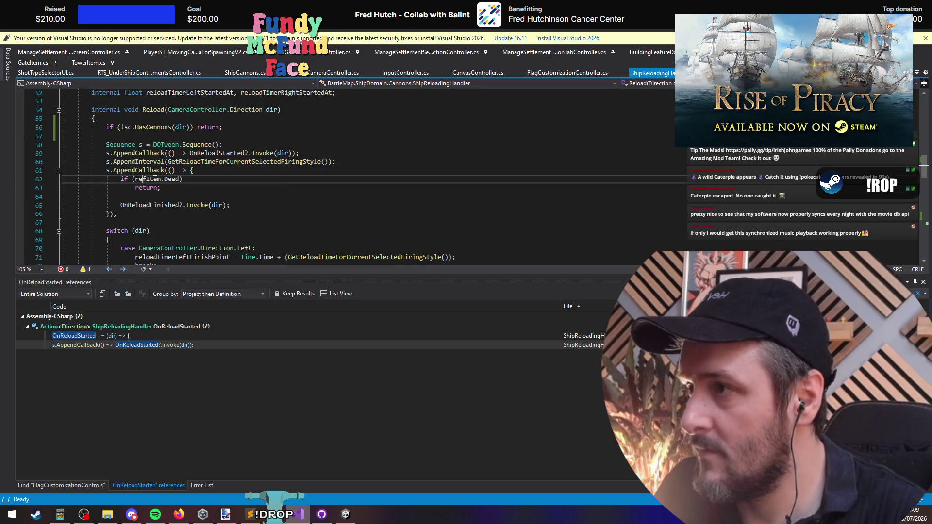
{"action": "left_click", "coordinate": [205, 145]}
{"action": "key", "text": "Down"}
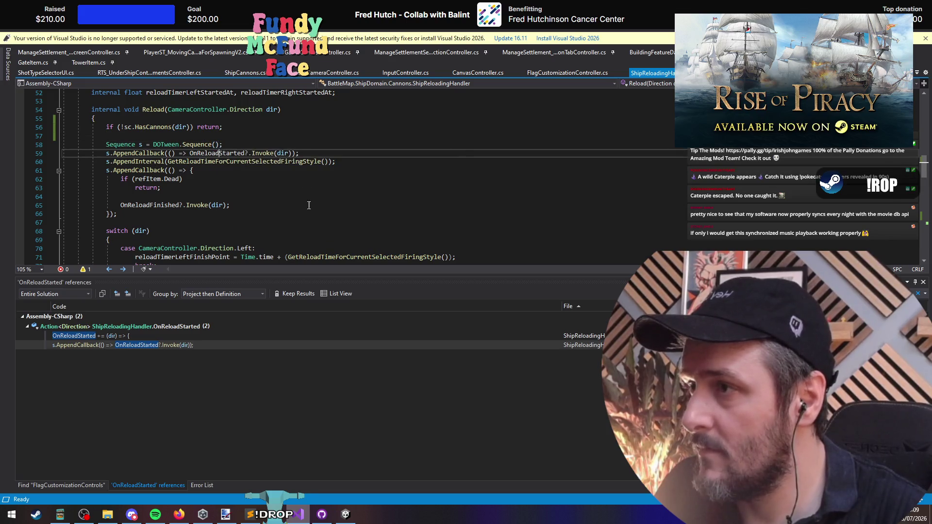
{"action": "scroll", "coordinate": [344, 207], "scroll_direction": "up", "scroll_amount": 10}
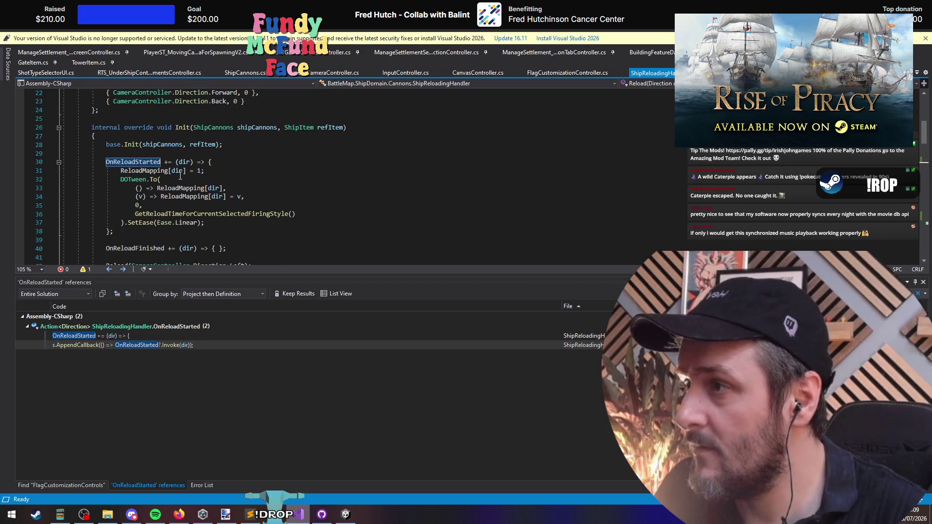
{"action": "double_click", "coordinate": [198, 171]}
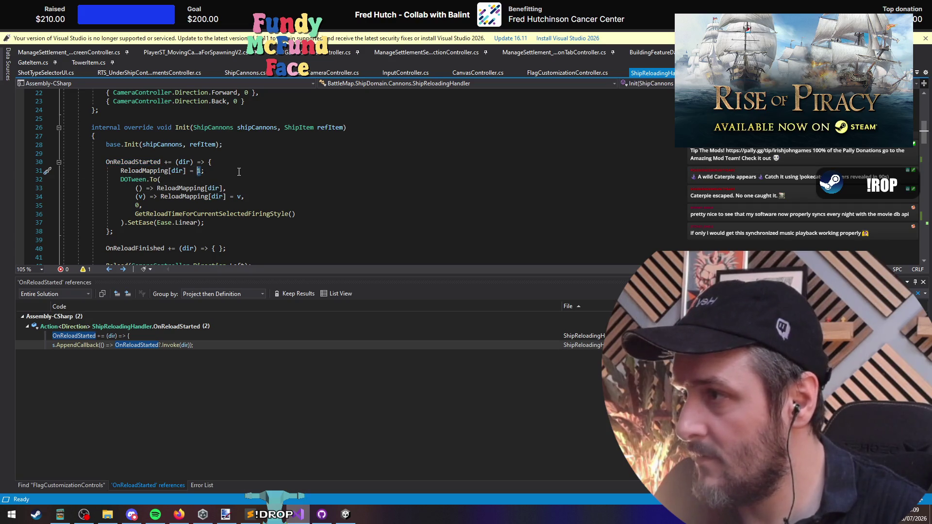
{"action": "left_click_drag", "start_coordinate": [123, 180], "coordinate": [295, 214]}
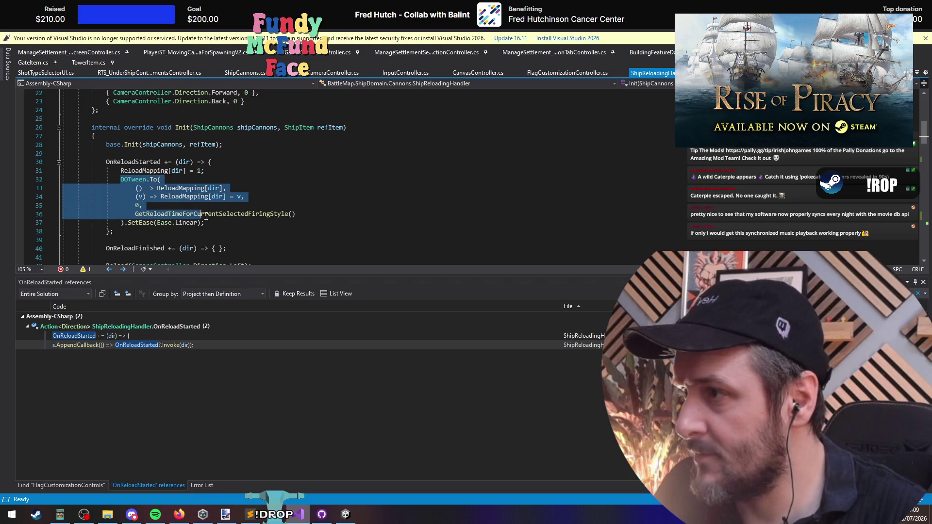
{"action": "left_click", "coordinate": [295, 214]}
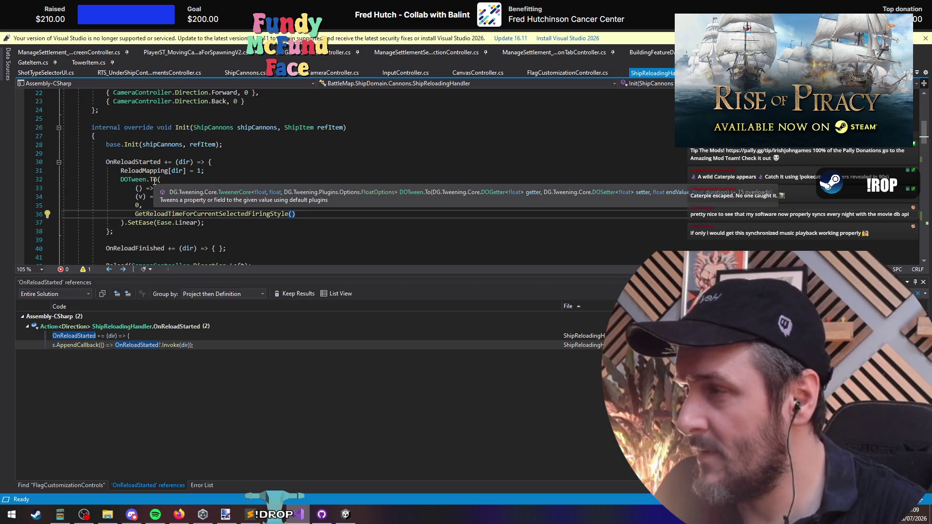
{"action": "left_click", "coordinate": [154, 180]}
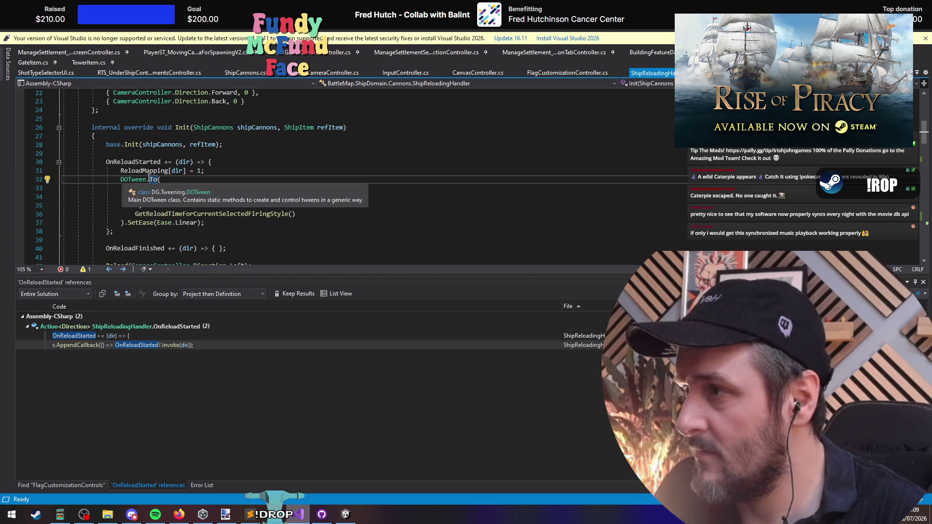
{"action": "mouse_move", "coordinate": [155, 180]}
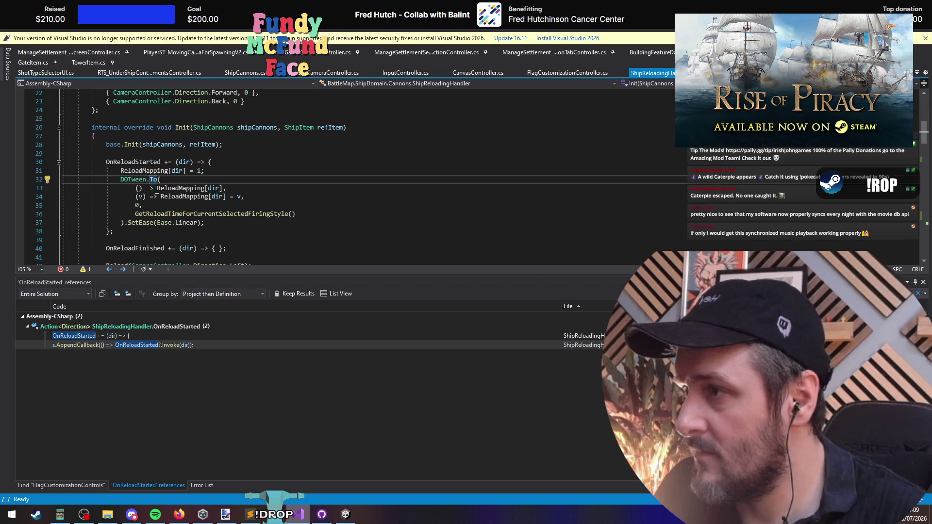
Step: Try a ReloadMapping[dir].kill line, undo it, and return to the running game
{"action": "left_click_drag", "start_coordinate": [157, 189], "coordinate": [224, 188]}
{"action": "key", "text": "ctrl+c"}
{"action": "left_click", "coordinate": [227, 170]}
{"action": "key", "text": "Return"}
{"action": "key", "text": "ctrl+v"}
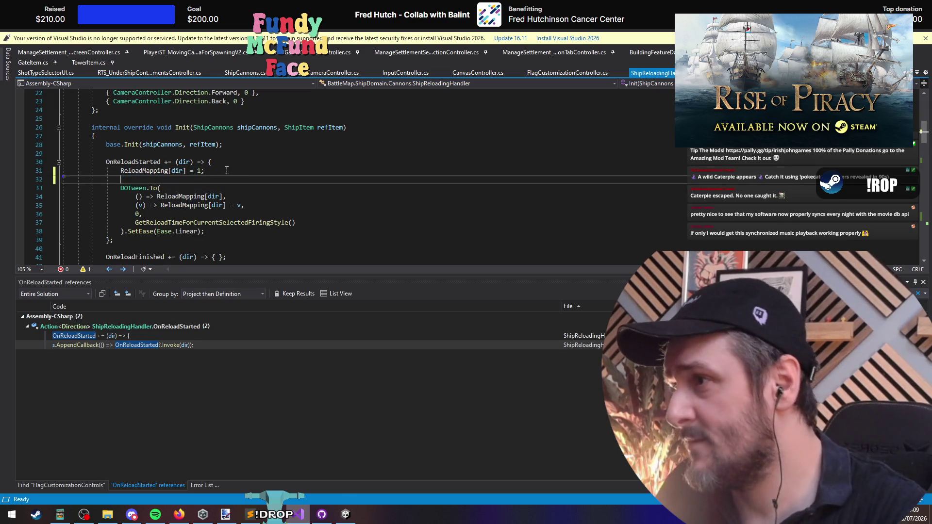
{"action": "type", "text": ".d"}
{"action": "key", "text": "BackSpace"}
{"action": "key", "text": "BackSpace"}
{"action": "key", "text": "BackSpace"}
{"action": "type", "text": "kill"}
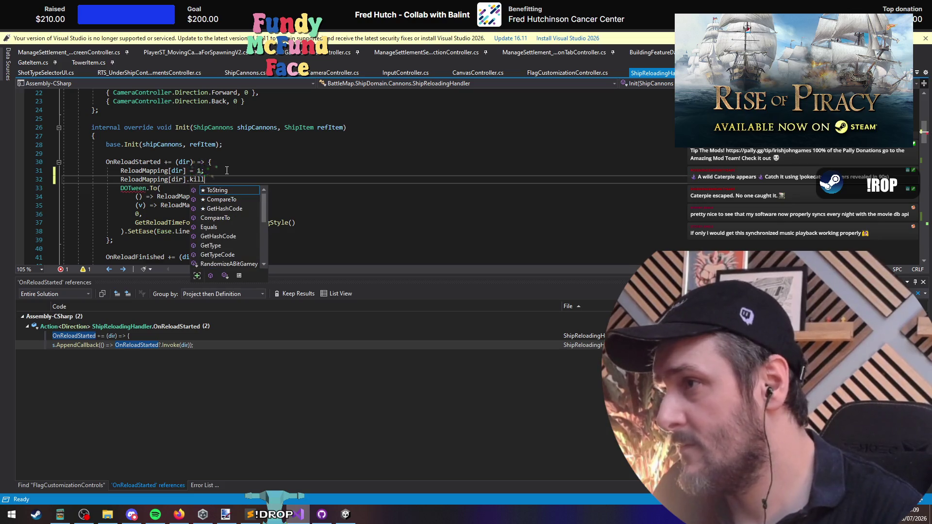
{"action": "key", "text": "ctrl+z"}
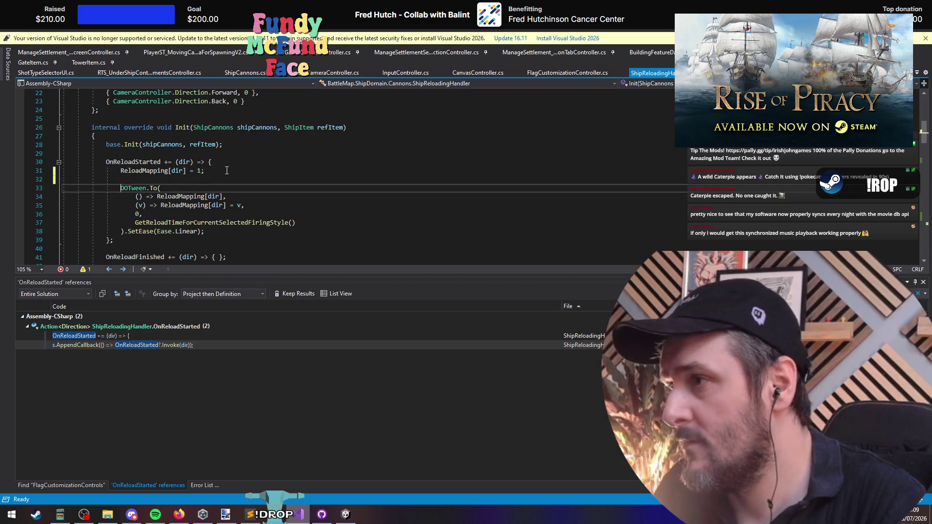
{"action": "key", "text": "Delete"}
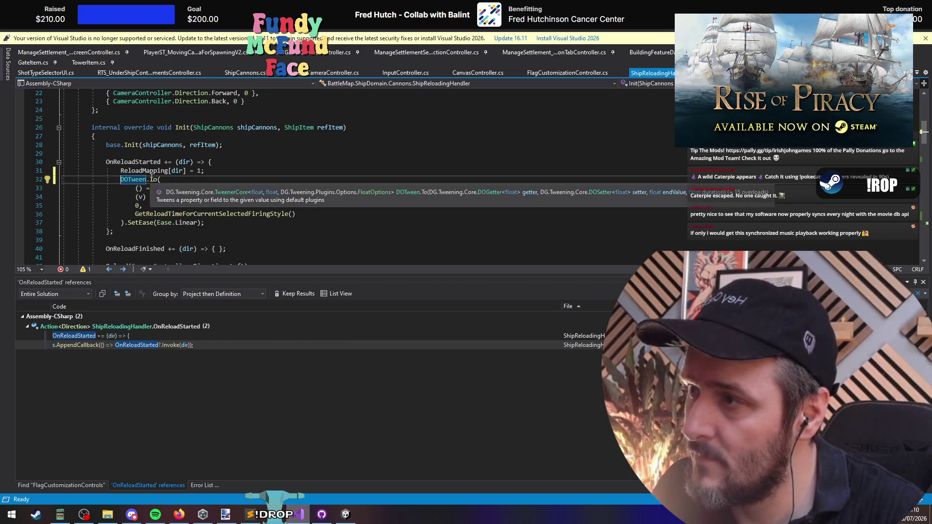
{"action": "key", "text": "alt+Tab"}
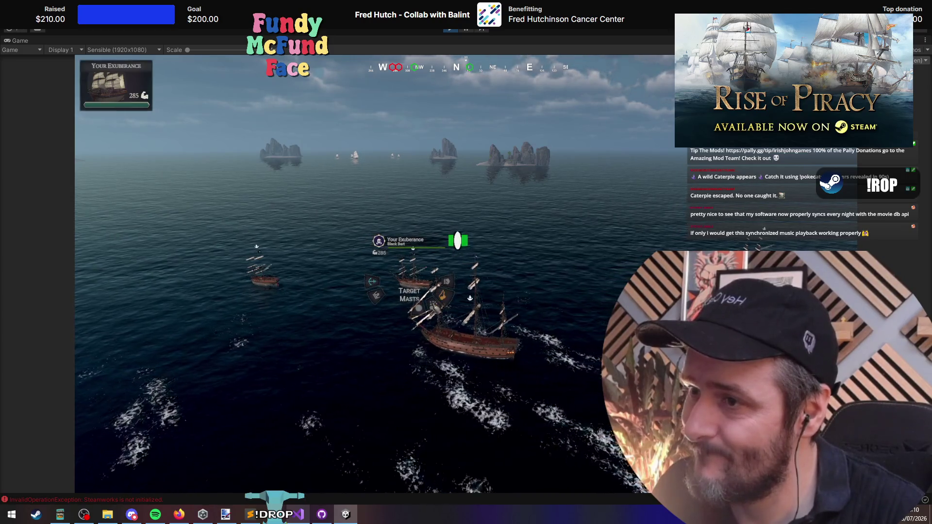
Step: Set Grape shot, then Round on The Savage Plunderers and Chain on The Sanguine Ghost
{"action": "key", "text": "3"}
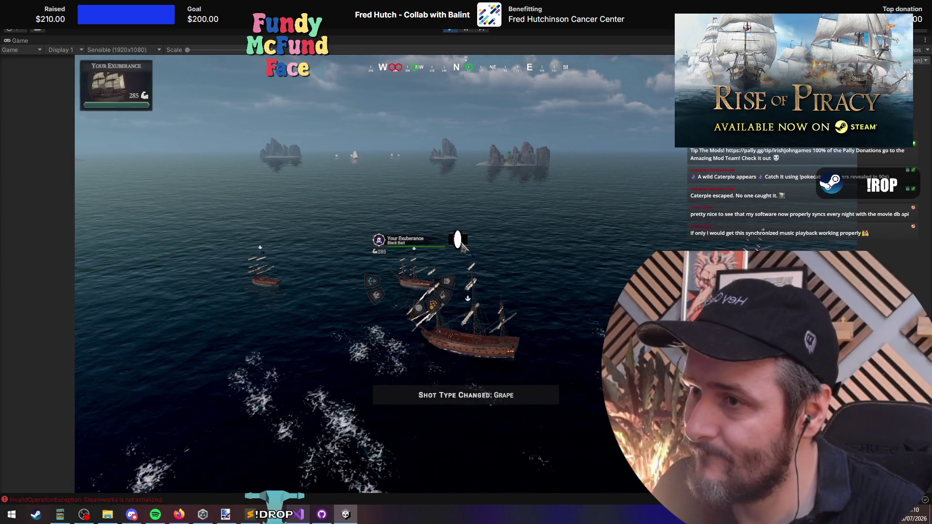
{"action": "key", "text": "Tab"}
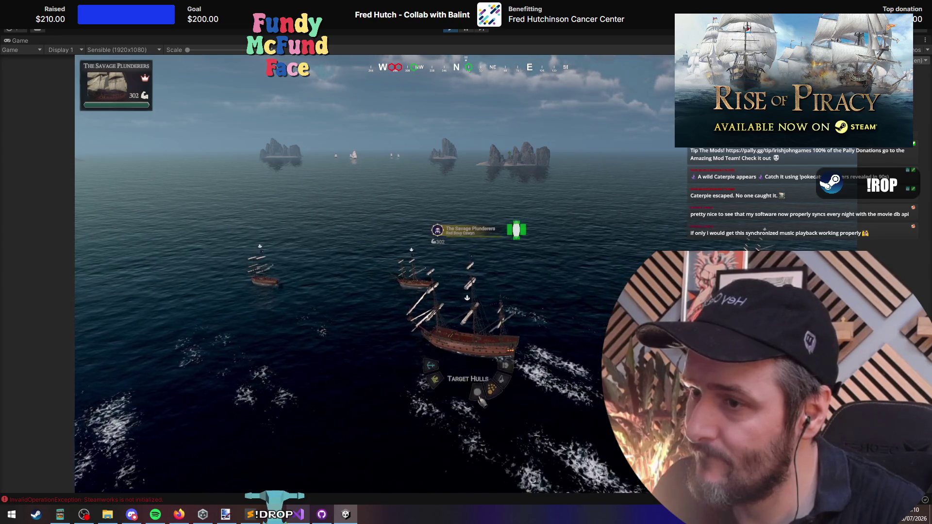
{"action": "key", "text": "1"}
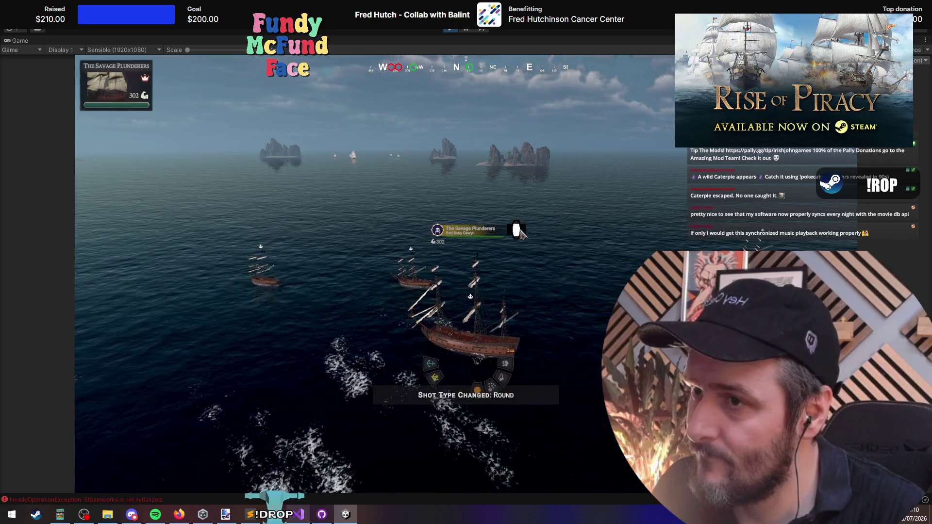
{"action": "key", "text": "Tab"}
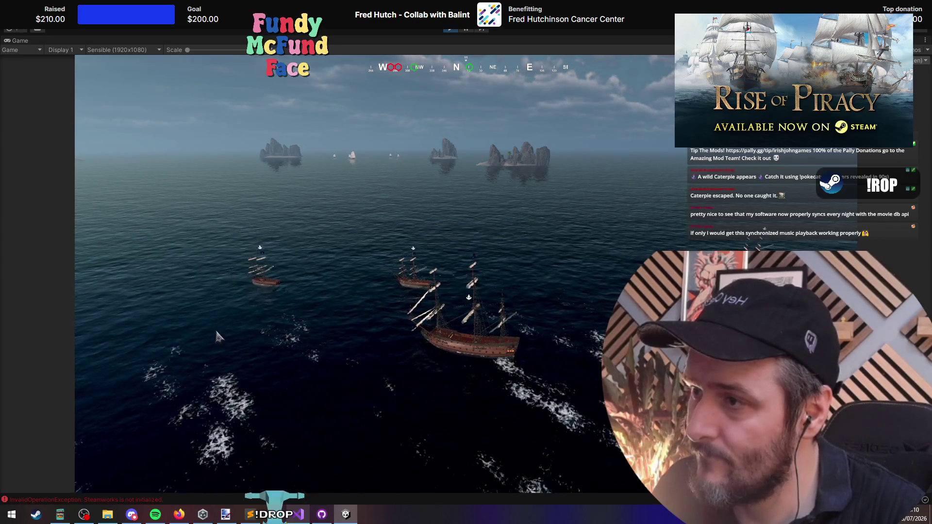
{"action": "key", "text": "2"}
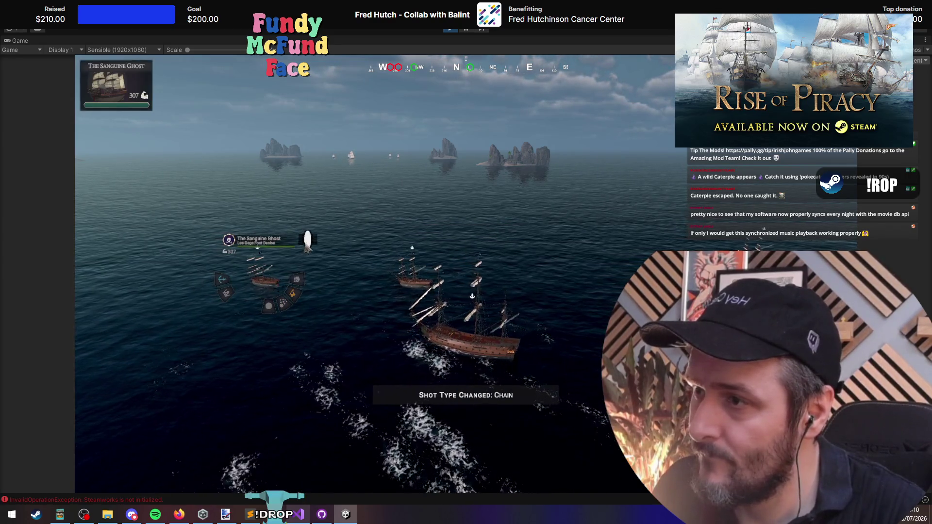
{"action": "key", "text": "Tab"}
{"action": "key", "text": "Tab"}
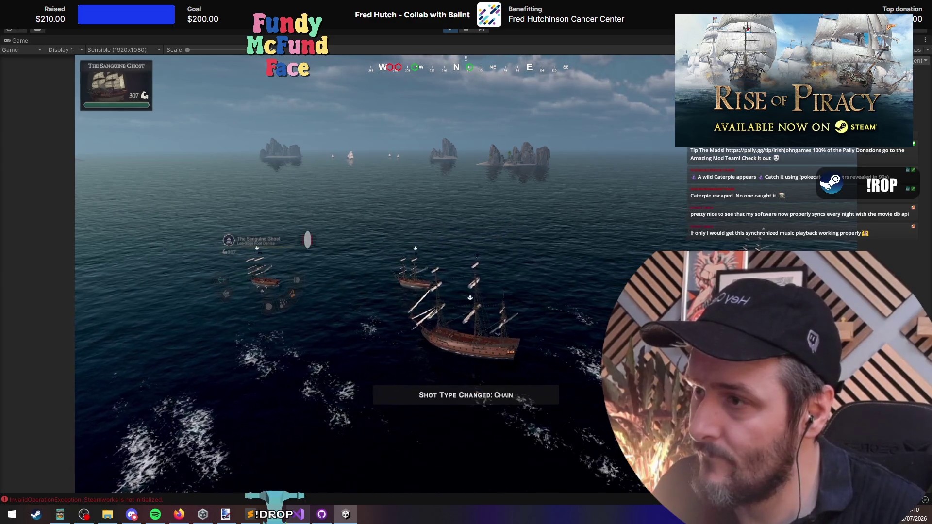
Step: In ShotTypeSelectorUI.cs, make room for a check before the ReloadAll call in ChangeShotType
{"action": "key", "text": "alt+Tab"}
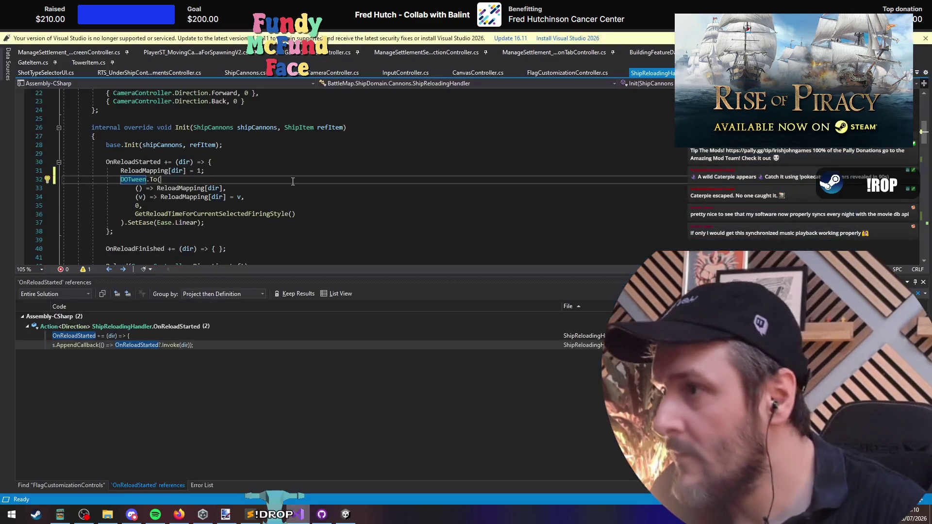
{"action": "scroll", "coordinate": [286, 194], "scroll_direction": "down", "scroll_amount": 5}
{"action": "key", "text": "ctrl+Tab"}
{"action": "key", "text": "ctrl+Tab"}
{"action": "key", "text": "ctrl+Tab"}
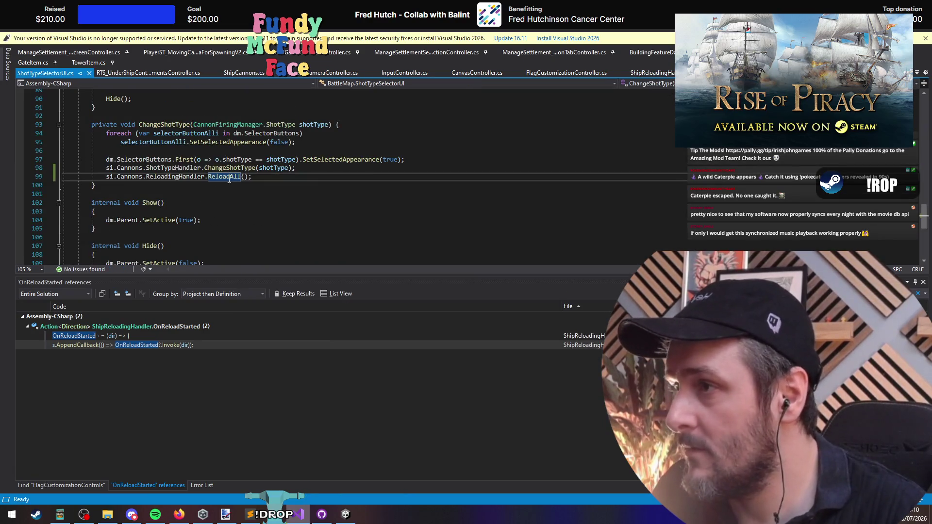
{"action": "left_click", "coordinate": [324, 169]}
{"action": "left_click", "coordinate": [296, 180]}
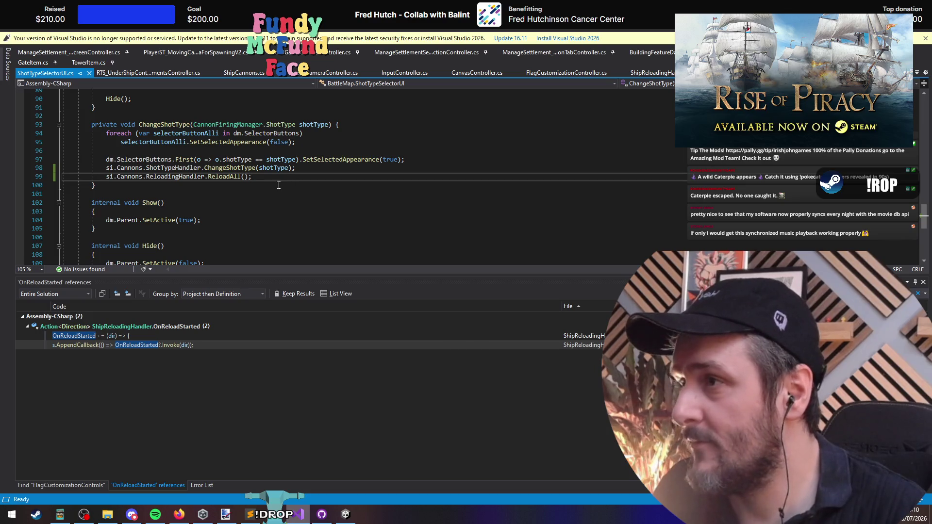
{"action": "left_click", "coordinate": [347, 169]}
{"action": "key", "text": "Return"}
{"action": "key", "text": "Up"}
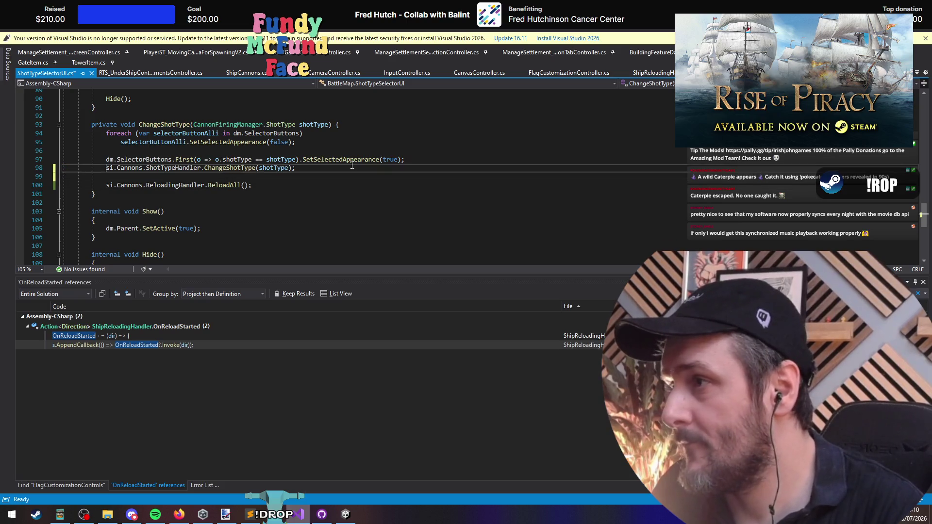
{"action": "key", "text": "shift+Right"}
{"action": "key", "text": "shift+Right"}
{"action": "key", "text": "shift+Right"}
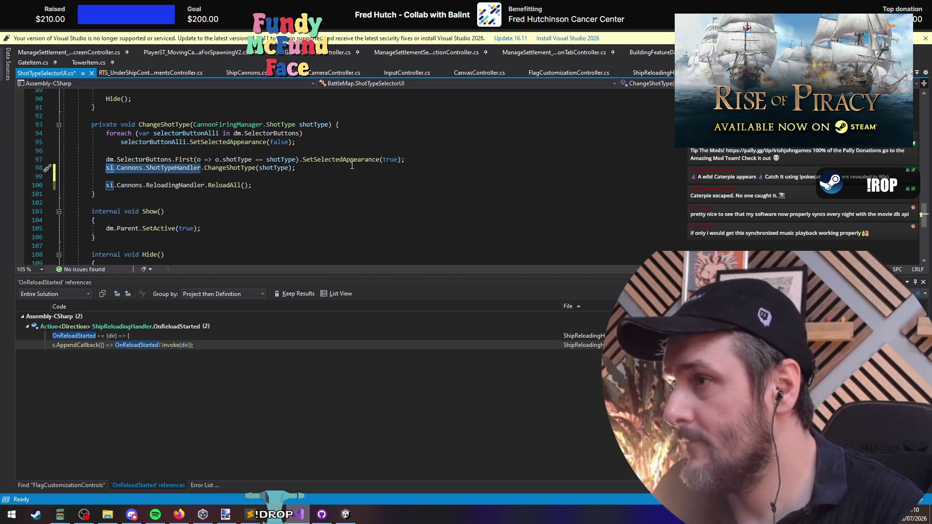
{"action": "key", "text": "Down"}
Step: Write the guard 'if (si.CurrentShotType != shotType)' above the ReloadAll call
{"action": "key", "text": "Return"}
{"action": "type", "text": "if "}
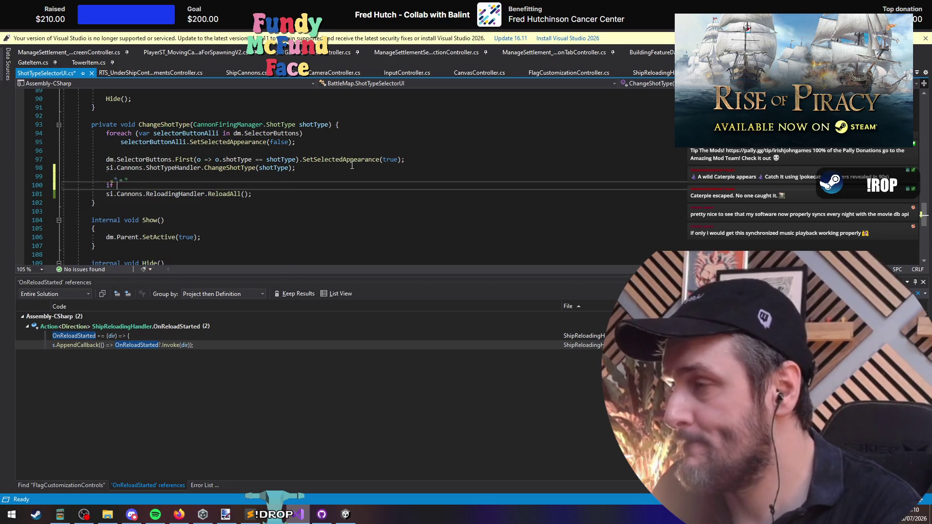
{"action": "type", "text": "(si.Cannons.ShotTypeHandler."}
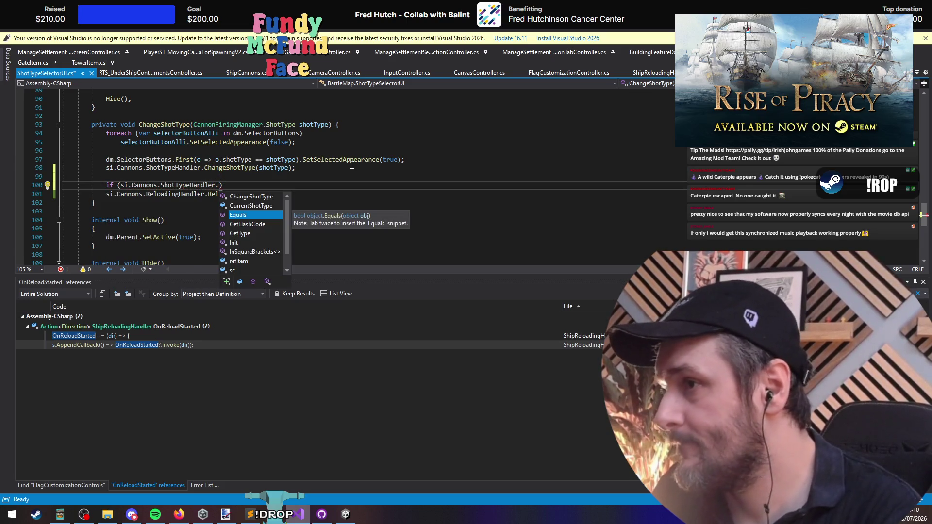
{"action": "key", "text": "Down"}
{"action": "type", "text": "=="}
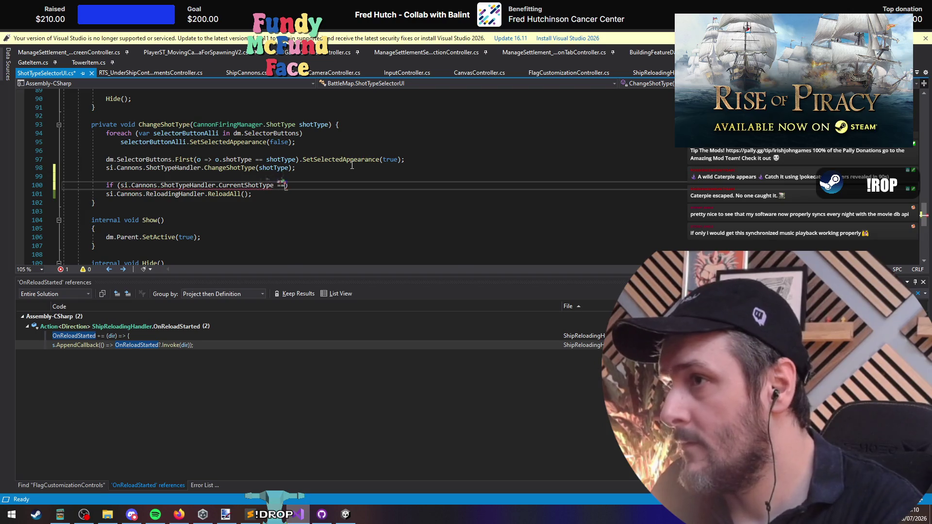
{"action": "type", "text": " shottype"}
{"action": "key", "text": "Tab"}
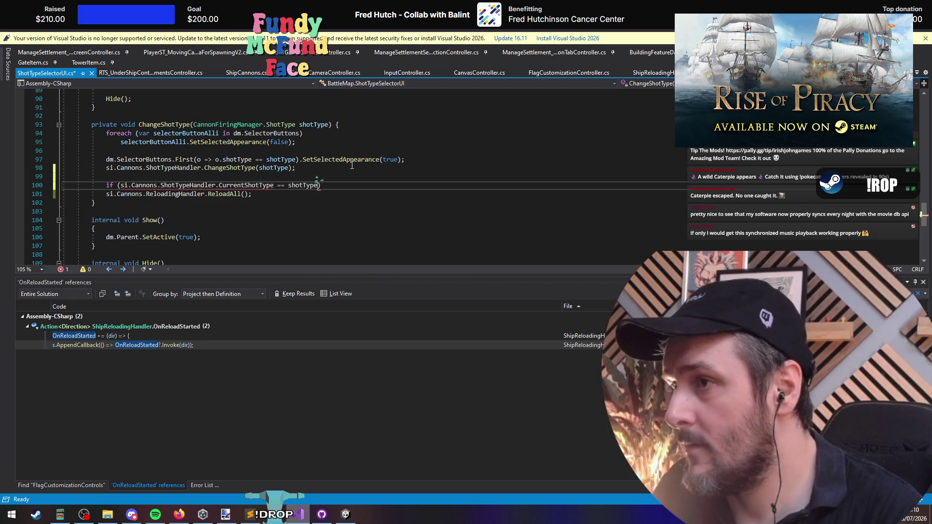
{"action": "key", "text": "ctrl+Right"}
{"action": "key", "text": "ctrl+Right"}
{"action": "key", "text": "Delete"}
{"action": "type", "text": "!"}
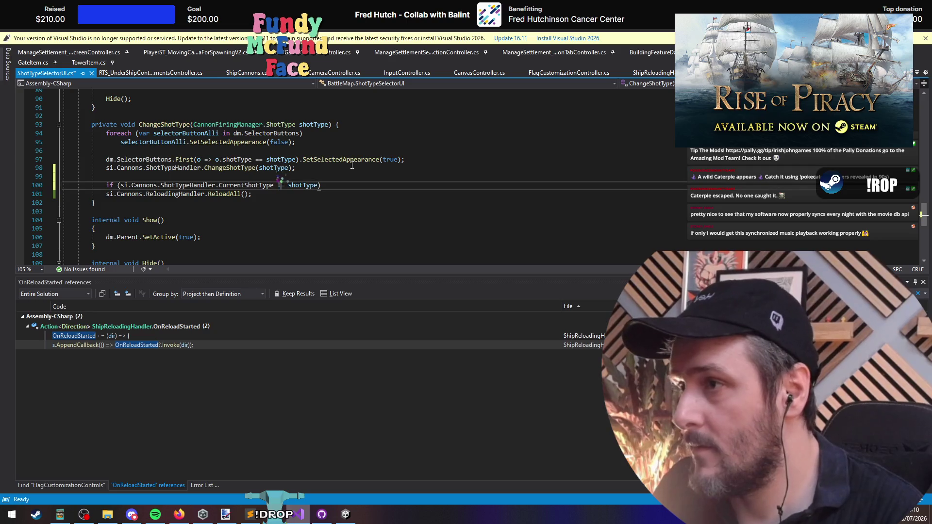
Step: Move the guarded ReloadAll above the selector button update, tidy blank lines, and save
{"action": "key", "text": "Down"}
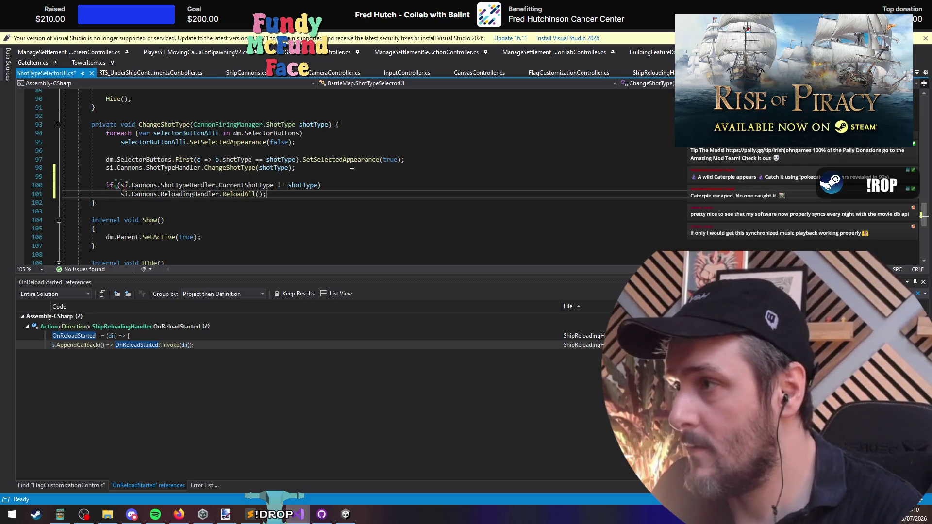
{"action": "key", "text": "shift+Up"}
{"action": "key", "text": "shift+Home"}
{"action": "key", "text": "alt+Up"}
{"action": "key", "text": "alt+Up"}
{"action": "key", "text": "alt+Up"}
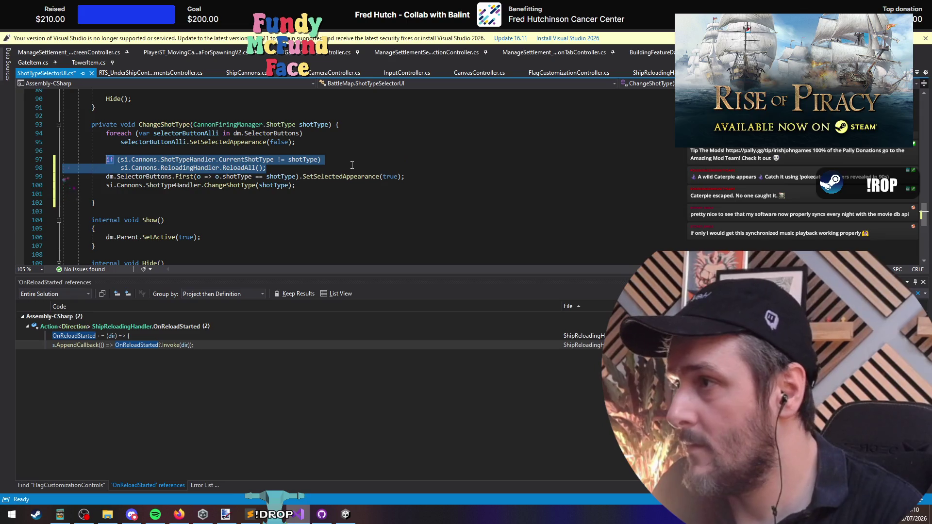
{"action": "key", "text": "End"}
{"action": "key", "text": "Return"}
{"action": "key", "text": "Down"}
{"action": "key", "text": "Down"}
{"action": "key", "text": "Down"}
{"action": "key", "text": "BackSpace"}
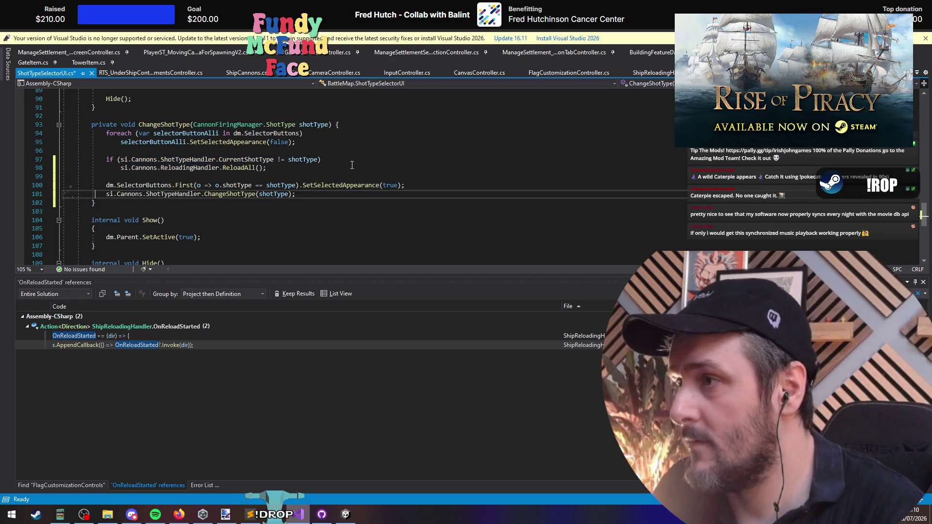
{"action": "key", "text": "ctrl+s"}
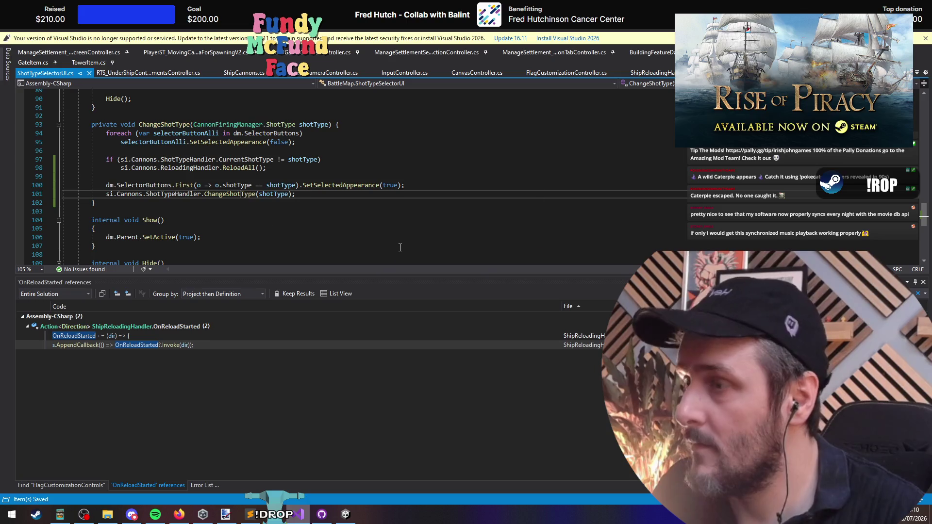
Step: Look up ChangeShotType's definition and its Todo note about shot type events, then return to ShotTypeSelectorUI.cs
{"action": "key", "text": "F12"}
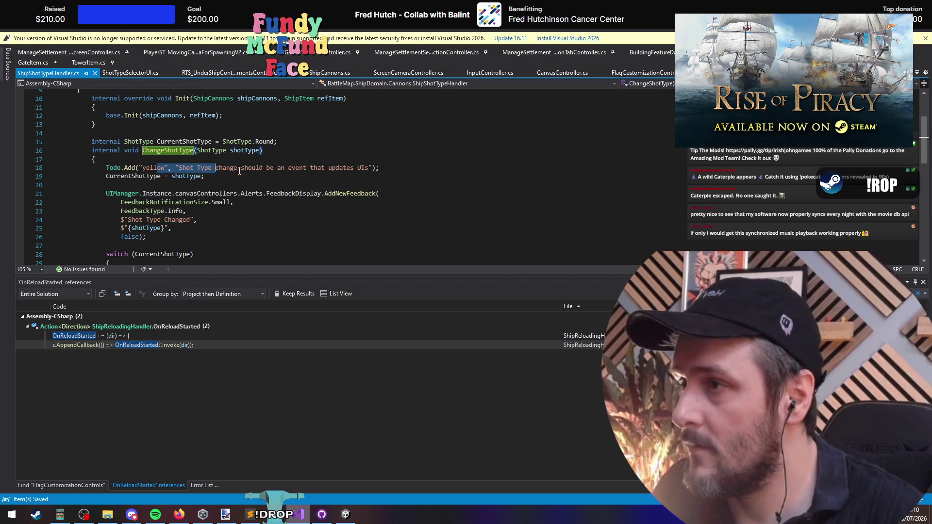
{"action": "left_click_drag", "start_coordinate": [239, 171], "coordinate": [382, 170]}
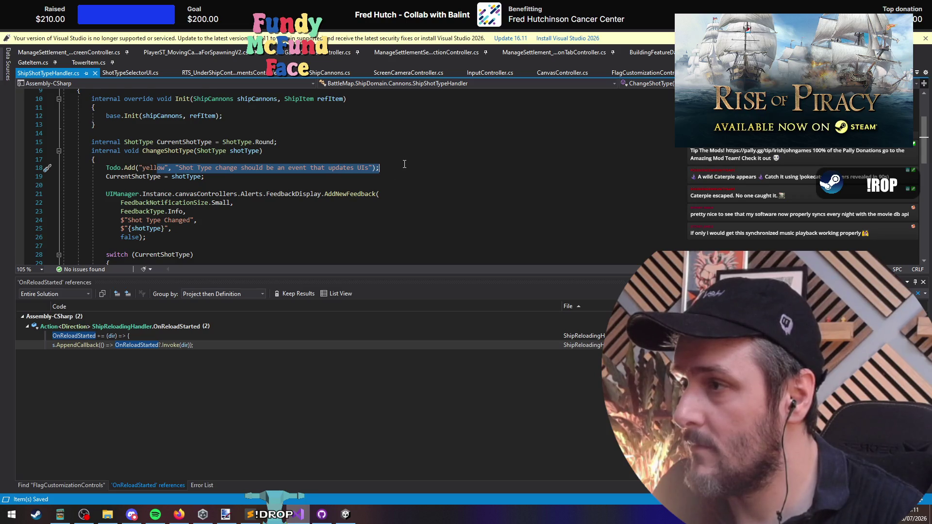
{"action": "scroll", "coordinate": [404, 164], "scroll_direction": "down", "scroll_amount": 5}
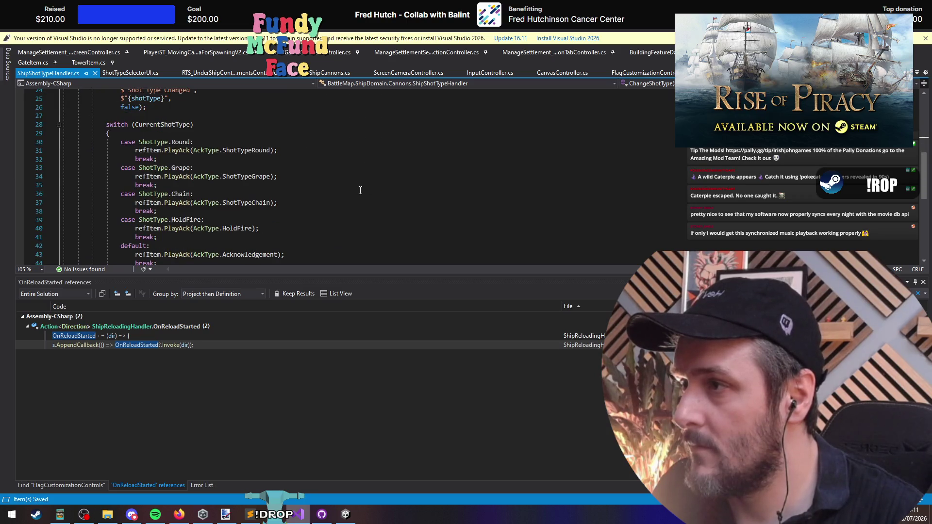
{"action": "scroll", "coordinate": [360, 190], "scroll_direction": "up", "scroll_amount": 4}
{"action": "left_click", "coordinate": [130, 73]}
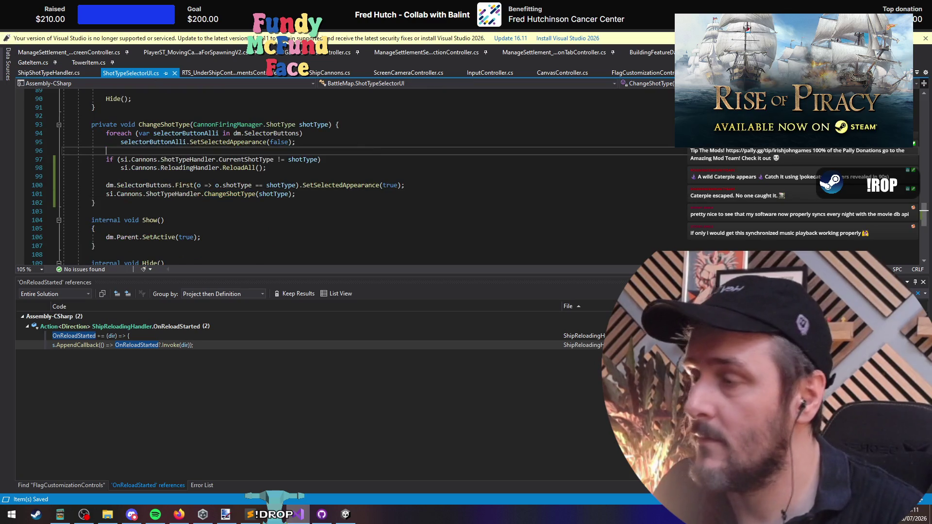
Step: Stop Play mode and start a NEW GAME to load a fresh sea battle
{"action": "key", "text": "alt+Tab"}
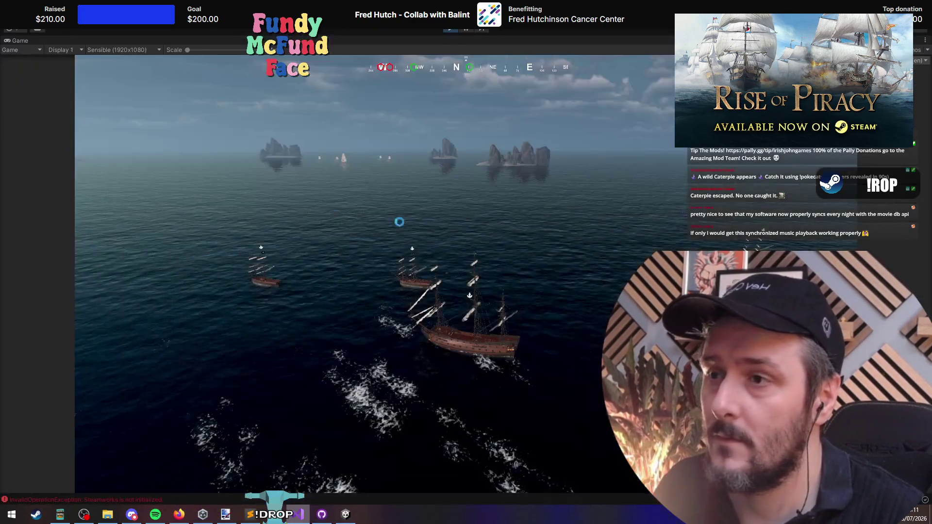
{"action": "key", "text": "ctrl+p"}
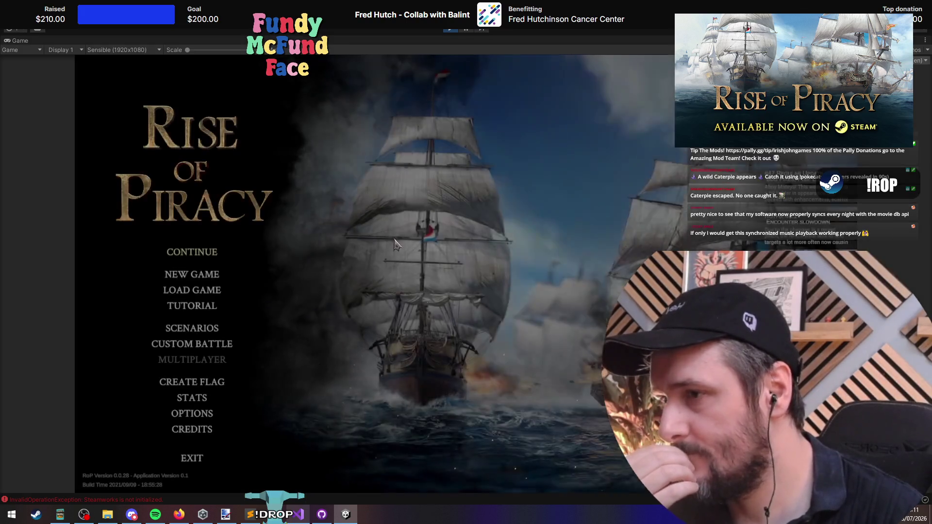
{"action": "left_click", "coordinate": [209, 272]}
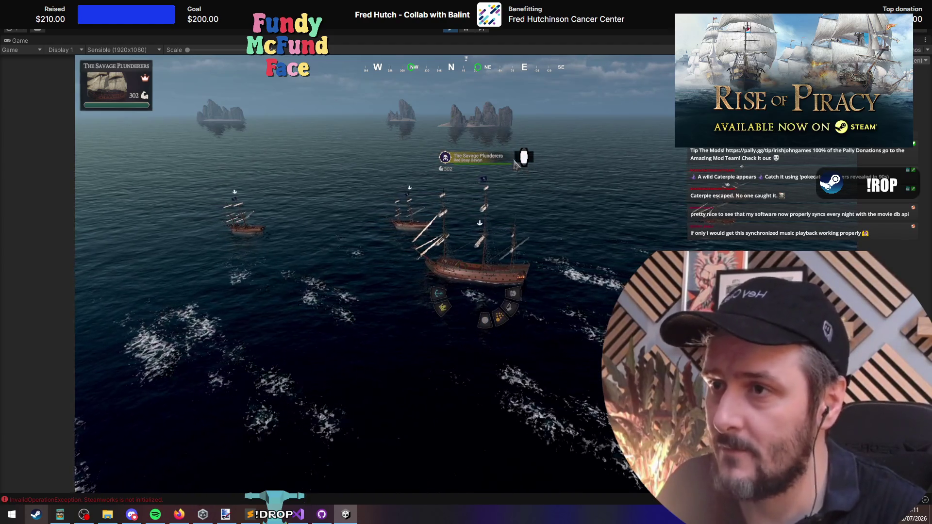
Step: Target The Foul Serpent, play-test the cannon reloads, then go back to Visual Studio
{"action": "left_click", "coordinate": [628, 194]}
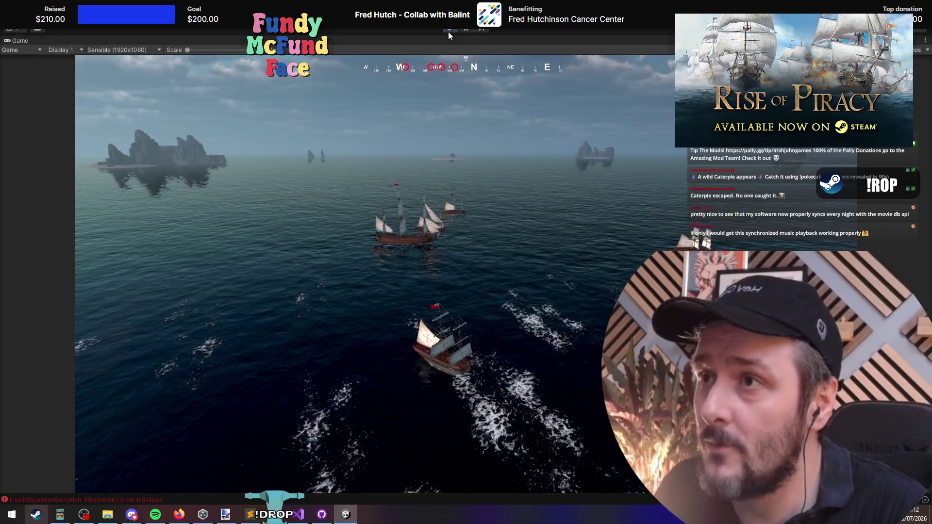
{"action": "left_click", "coordinate": [299, 514]}
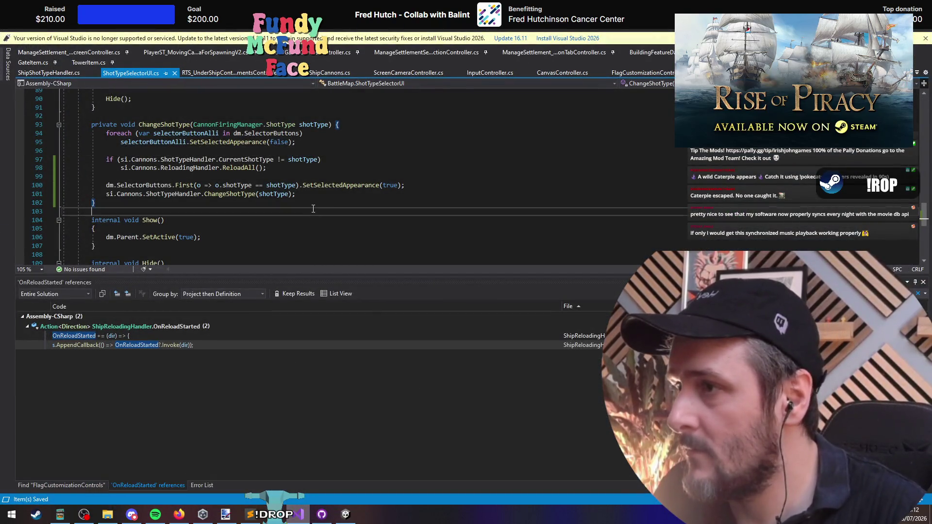
Step: Switch between ShipShotTypeHandler.cs and UIRTSShipIndividualCanvas.cs using the open-file list
{"action": "right_click", "coordinate": [163, 121]}
{"action": "key", "text": "Escape"}
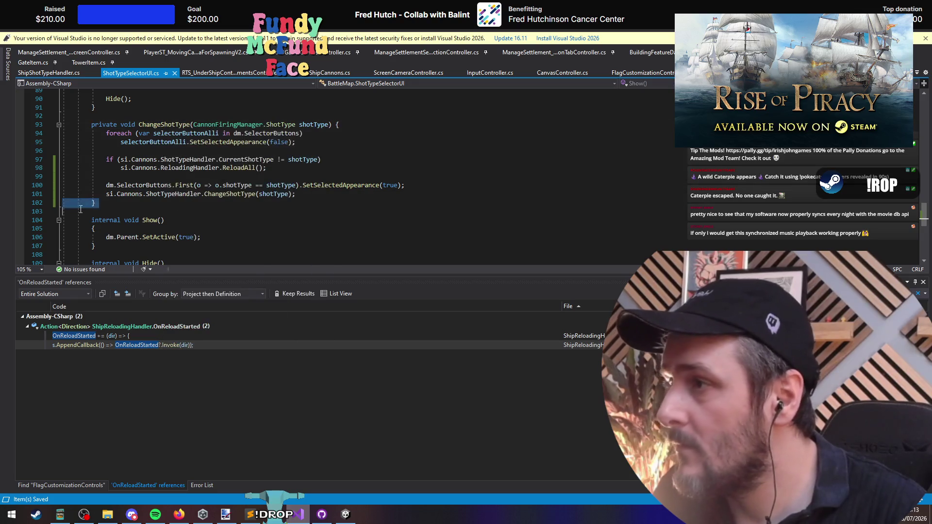
{"action": "key", "text": "ctrl+Tab"}
{"action": "key", "text": "ctrl+shift+Tab"}
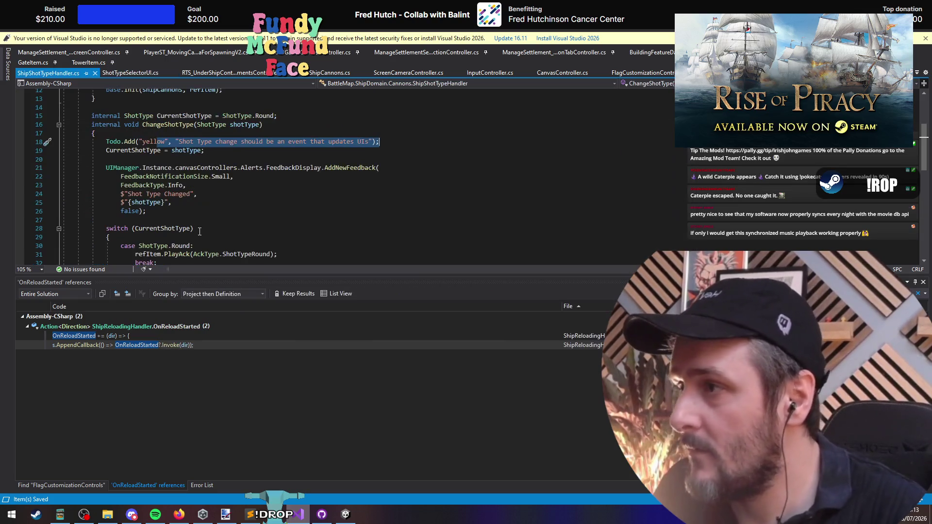
{"action": "key", "text": "ctrl+Tab"}
{"action": "key", "text": "Tab"}
{"action": "key", "text": "Tab"}
{"action": "key", "text": "Tab"}
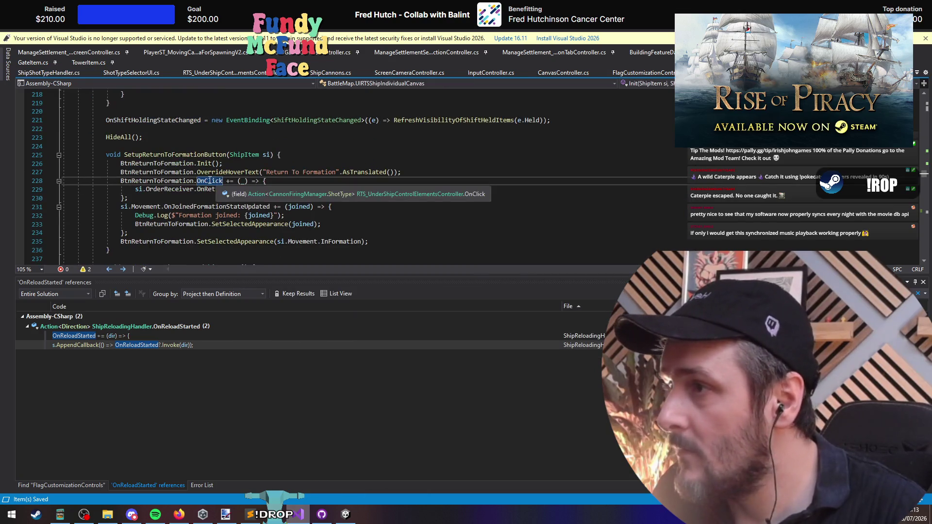
Step: Scroll through UIRTSShipIndividualCanvas.cs past the GetWorldCorners helpers, then bring up the open-file list
{"action": "scroll", "coordinate": [236, 184], "scroll_direction": "down", "scroll_amount": 1}
{"action": "scroll", "coordinate": [236, 185], "scroll_direction": "down", "scroll_amount": 13}
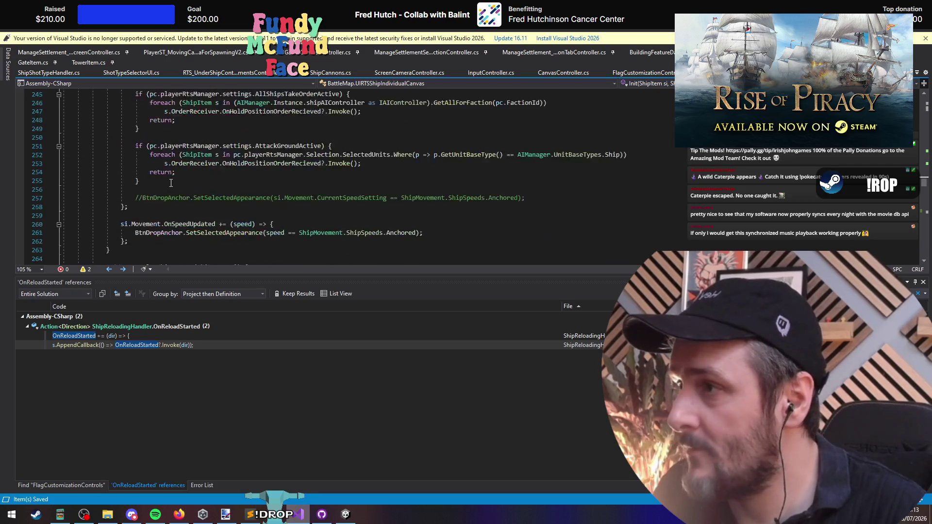
{"action": "scroll", "coordinate": [157, 124], "scroll_direction": "down", "scroll_amount": 20}
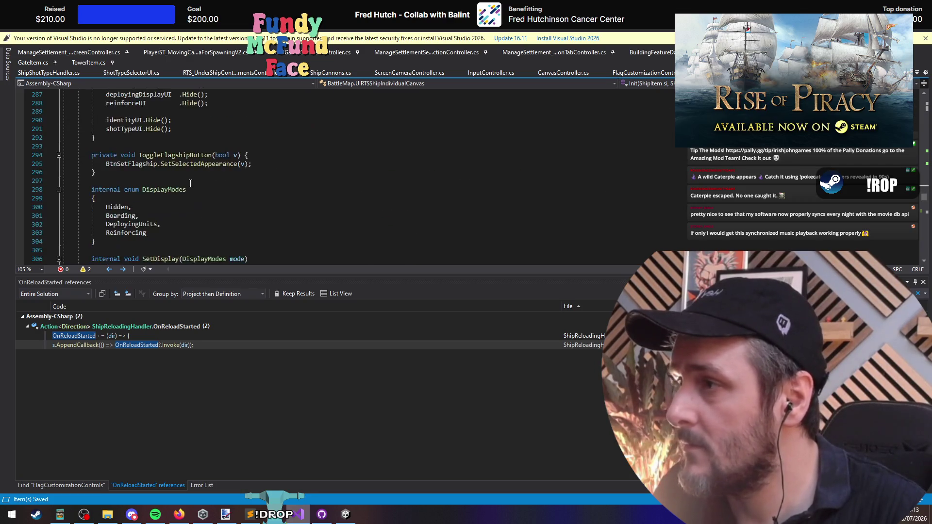
{"action": "scroll", "coordinate": [185, 206], "scroll_direction": "down", "scroll_amount": 12}
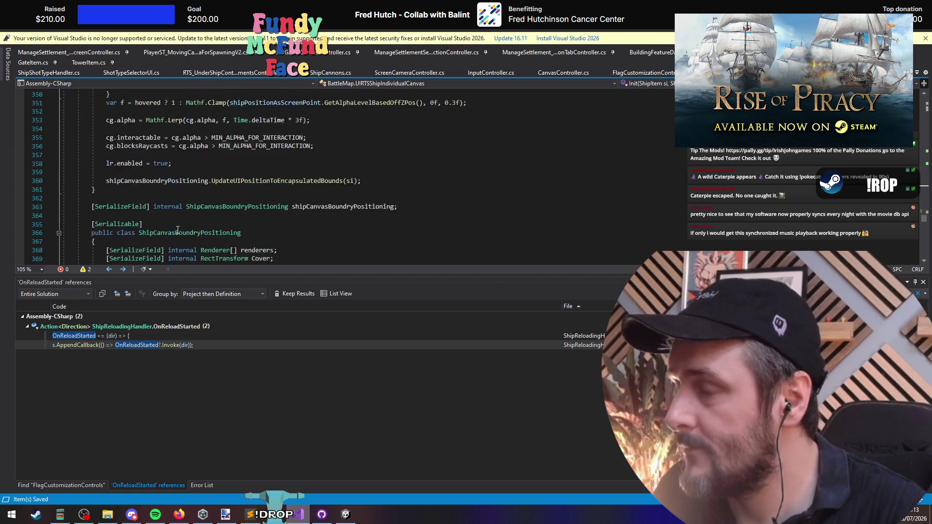
{"action": "scroll", "coordinate": [180, 233], "scroll_direction": "down", "scroll_amount": 18}
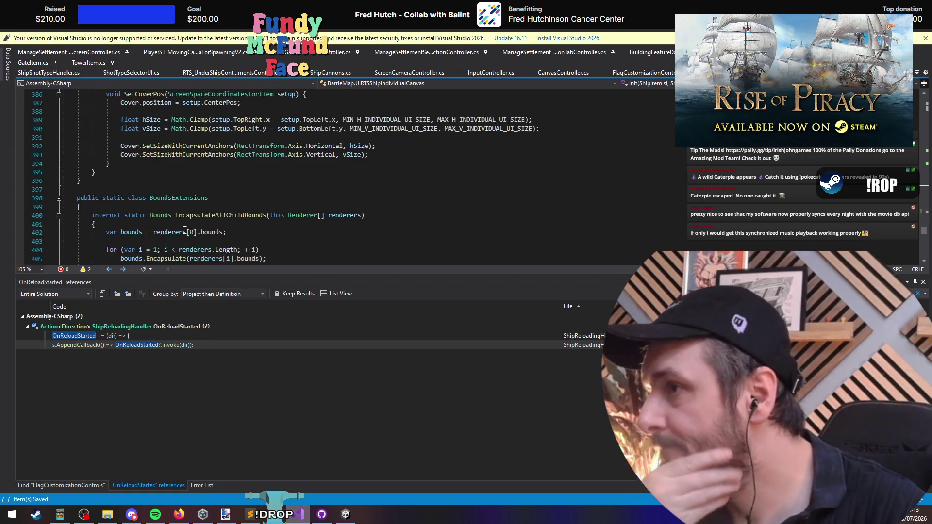
{"action": "left_click", "coordinate": [401, 155]}
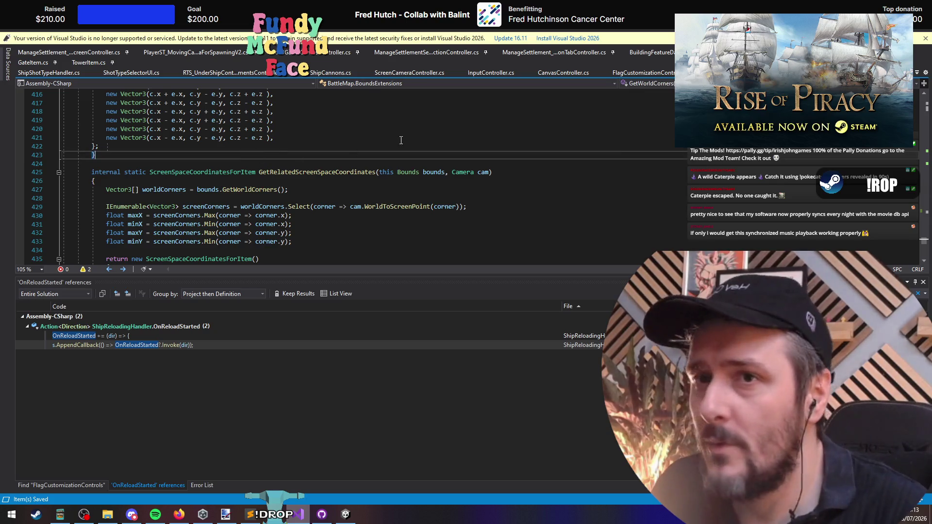
{"action": "key", "text": "ctrl+minus"}
{"action": "key", "text": "ctrl+minus"}
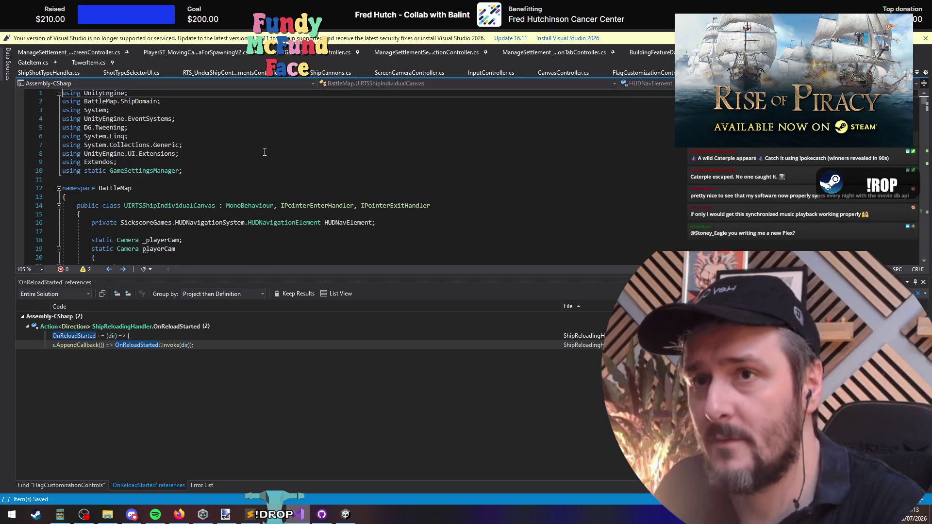
{"action": "key", "text": "ctrl+Tab"}
{"action": "key", "text": "ctrl+Tab"}
{"action": "key", "text": "ctrl+Tab"}
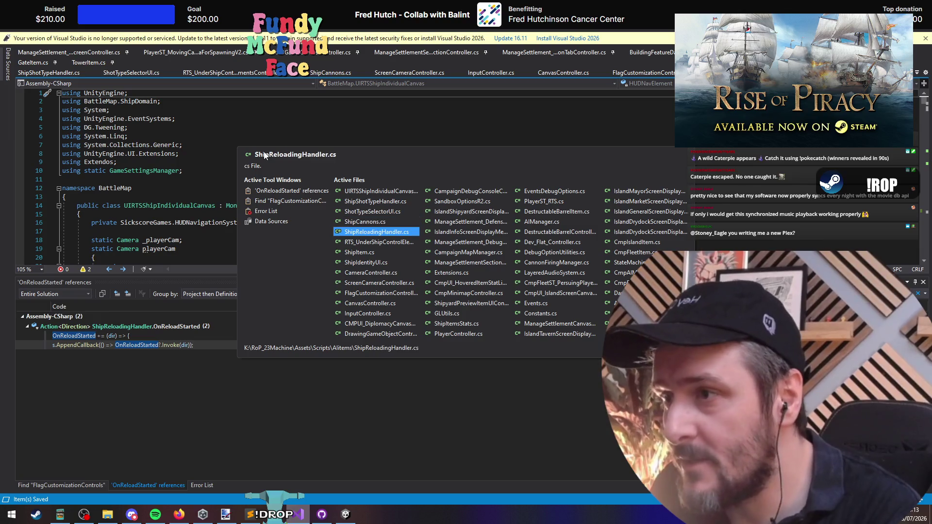
Step: Open RTS_UnderShipControlElementsController.cs, then ShipReloadingHandler.cs, from the open-file list
{"action": "key", "text": "ctrl+Tab"}
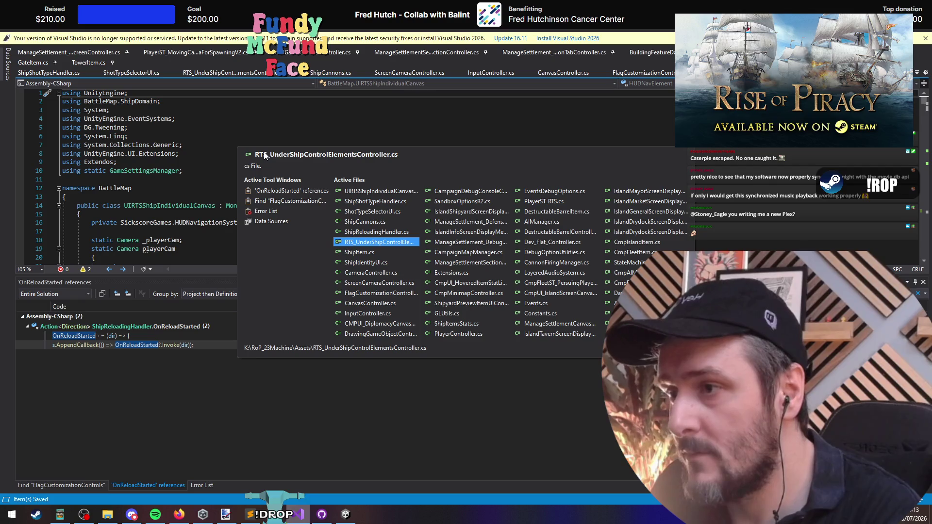
{"action": "key", "text": "Return"}
{"action": "left_click", "coordinate": [234, 183]}
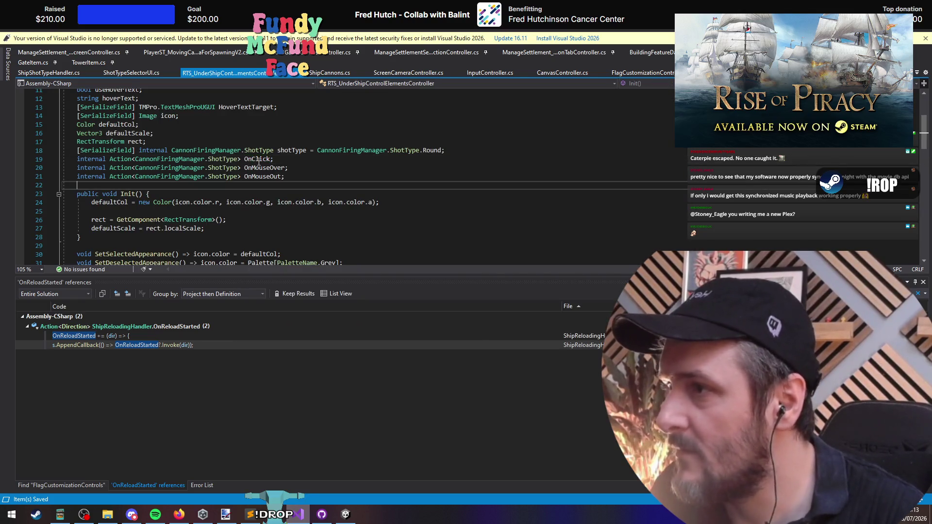
{"action": "key", "text": "ctrl+Tab"}
{"action": "left_click", "coordinate": [379, 243]}
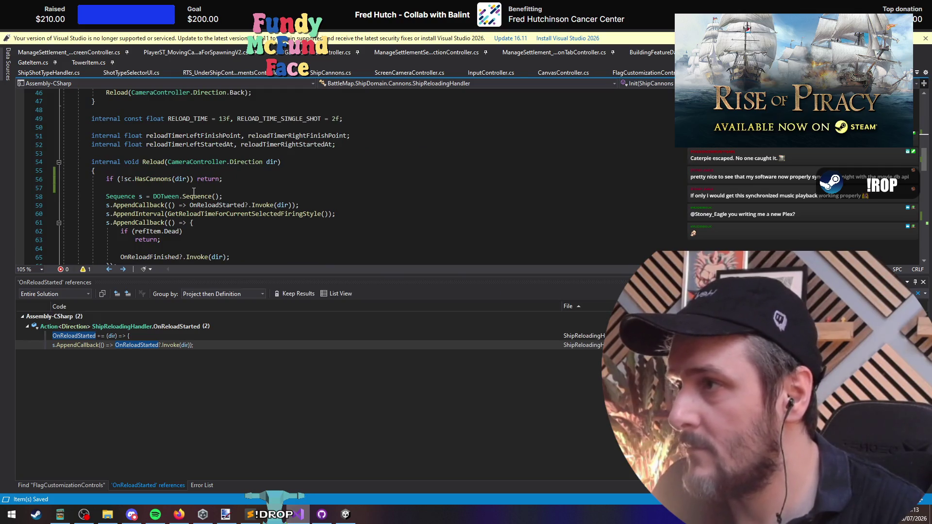
{"action": "scroll", "coordinate": [194, 193], "scroll_direction": "down", "scroll_amount": 10}
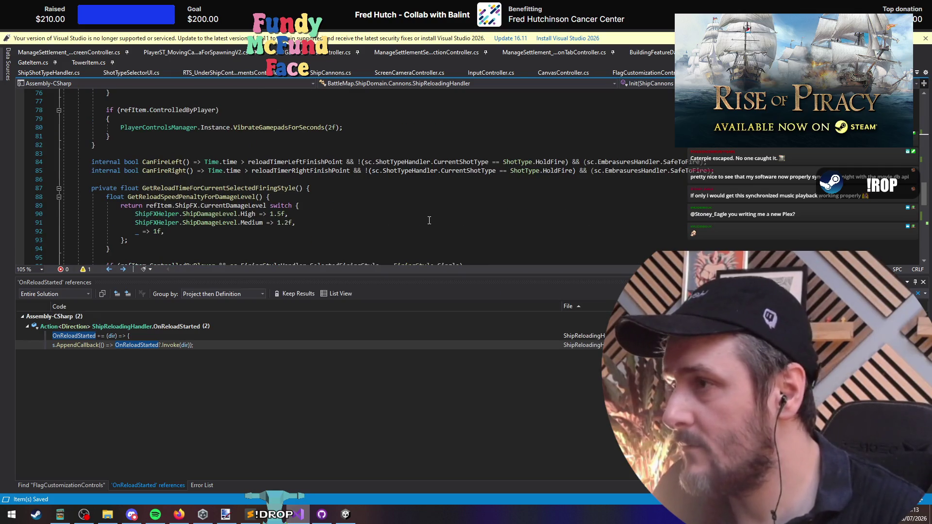
Step: Find all references to ReloadAll and open its single call in ShotTypeSelectorUI
{"action": "key", "text": "ctrl+f"}
{"action": "type", "text": "reloadall"}
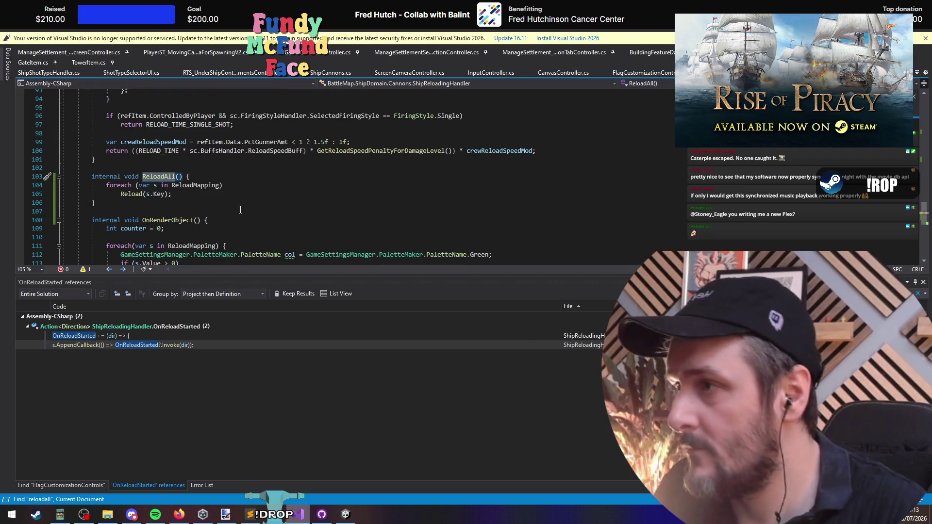
{"action": "right_click", "coordinate": [158, 179]}
{"action": "left_click", "coordinate": [189, 283]}
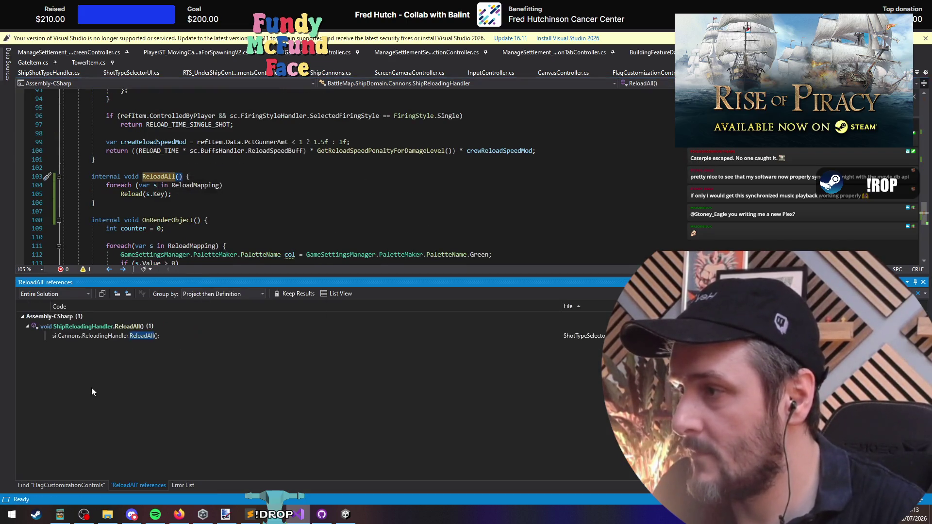
{"action": "left_click", "coordinate": [115, 336]}
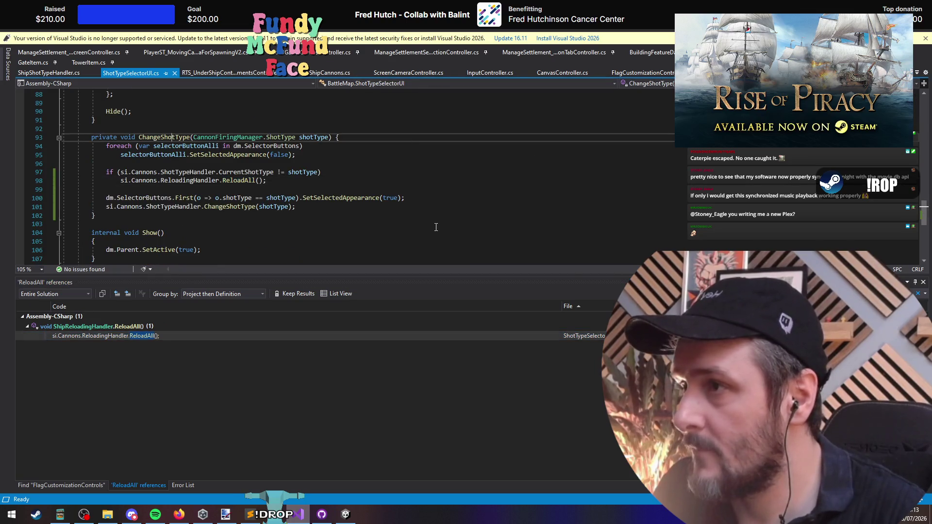
{"action": "scroll", "coordinate": [401, 208], "scroll_direction": "down", "scroll_amount": 5}
{"action": "scroll", "coordinate": [337, 203], "scroll_direction": "up", "scroll_amount": 20}
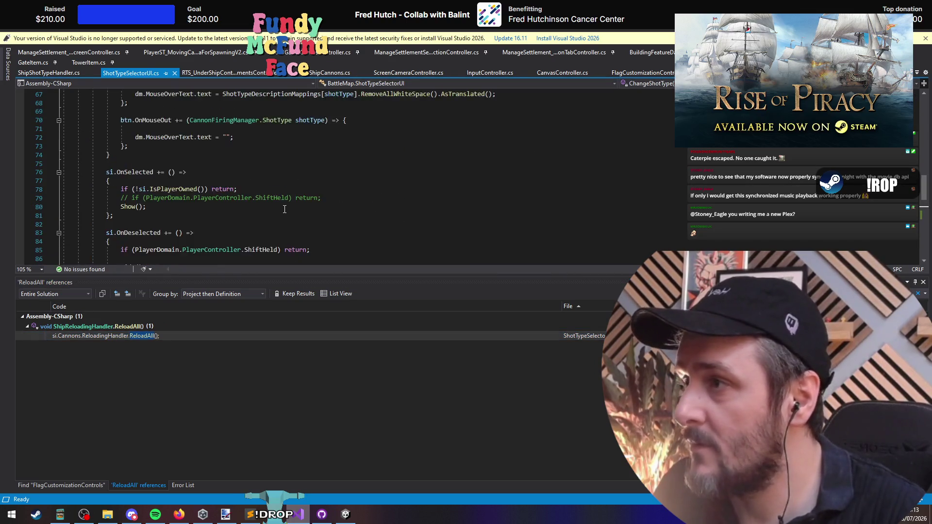
Step: Run an incremental search for 'fixedup' in ShotTypeSelectorUI, then cancel it
{"action": "left_click", "coordinate": [244, 209]}
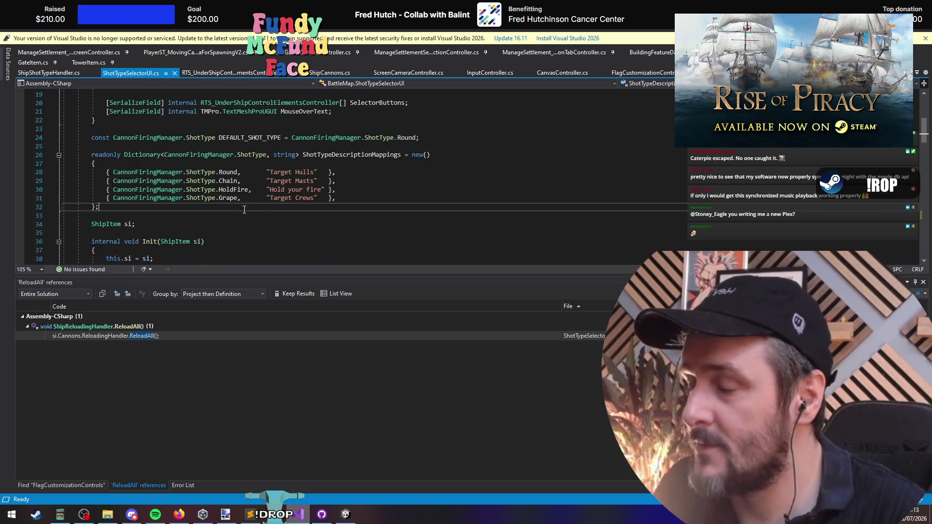
{"action": "key", "text": "ctrl+i"}
{"action": "type", "text": "fixedup["}
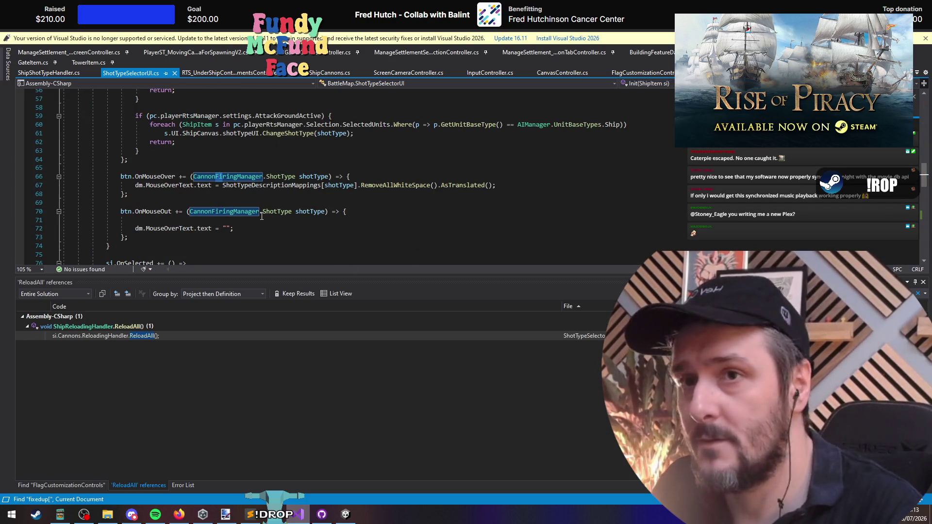
{"action": "key", "text": "Escape"}
Step: Add 'if (!si.IsPlayerOwned()) return;' above the foreach loop in ShipIdentityUI's FixedUpdate
{"action": "key", "text": "ctrl+minus"}
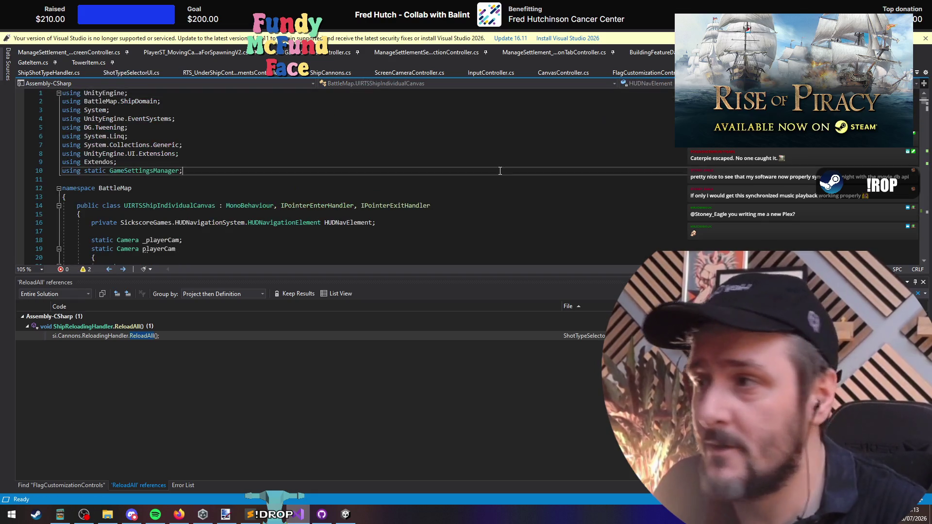
{"action": "key", "text": "ctrl+i"}
{"action": "type", "text": "fixedup\", Current Document"}
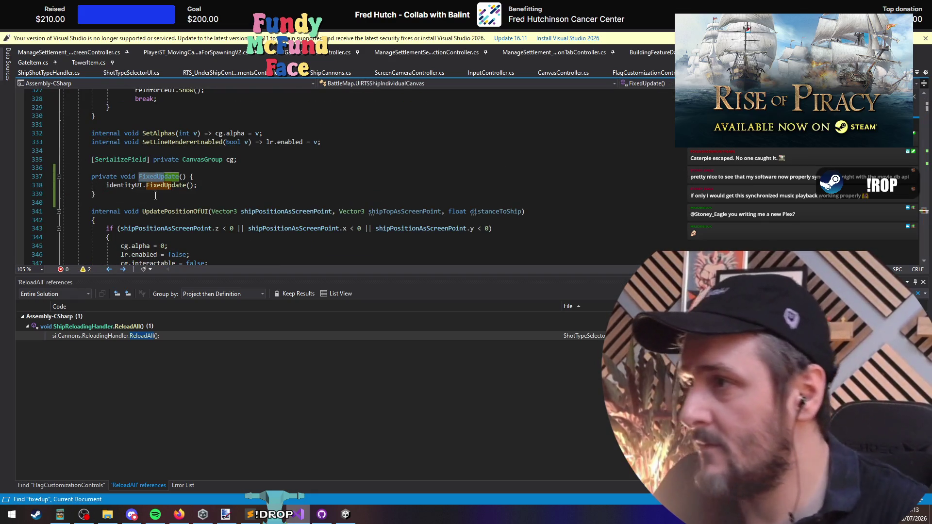
{"action": "left_click", "coordinate": [165, 185], "text": "ctrl"}
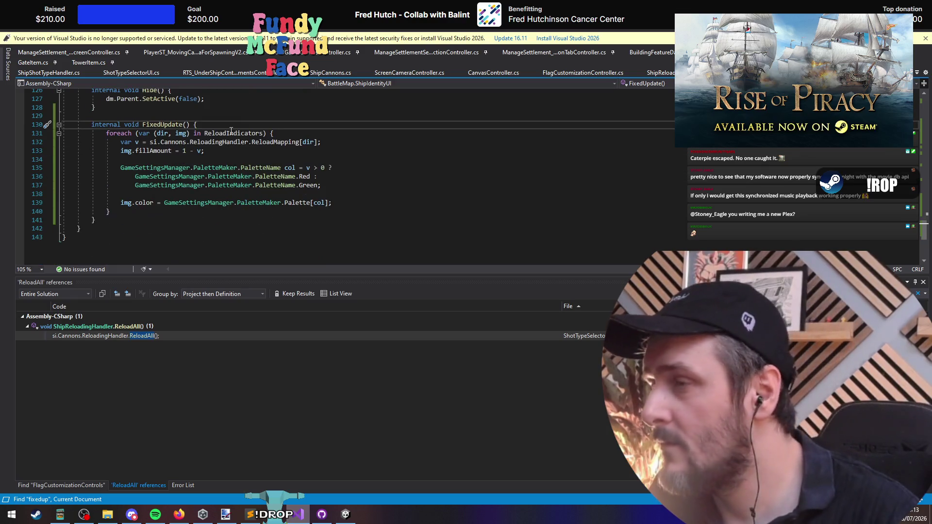
{"action": "left_click", "coordinate": [231, 133]}
{"action": "key", "text": "ctrl+Return"}
{"action": "type", "text": "if("}
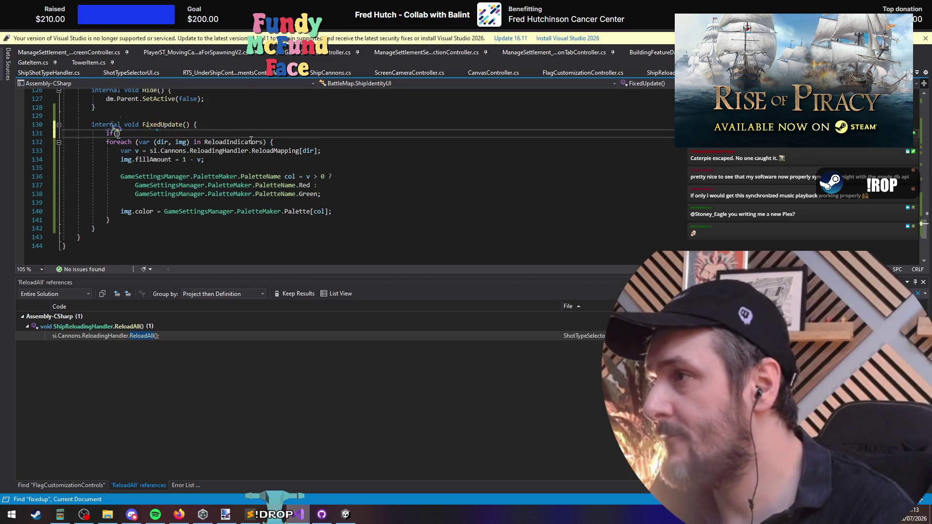
{"action": "type", "text": "si.i"}
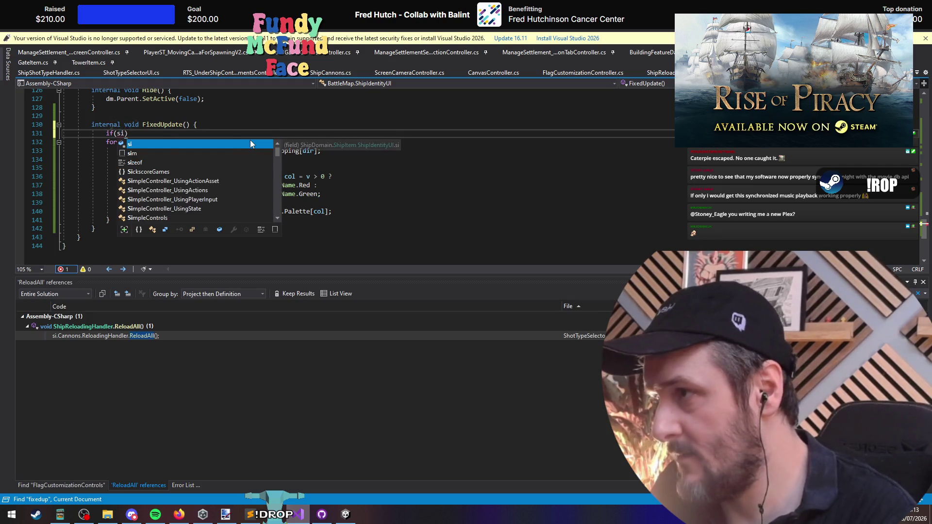
{"action": "type", "text": "sPlayerOwned()"}
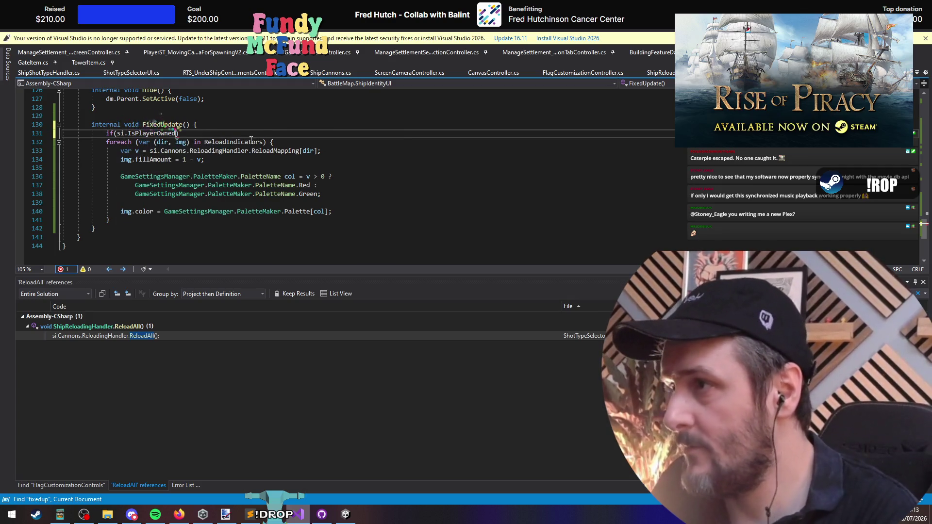
{"action": "key", "text": "End"}
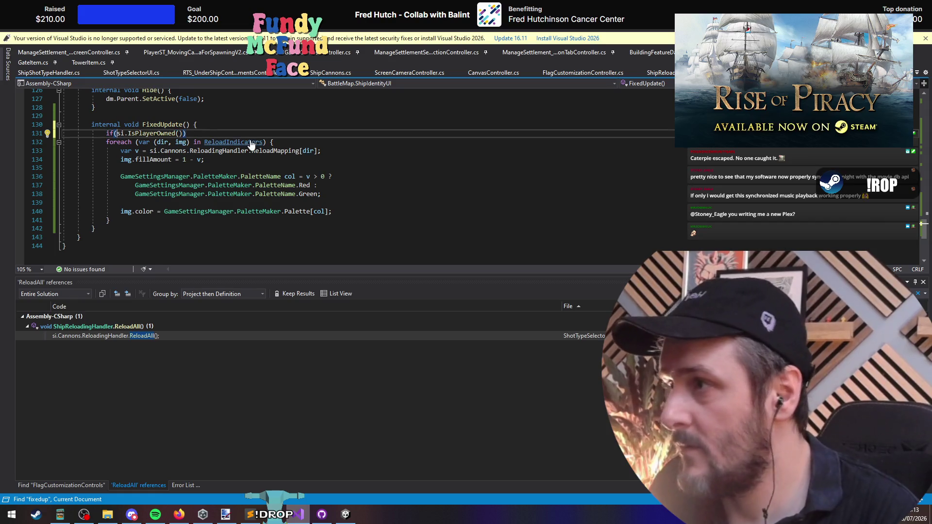
{"action": "type", "text": "return;"}
{"action": "key", "text": "Return"}
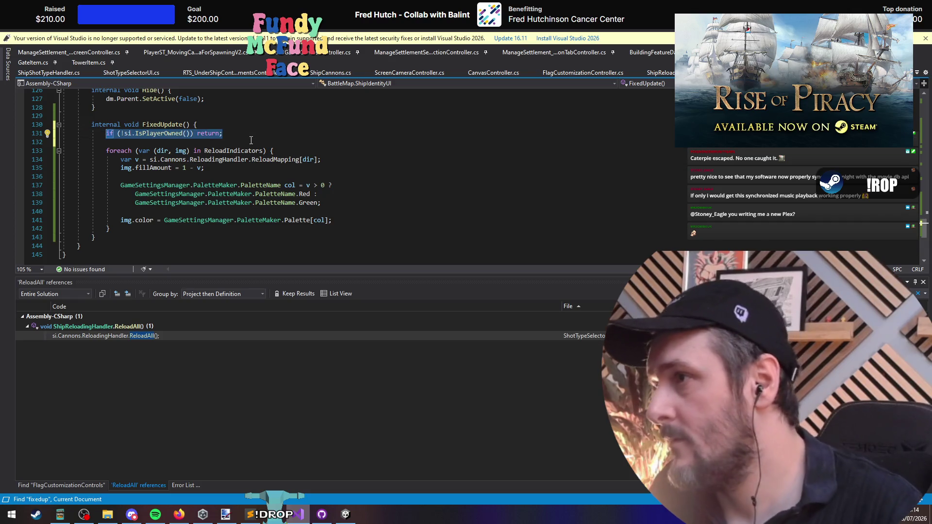
{"action": "scroll", "coordinate": [183, 179], "scroll_direction": "up", "scroll_amount": 6}
{"action": "left_click", "coordinate": [184, 179]}
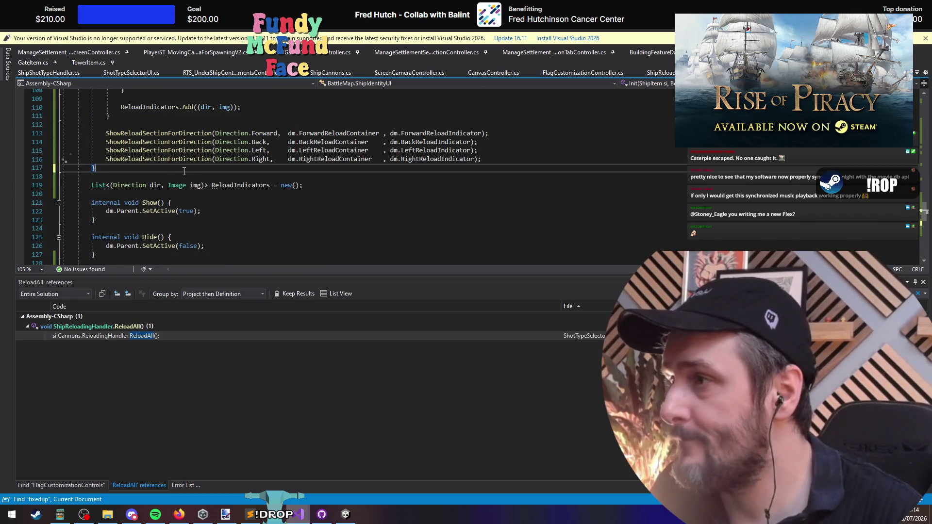
{"action": "scroll", "coordinate": [174, 177], "scroll_direction": "up", "scroll_amount": 10}
{"action": "scroll", "coordinate": [171, 197], "scroll_direction": "up", "scroll_amount": 1}
{"action": "left_click", "coordinate": [171, 212]}
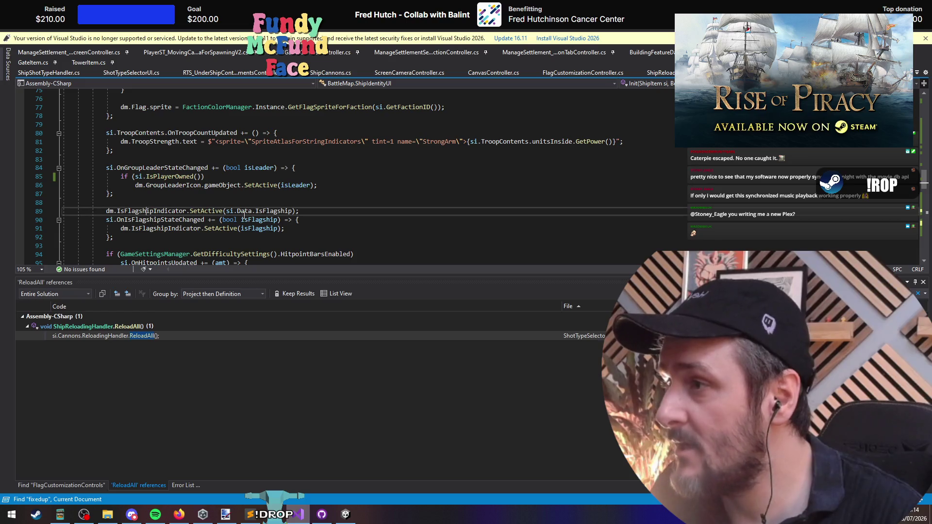
{"action": "scroll", "coordinate": [372, 203], "scroll_direction": "down", "scroll_amount": 4}
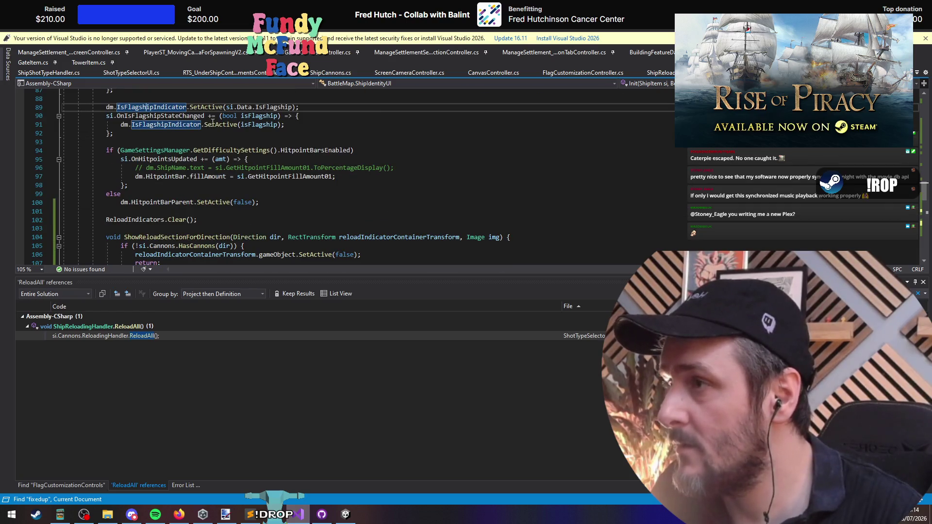
{"action": "left_click", "coordinate": [172, 116]}
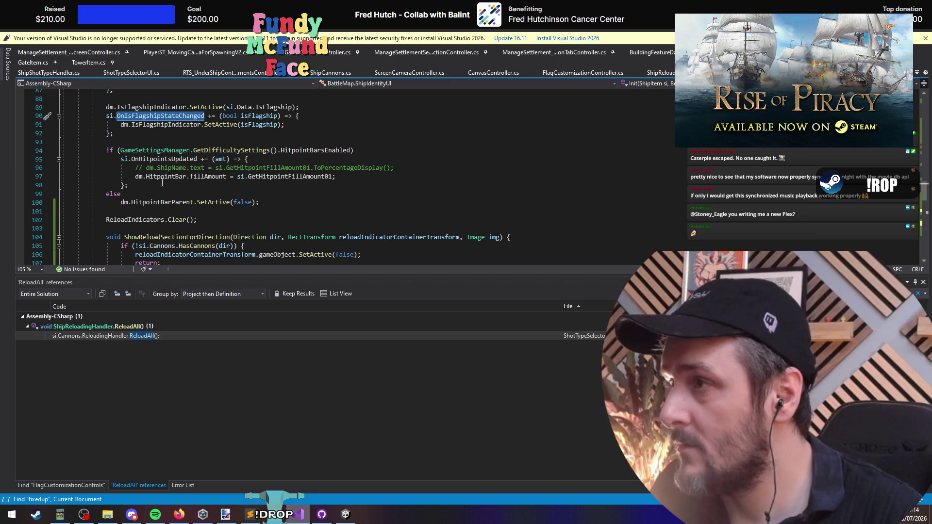
{"action": "scroll", "coordinate": [182, 184], "scroll_direction": "up", "scroll_amount": 5}
{"action": "left_click", "coordinate": [182, 183]}
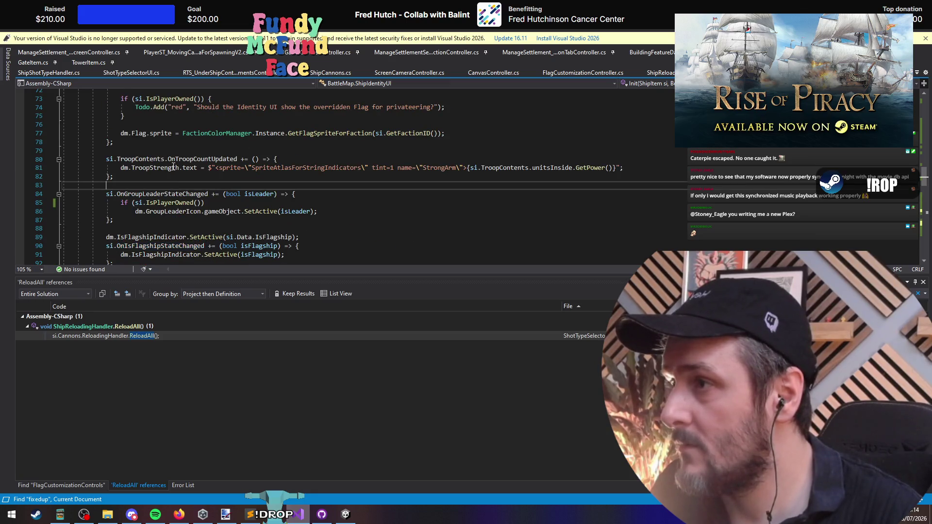
{"action": "left_click_drag", "start_coordinate": [181, 158], "coordinate": [180, 221]}
{"action": "left_click", "coordinate": [180, 185]}
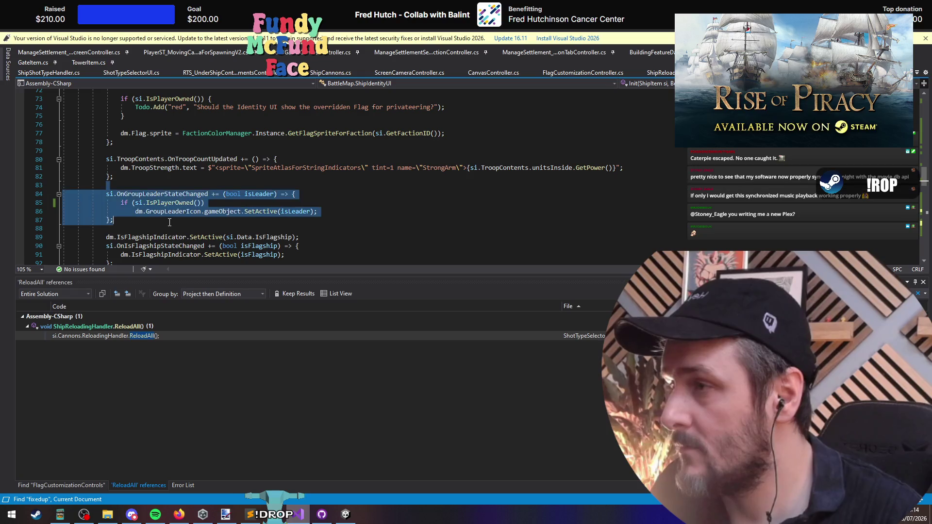
{"action": "left_click", "coordinate": [180, 193]}
{"action": "scroll", "coordinate": [156, 208], "scroll_direction": "up", "scroll_amount": 2}
{"action": "scroll", "coordinate": [156, 209], "scroll_direction": "up", "scroll_amount": 1}
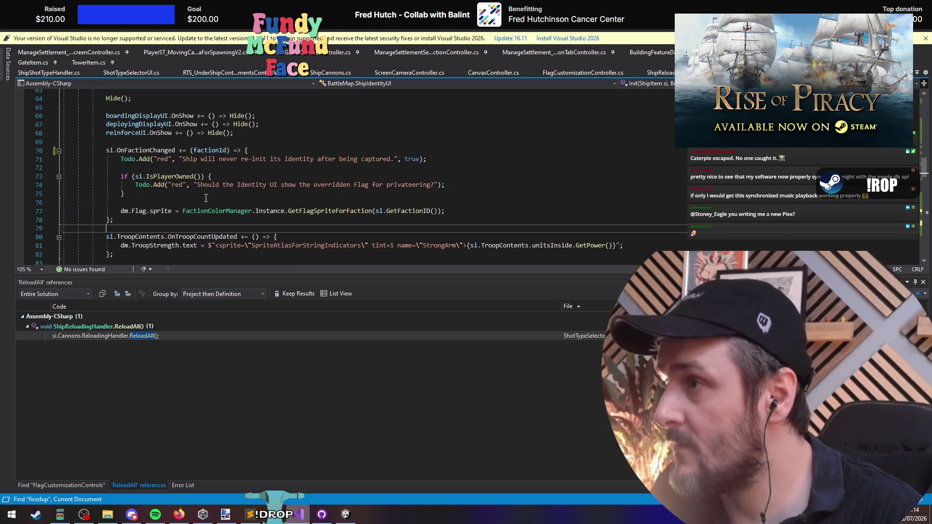
{"action": "left_click", "coordinate": [146, 150]}
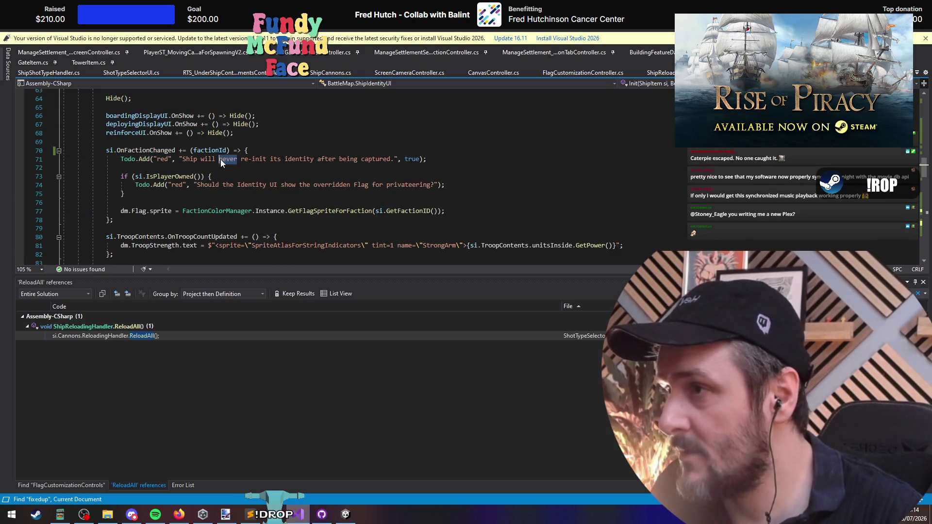
{"action": "left_click_drag", "start_coordinate": [220, 159], "coordinate": [354, 156]}
{"action": "left_click", "coordinate": [423, 160]}
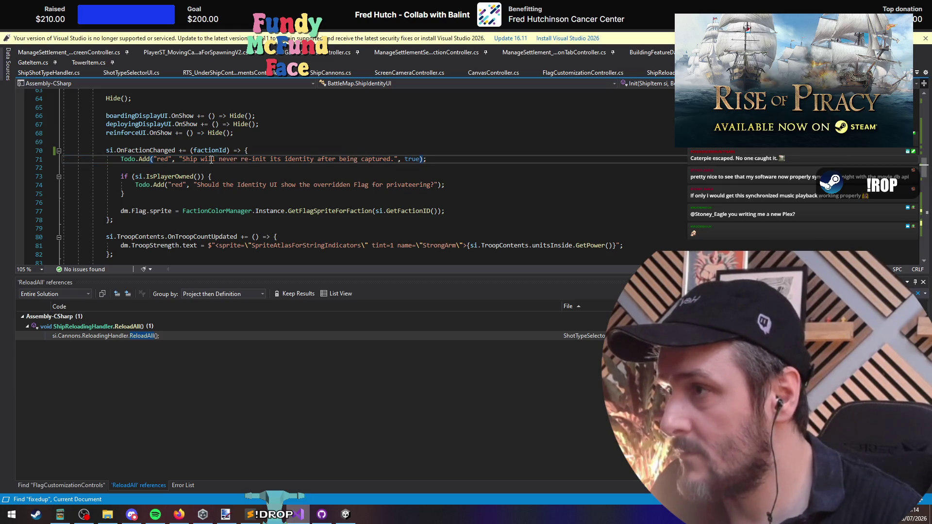
{"action": "left_click_drag", "start_coordinate": [444, 185], "coordinate": [165, 185]}
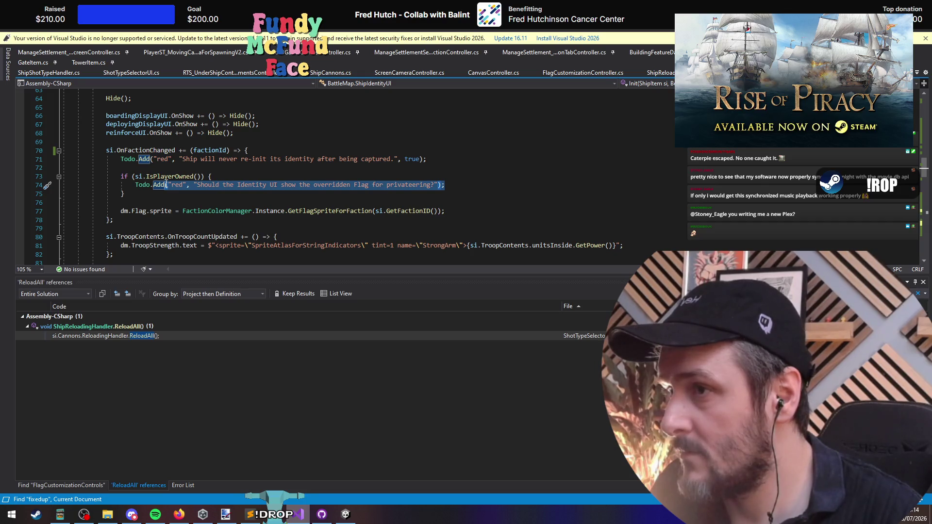
{"action": "left_click", "coordinate": [163, 176]}
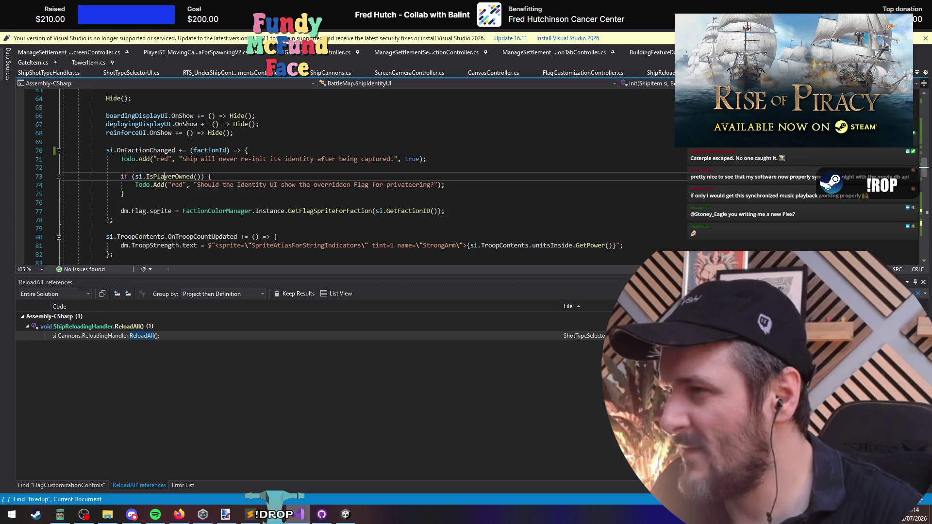
{"action": "triple_click", "coordinate": [166, 185]}
{"action": "left_click", "coordinate": [366, 193]}
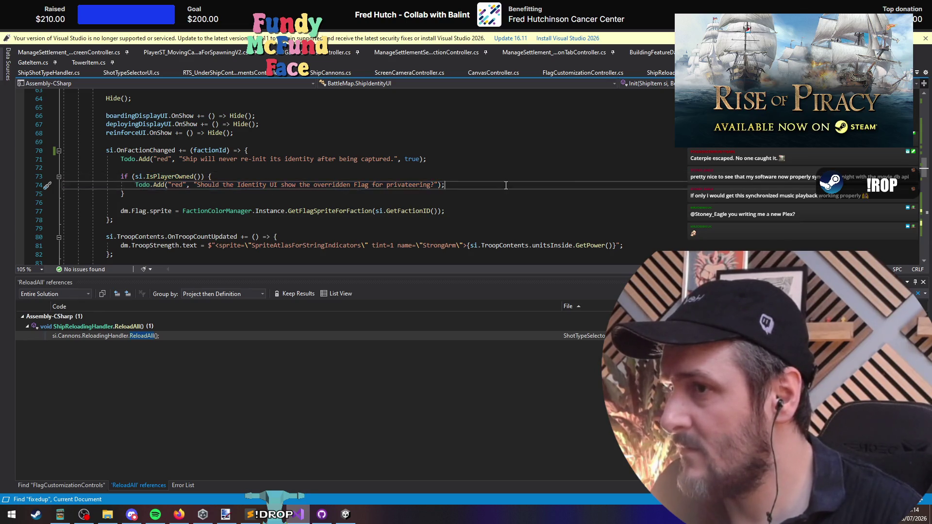
{"action": "scroll", "coordinate": [168, 184], "scroll_direction": "down", "scroll_amount": 11}
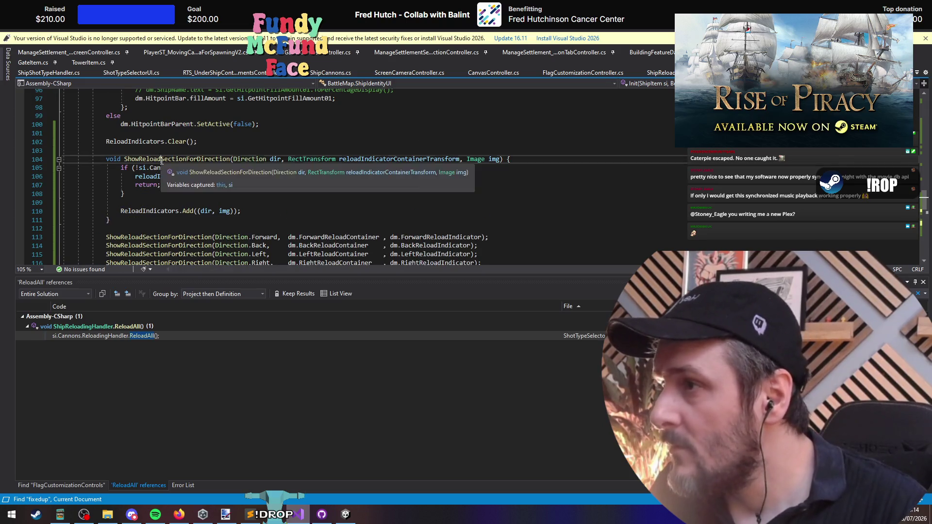
Step: Remove the blank line above ShowReloadSectionForDirection and add a SetupReloadIndication(); call below the hitpoint bar code
{"action": "left_click", "coordinate": [176, 159]}
{"action": "scroll", "coordinate": [194, 202], "scroll_direction": "down", "scroll_amount": 1}
{"action": "left_click", "coordinate": [153, 196]}
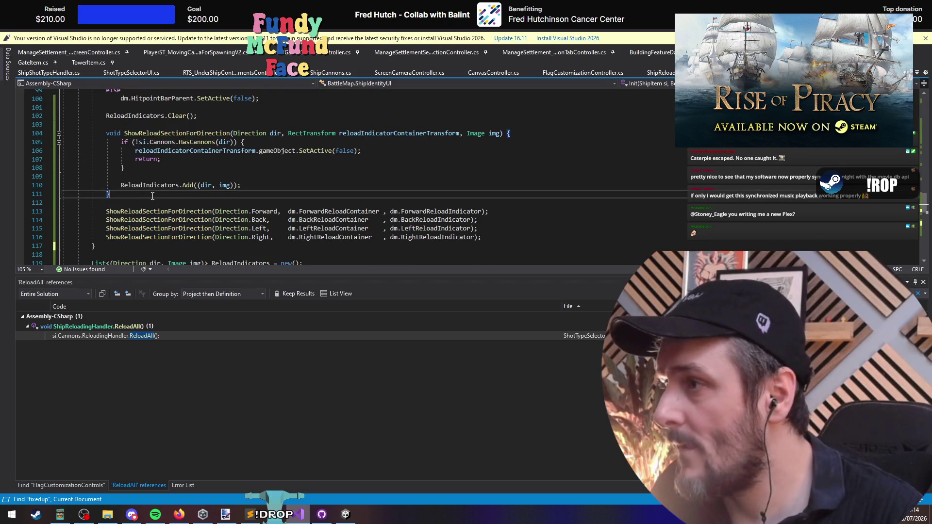
{"action": "left_click", "coordinate": [145, 124]}
{"action": "key", "text": "BackSpace"}
{"action": "scroll", "coordinate": [152, 213], "scroll_direction": "up", "scroll_amount": 1}
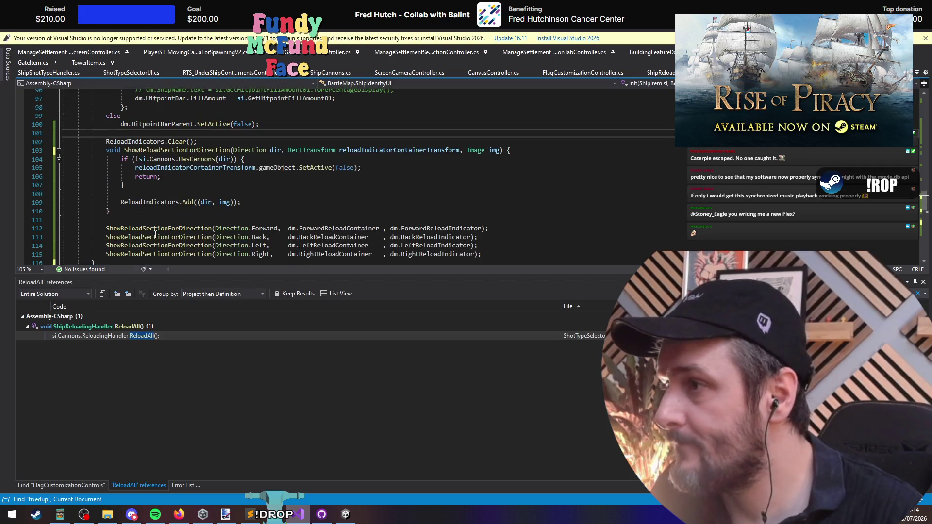
{"action": "left_click", "coordinate": [175, 134]}
{"action": "key", "text": "Return"}
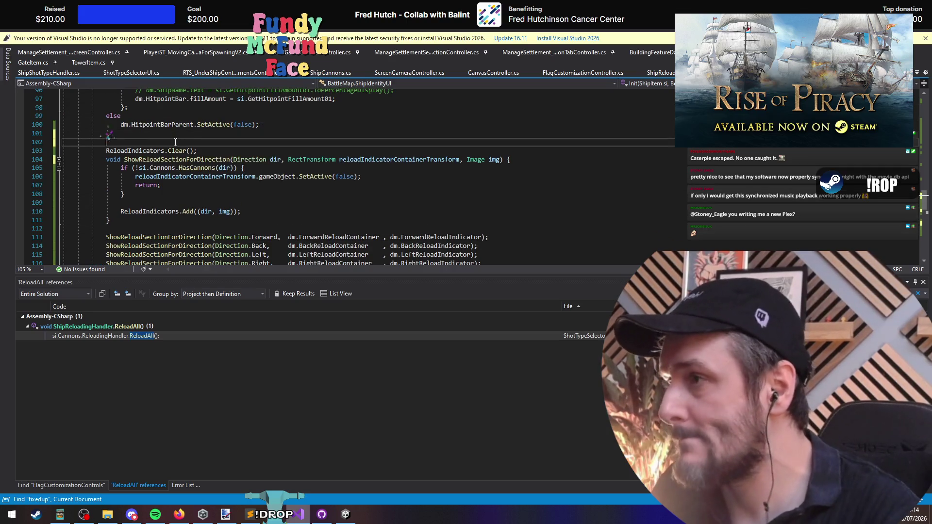
{"action": "type", "text": "SetupReload"}
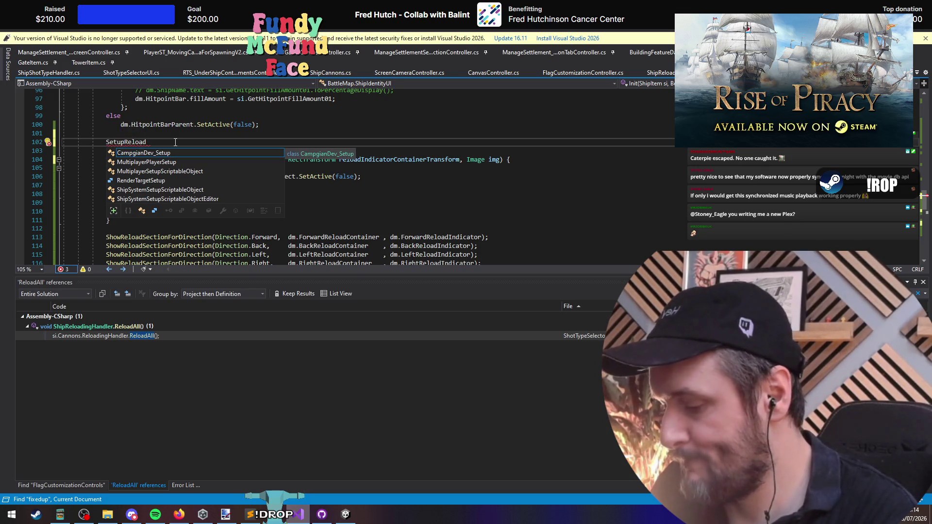
{"action": "type", "text": "Indication();"}
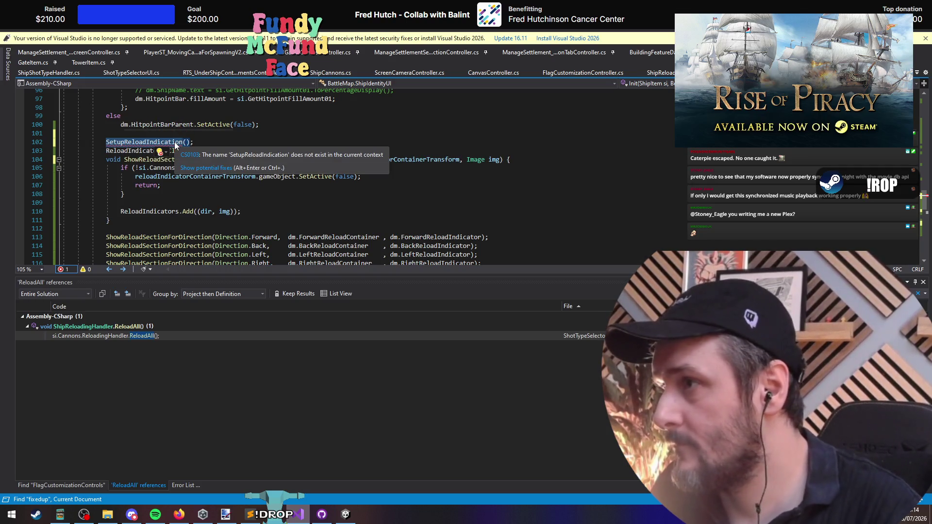
Step: Declare void SetupReloadIndication() above the call and move the reload-indicator setup block into it
{"action": "key", "text": "ctrl+Return"}
{"action": "type", "text": "void SetupReloadIndication() "}
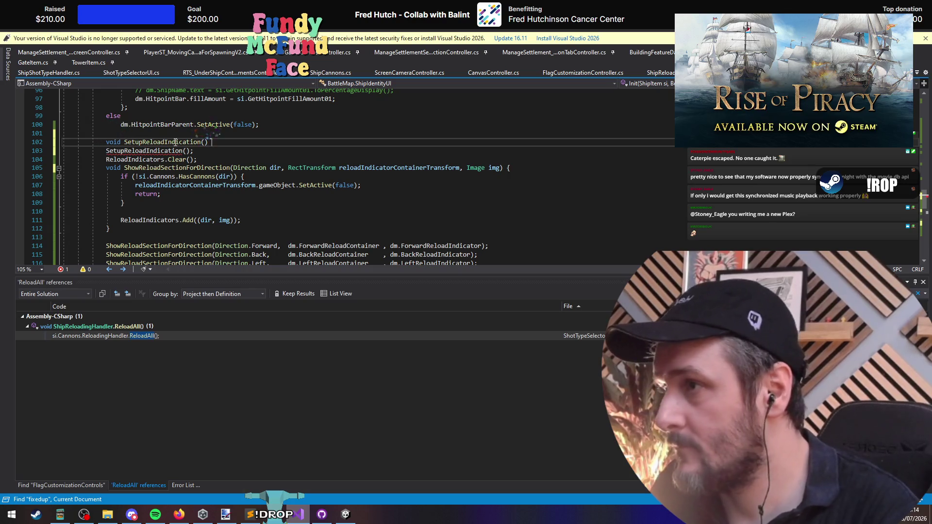
{"action": "type", "text": "{"}
{"action": "key", "text": "Return"}
{"action": "mouse_move", "coordinate": [107, 176]}
{"action": "left_mouse_down"}
{"action": "mouse_move", "coordinate": [146, 263]}
{"action": "mouse_move", "coordinate": [291, 265]}
{"action": "mouse_move", "coordinate": [500, 237]}
{"action": "left_mouse_up"}
{"action": "key", "text": "ctrl+x"}
{"action": "left_click", "coordinate": [151, 102]}
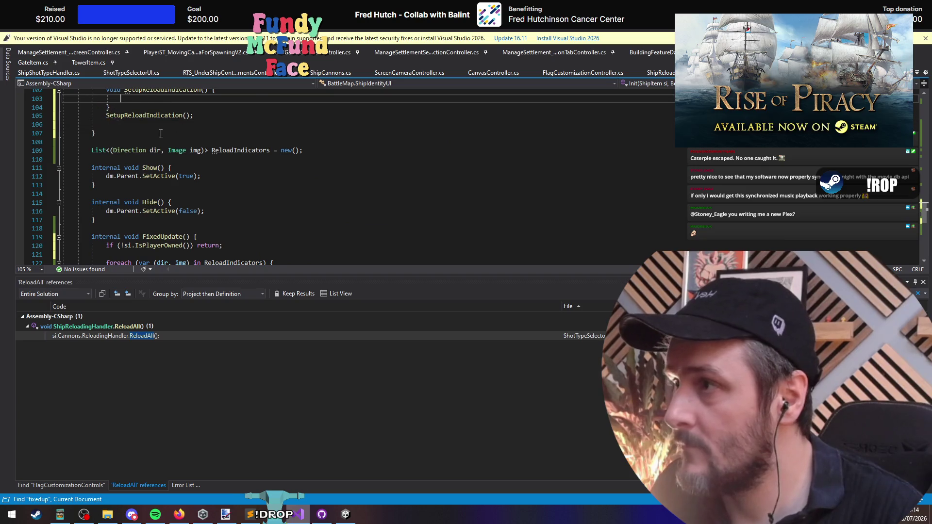
{"action": "key", "text": "ctrl+v"}
Step: Add a blank line after SetupReloadIndication and review its definition
{"action": "left_click", "coordinate": [506, 202]}
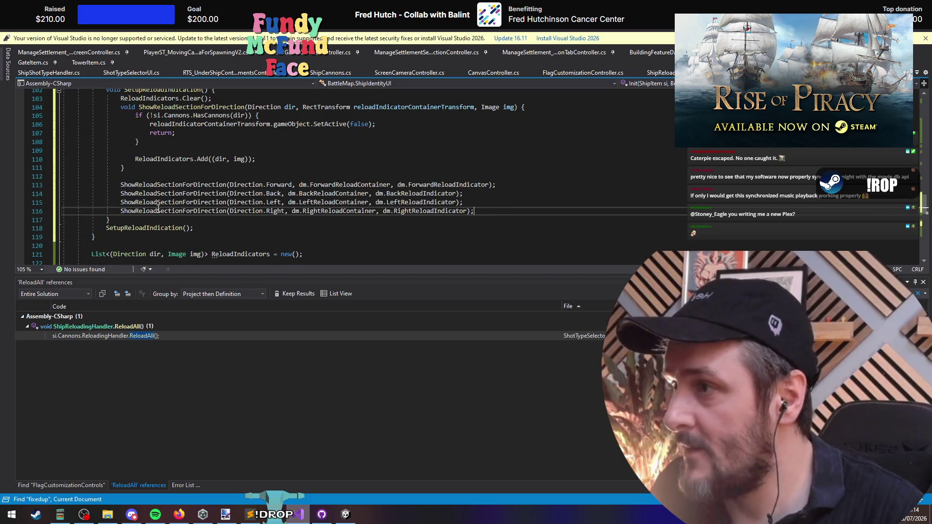
{"action": "key", "text": "Down"}
{"action": "key", "text": "Down"}
{"action": "key", "text": "Return"}
{"action": "key", "text": "Up"}
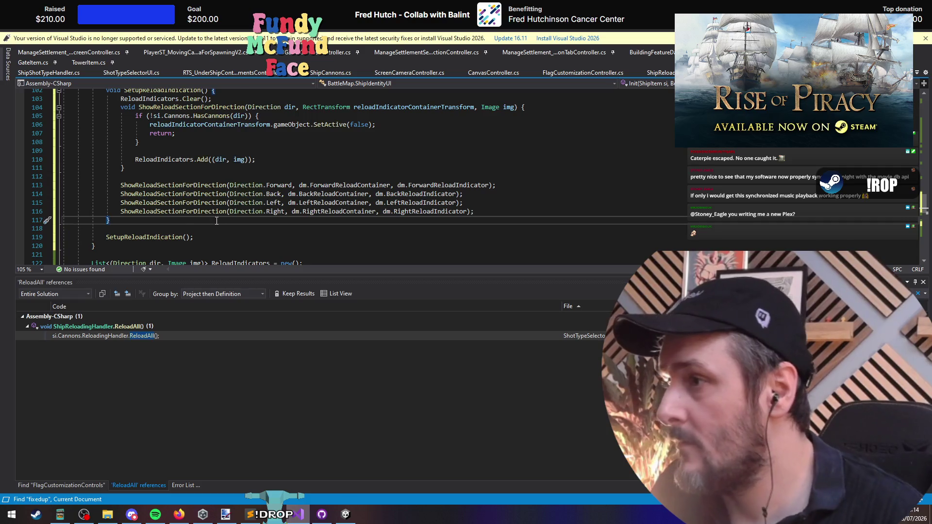
{"action": "scroll", "coordinate": [252, 228], "scroll_direction": "up", "scroll_amount": 1}
{"action": "left_click", "coordinate": [160, 116]}
{"action": "scroll", "coordinate": [222, 193], "scroll_direction": "up", "scroll_amount": 4}
Step: Call SetupReloadIndication(); inside OnFactionChanged's player-owned block
{"action": "scroll", "coordinate": [222, 193], "scroll_direction": "up", "scroll_amount": 8}
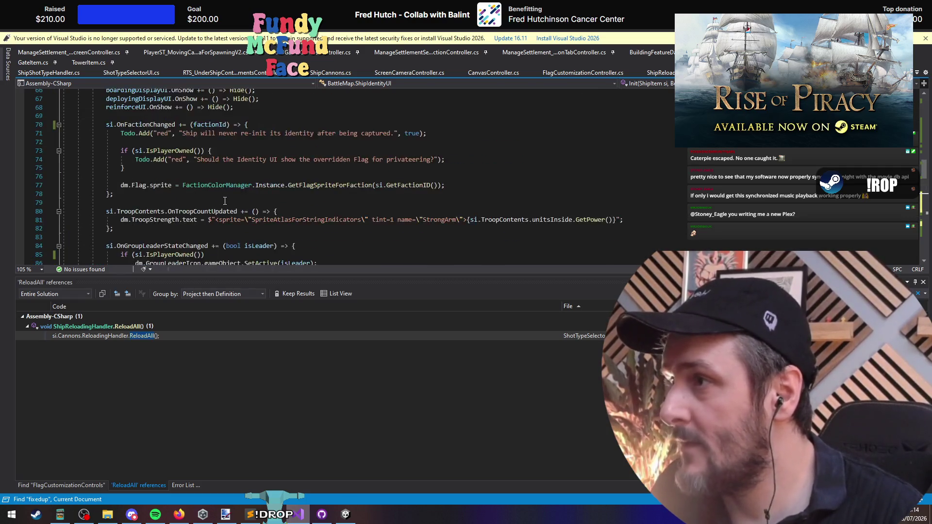
{"action": "left_click", "coordinate": [146, 152]}
{"action": "left_click", "coordinate": [159, 191]}
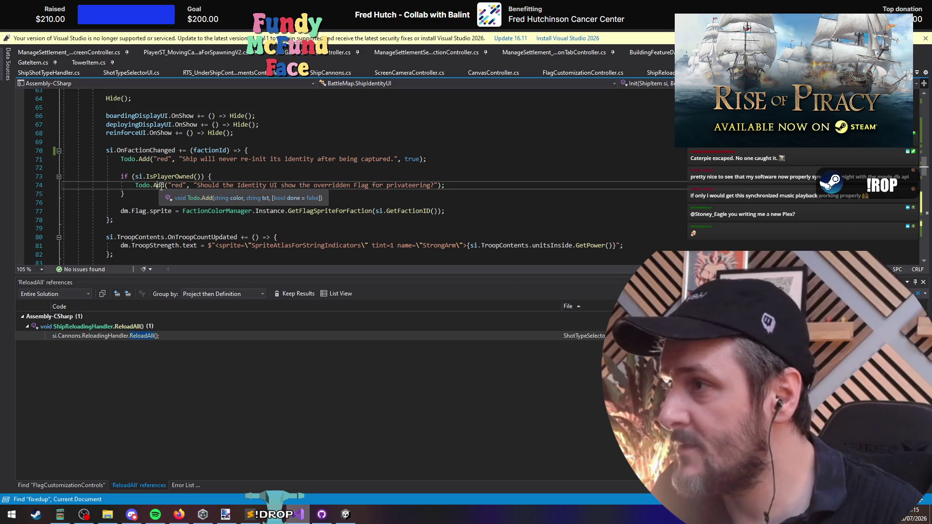
{"action": "key", "text": "End"}
{"action": "key", "text": "Return"}
{"action": "key", "text": "ctrl+v"}
{"action": "type", "text": ";"}
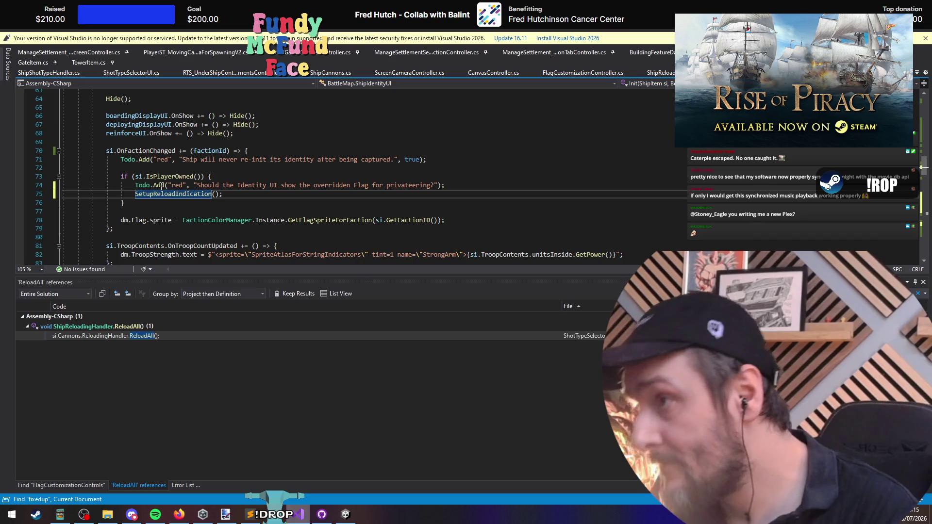
{"action": "left_click", "coordinate": [162, 194]}
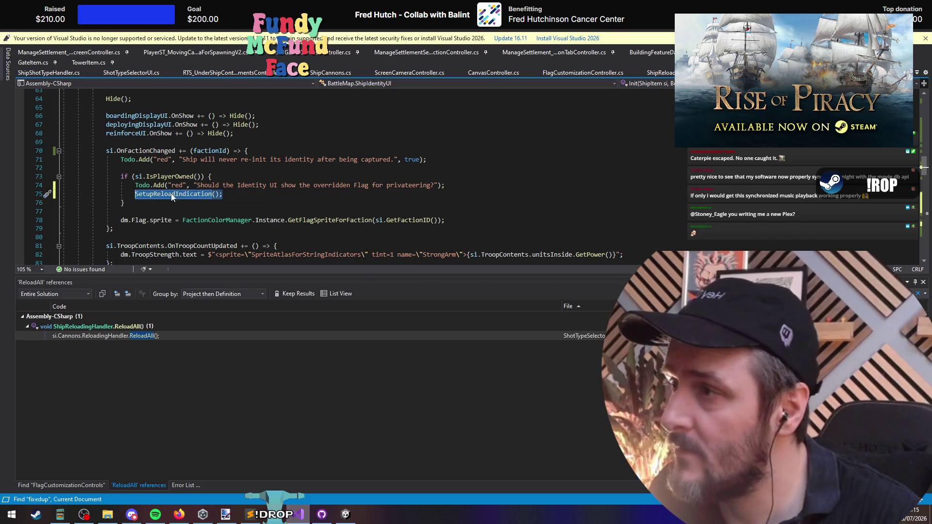
Step: Guard the initial SetupReloadIndication call with an si.IsPlayerOwned() check
{"action": "key", "text": "F12"}
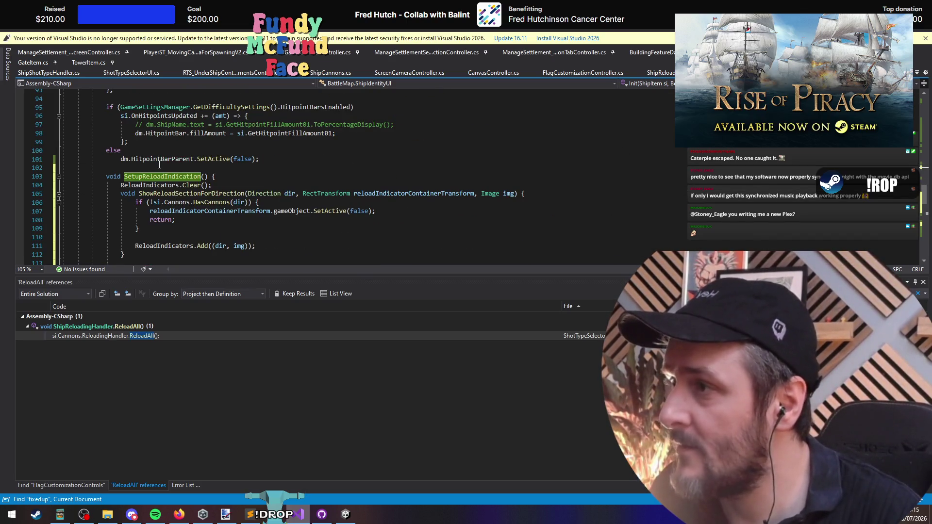
{"action": "scroll", "coordinate": [159, 165], "scroll_direction": "down", "scroll_amount": 3}
{"action": "left_click", "coordinate": [144, 236]}
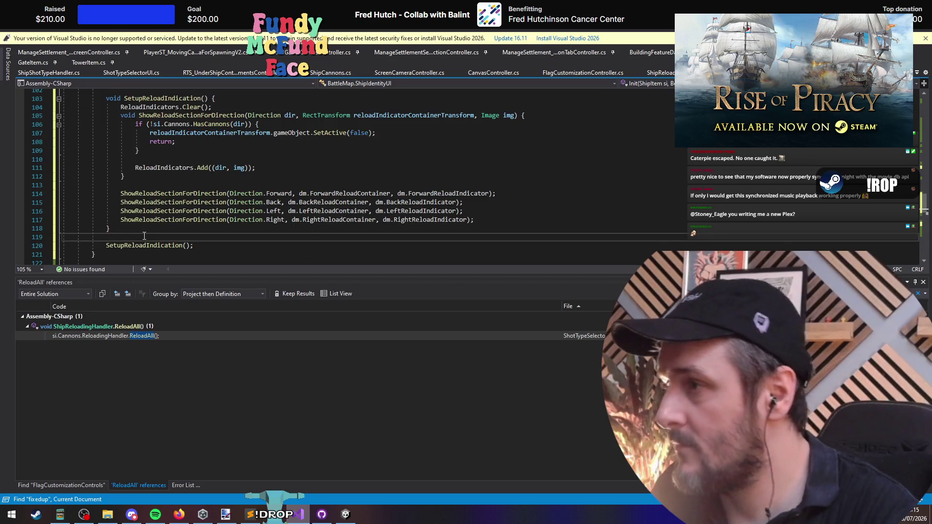
{"action": "key", "text": "Return"}
{"action": "type", "text": "si.IsPlayerOwned("}
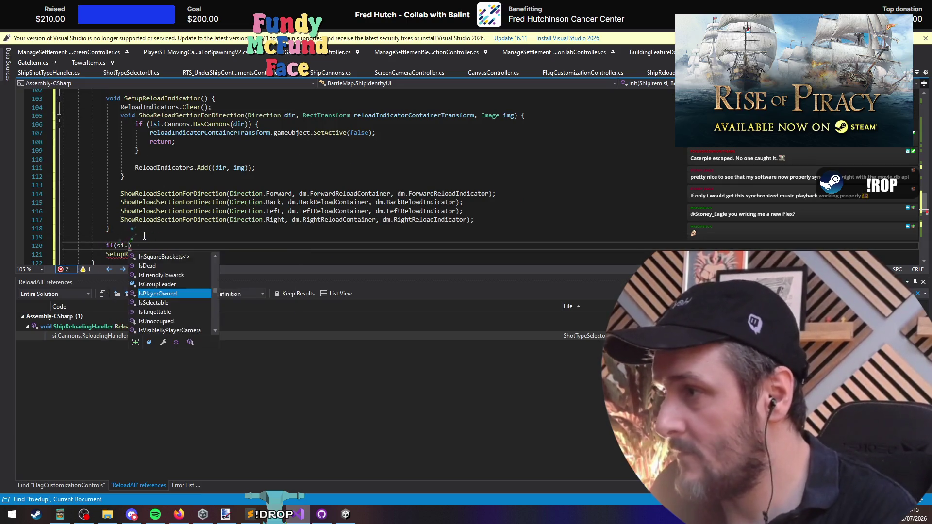
{"action": "type", "text": ")"}
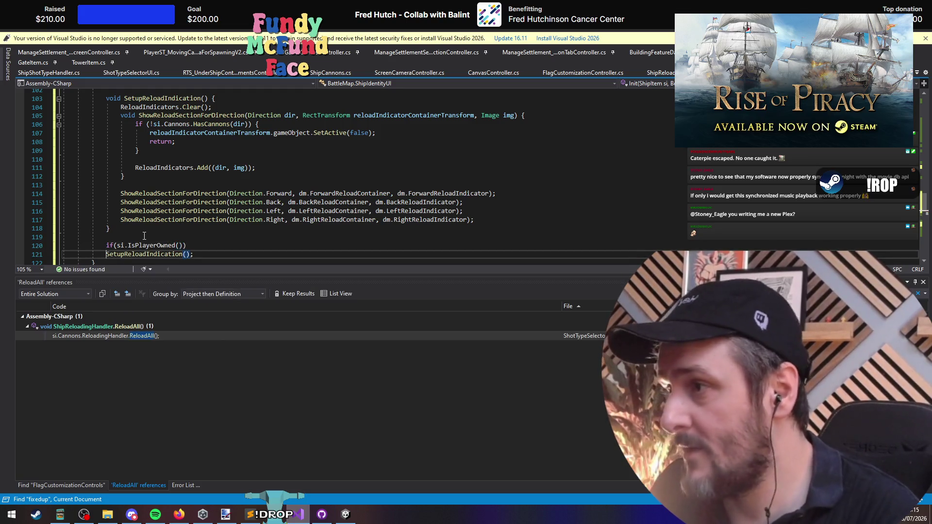
{"action": "scroll", "coordinate": [165, 228], "scroll_direction": "down", "scroll_amount": 4}
{"action": "left_click", "coordinate": [175, 228]}
{"action": "scroll", "coordinate": [187, 219], "scroll_direction": "down", "scroll_amount": 4}
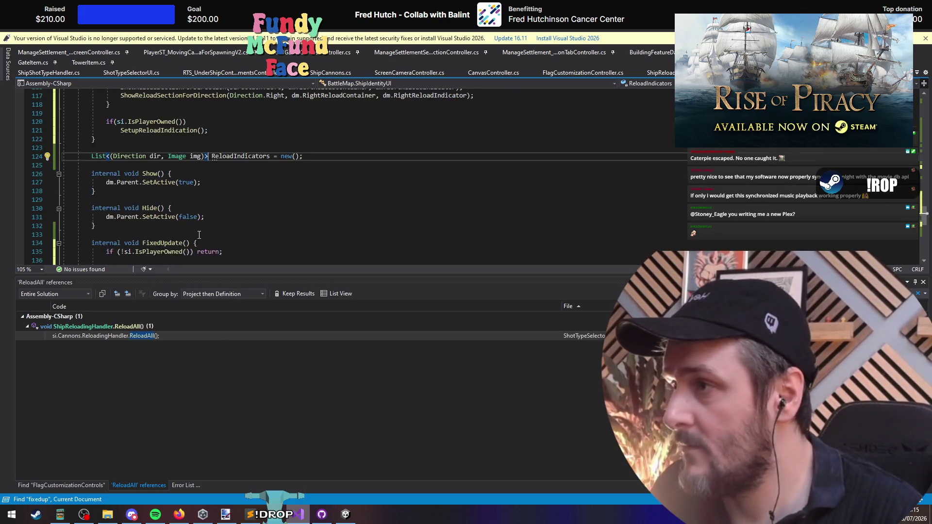
{"action": "left_click", "coordinate": [174, 191]}
{"action": "scroll", "coordinate": [174, 194], "scroll_direction": "up", "scroll_amount": 7}
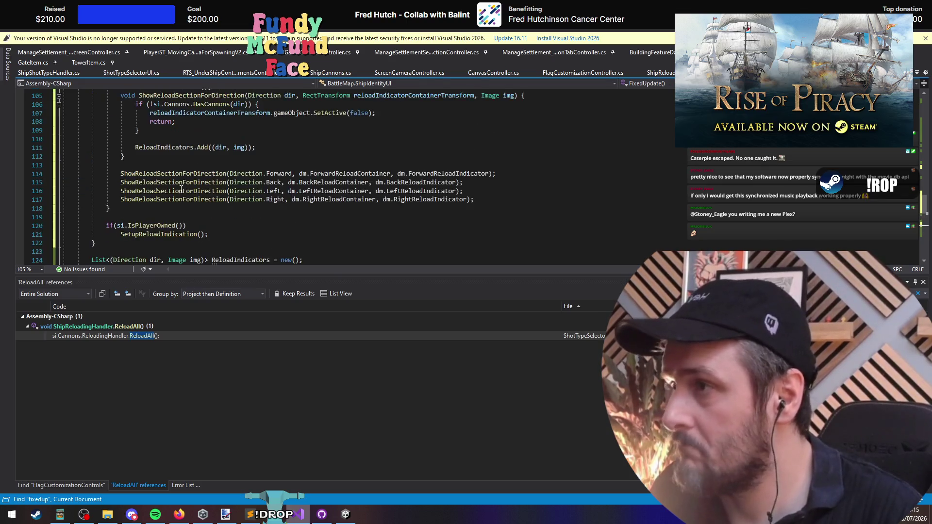
{"action": "left_click", "coordinate": [176, 214]}
Step: Save, let Unity recompile, then add 'else HideReloadIndicators();' after the setup call
{"action": "key", "text": "ctrl+s"}
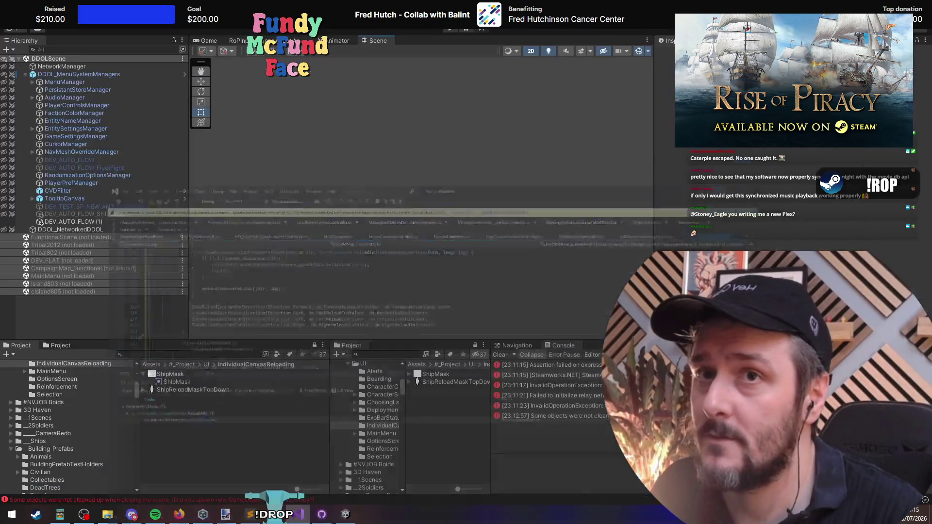
{"action": "key", "text": "alt+Tab"}
{"action": "left_click", "coordinate": [297, 516]}
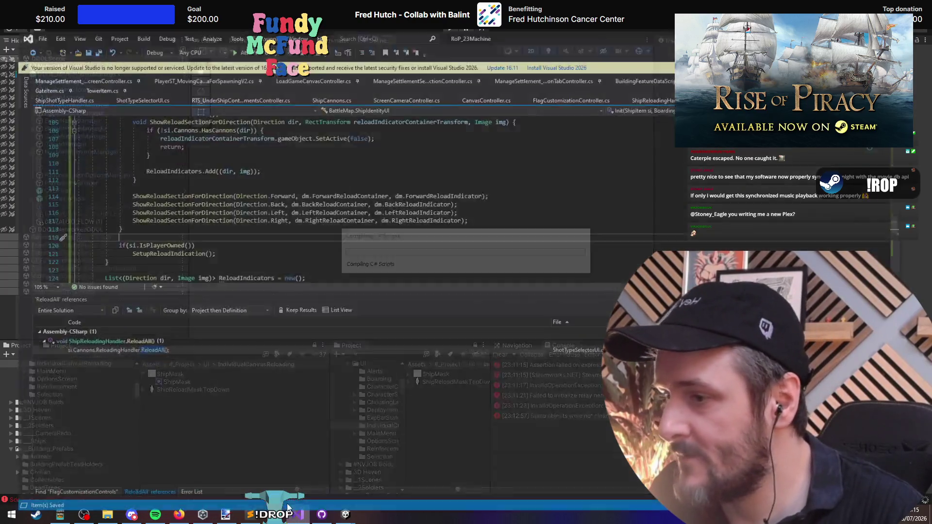
{"action": "left_click", "coordinate": [297, 232]}
{"action": "key", "text": "Return"}
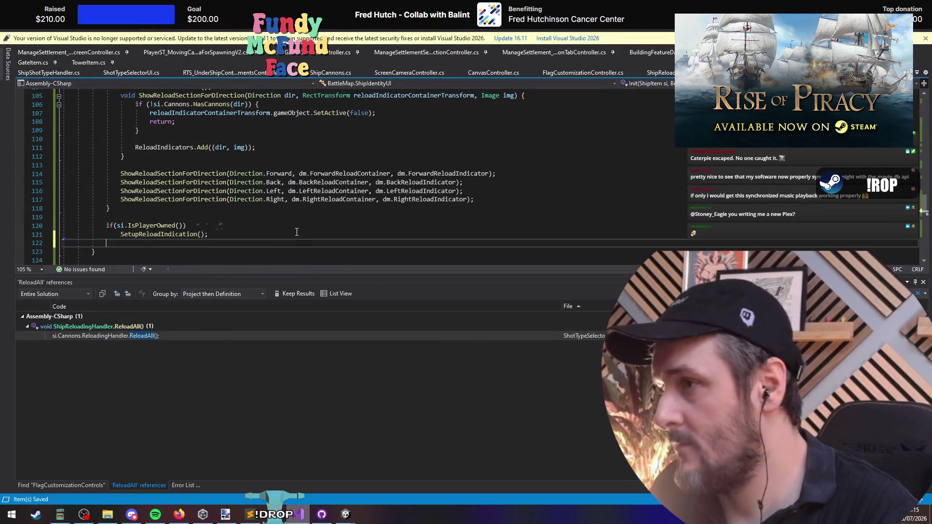
{"action": "type", "text": "else"}
{"action": "key", "text": "Return"}
{"action": "type", "text": "HideReloadInd"}
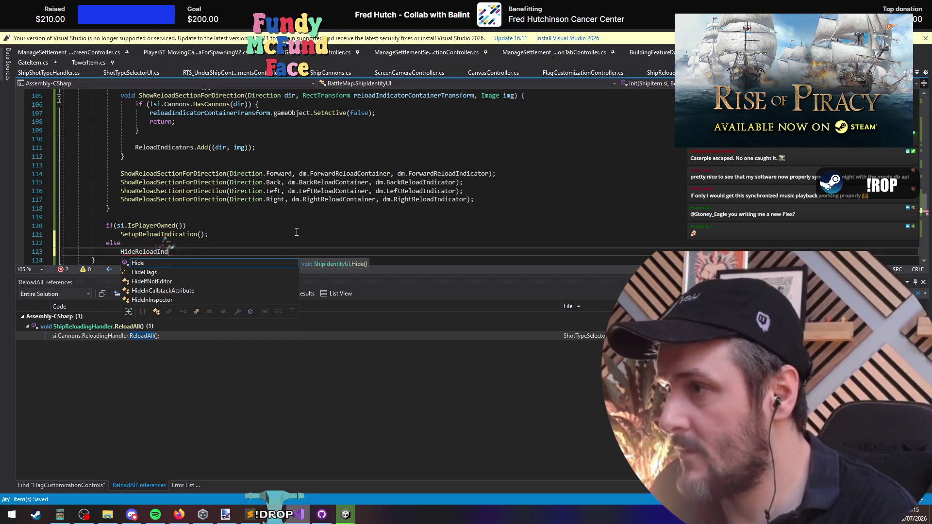
{"action": "type", "text": "icators();"}
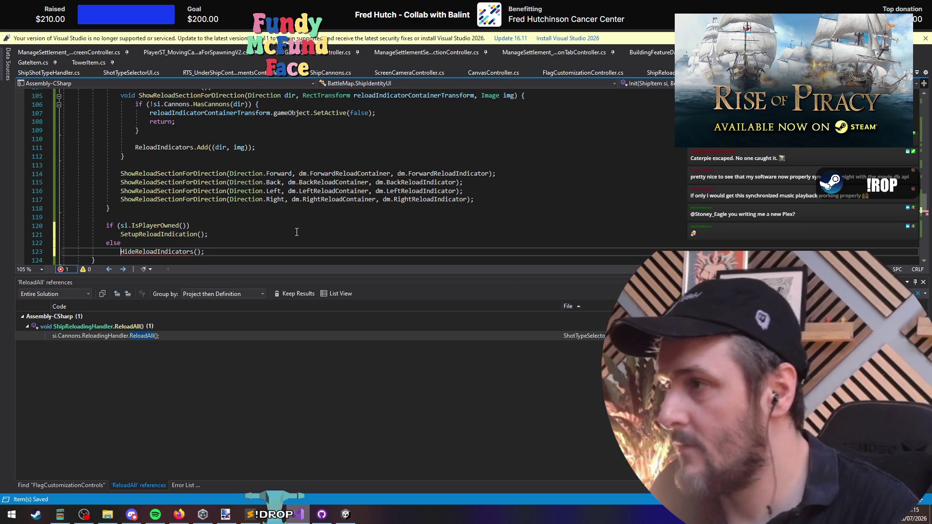
Step: Define void HideReloadIndicators() above SetupReloadIndication with body dm.ReloadSection.SetActive(false);
{"action": "key", "text": "ctrl+Right"}
{"action": "key", "text": "Up"}
{"action": "key", "text": "Up"}
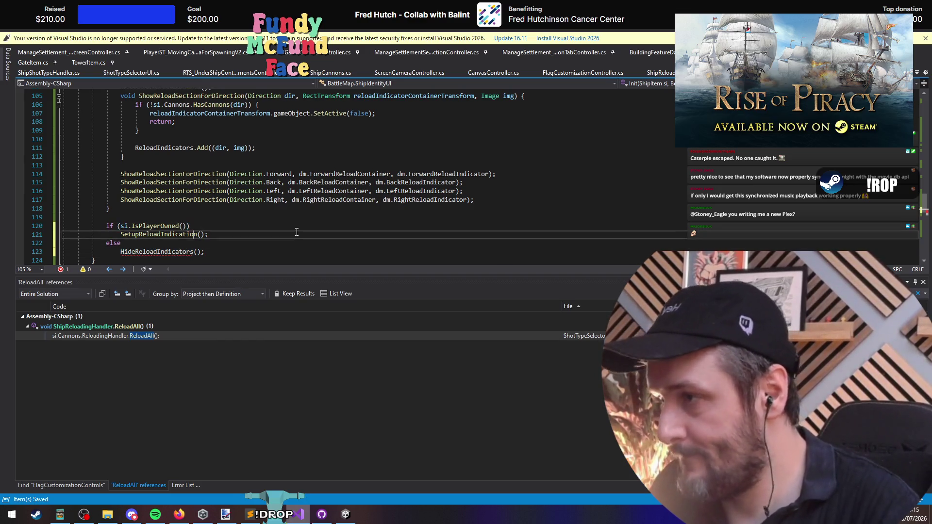
{"action": "key", "text": "F12"}
{"action": "key", "text": "Return"}
{"action": "key", "text": "Return"}
{"action": "type", "text": "void "}
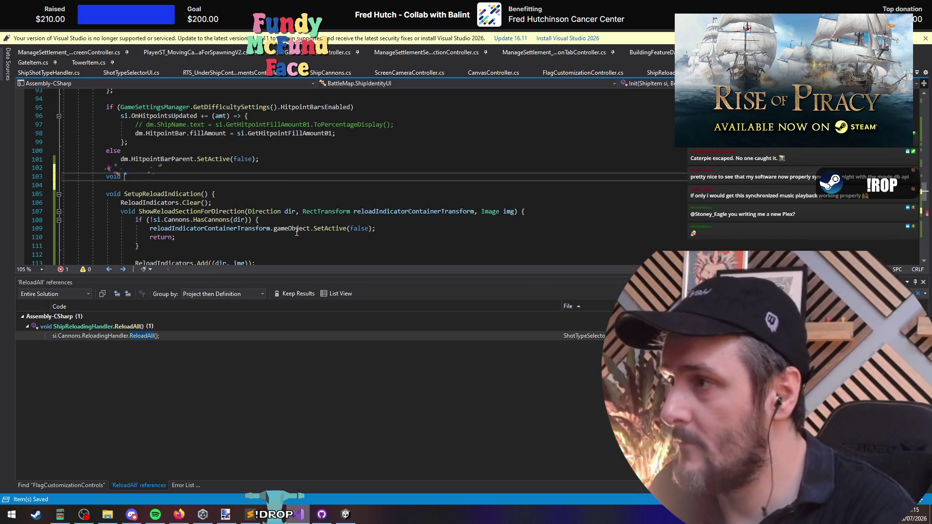
{"action": "type", "text": "HideReloadIndicators() {"}
{"action": "key", "text": "Return"}
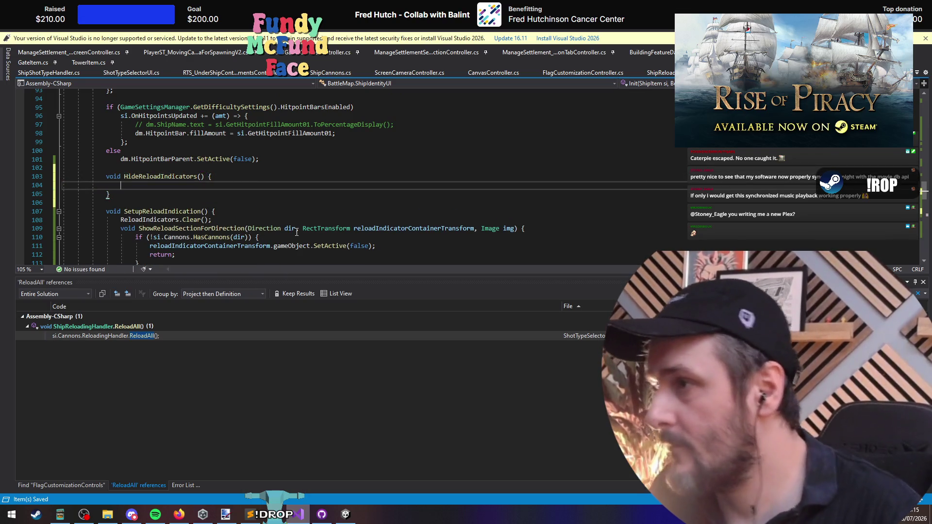
{"action": "type", "text": "dm."}
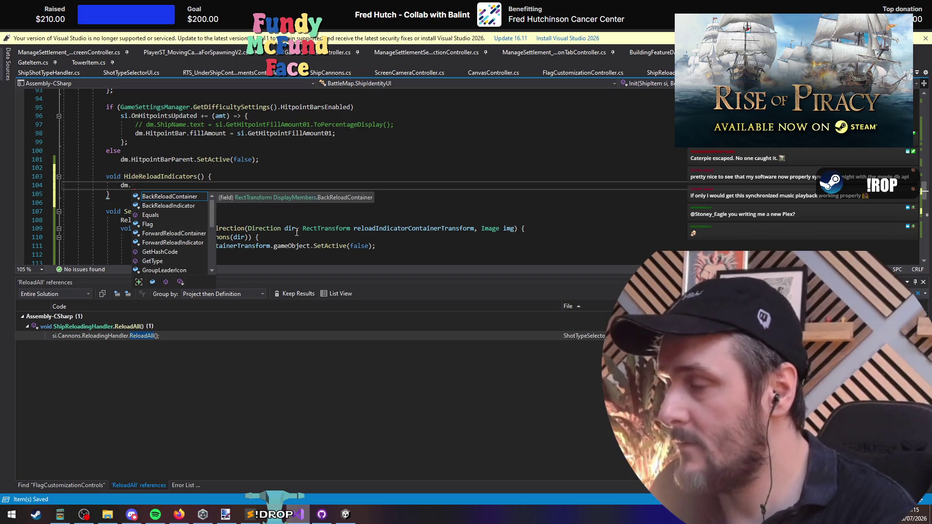
{"action": "type", "text": "Reload"}
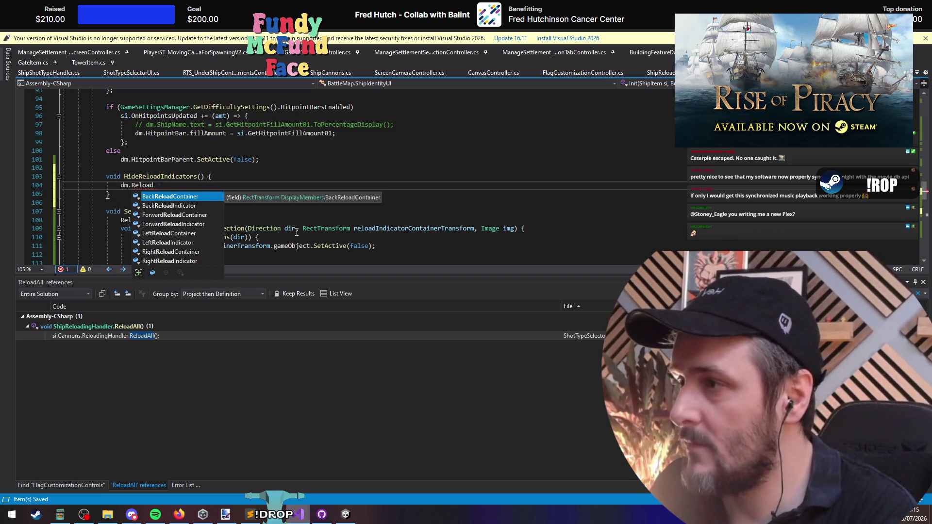
{"action": "type", "text": "Se"}
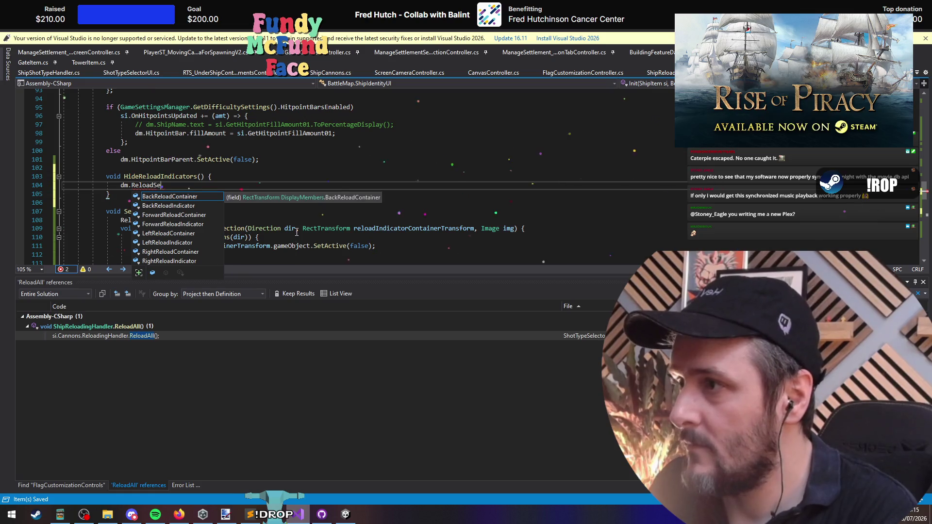
{"action": "type", "text": "ction.gameObject"}
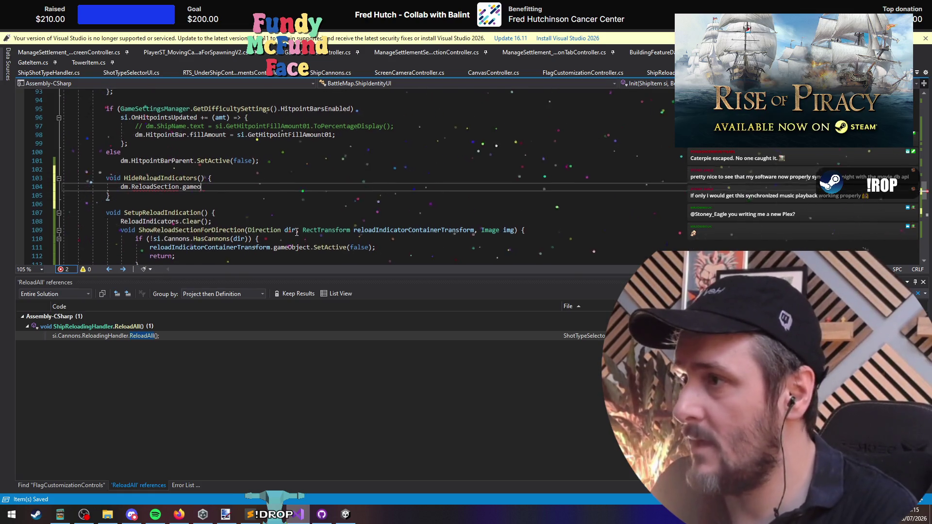
{"action": "key", "text": "ctrl+BackSpace"}
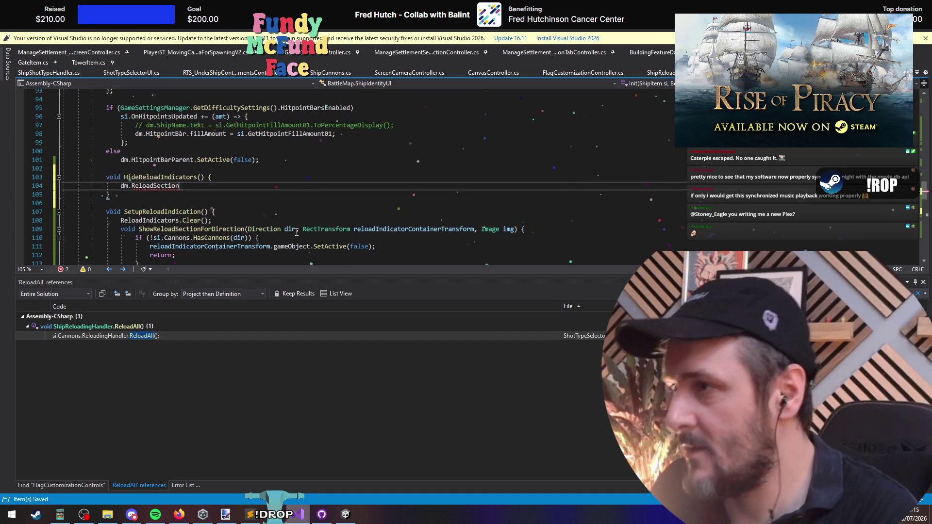
{"action": "type", "text": ".SetAct"}
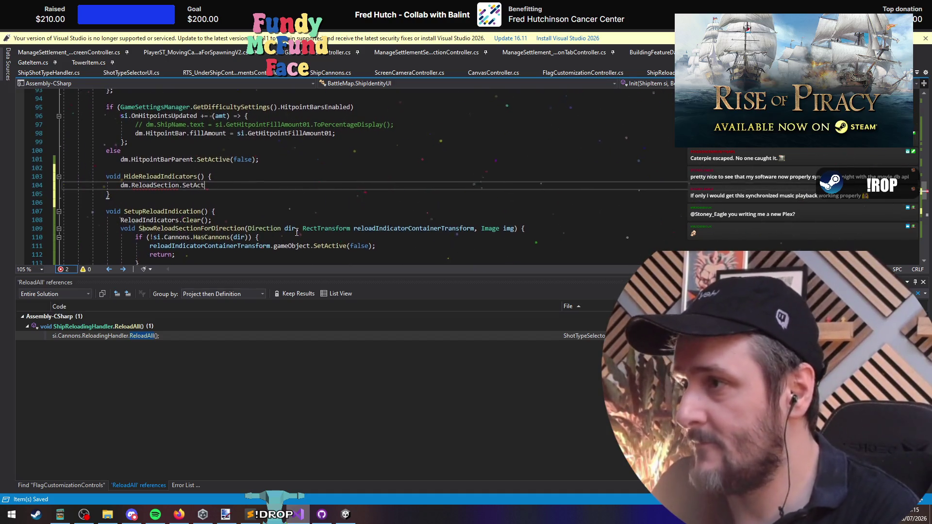
{"action": "type", "text": "ive(false);"}
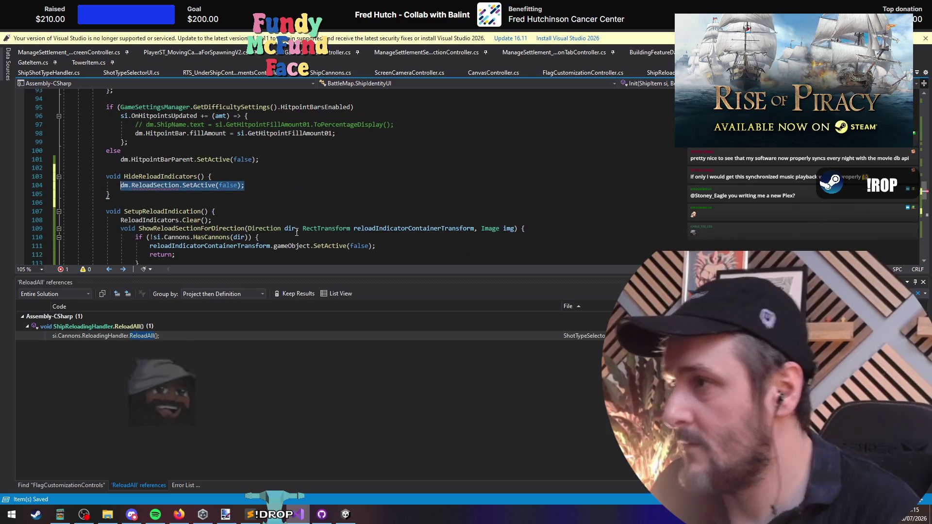
Step: Wrap the IsPlayerOwned branch of the SetupReloadIndication call in braces
{"action": "left_click", "coordinate": [272, 214]}
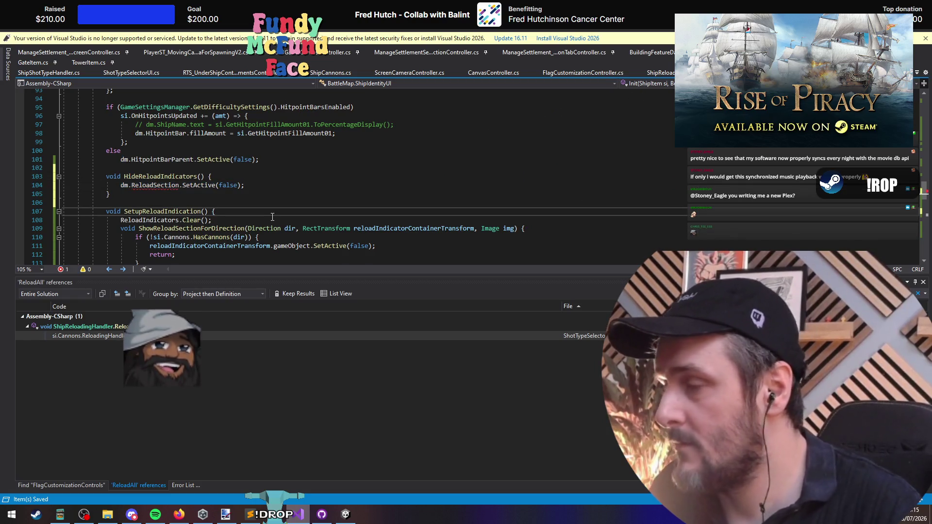
{"action": "scroll", "coordinate": [272, 217], "scroll_direction": "down", "scroll_amount": 6}
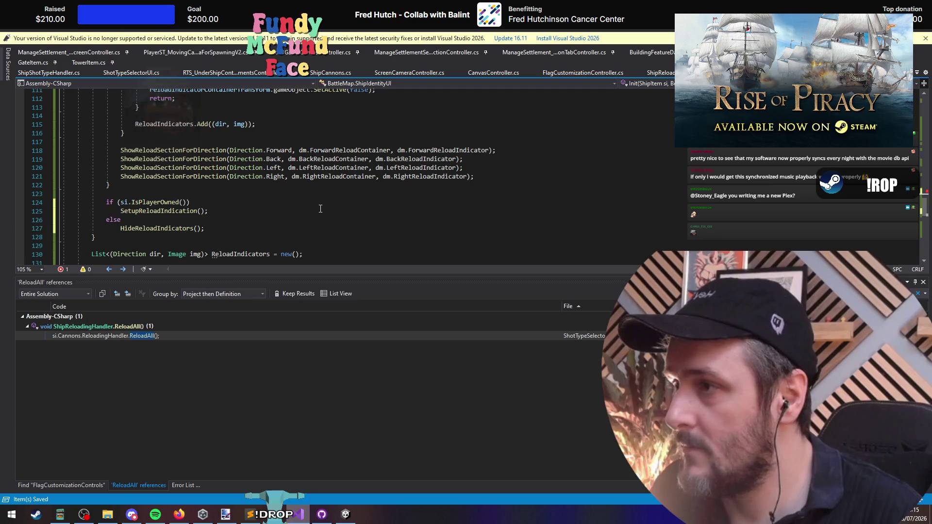
{"action": "left_click", "coordinate": [131, 211]}
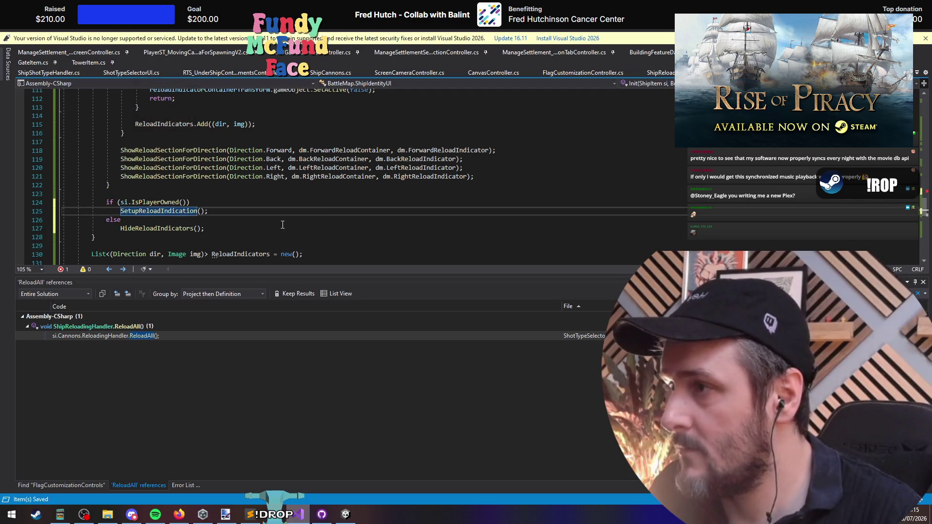
{"action": "left_click", "coordinate": [224, 204]}
{"action": "type", "text": "{"}
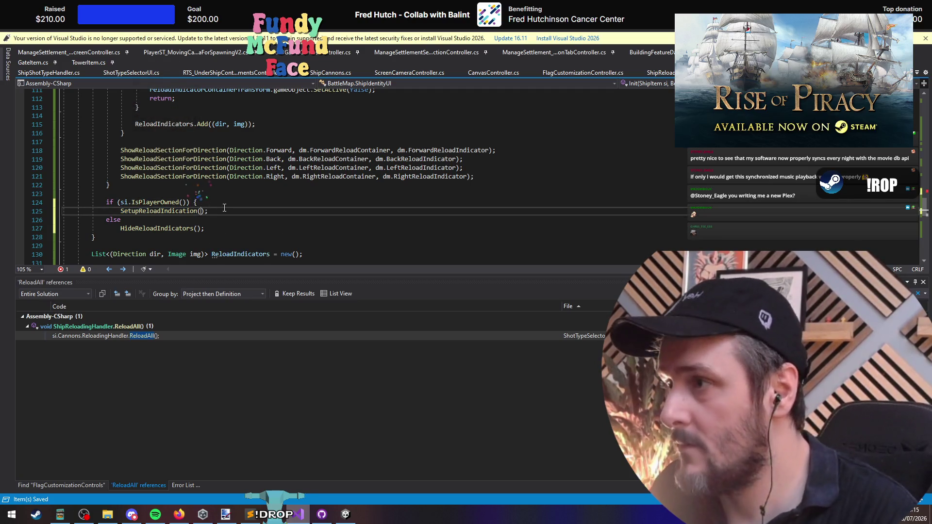
{"action": "key", "text": "Down"}
{"action": "key", "text": "Down"}
{"action": "key", "text": "Home"}
{"action": "type", "text": "}"}
{"action": "key", "text": "Up"}
{"action": "key", "text": "End"}
{"action": "key", "text": "Return"}
Step: Rename HideReloadIndicators to SetReloadIndicatorsVisible across the code
{"action": "type", "text": "S"}
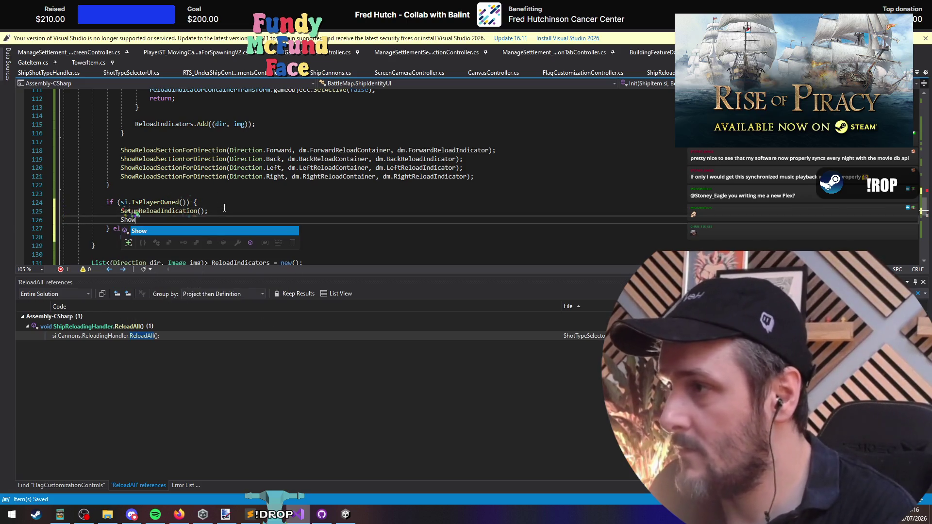
{"action": "key", "text": "Escape"}
{"action": "key", "text": "ctrl+space"}
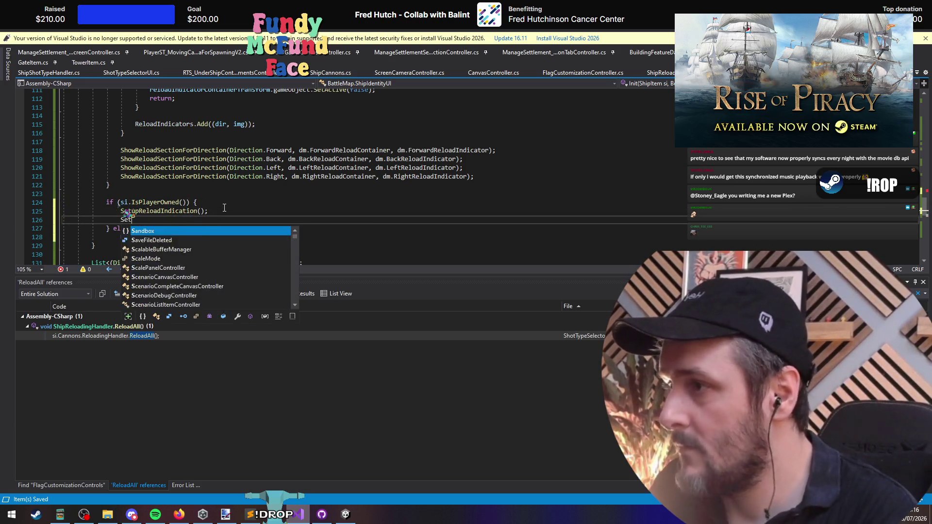
{"action": "key", "text": "Escape"}
{"action": "key", "text": "Down"}
{"action": "key", "text": "Down"}
{"action": "key", "text": "ctrl+r"}
{"action": "key", "text": "ctrl+r"}
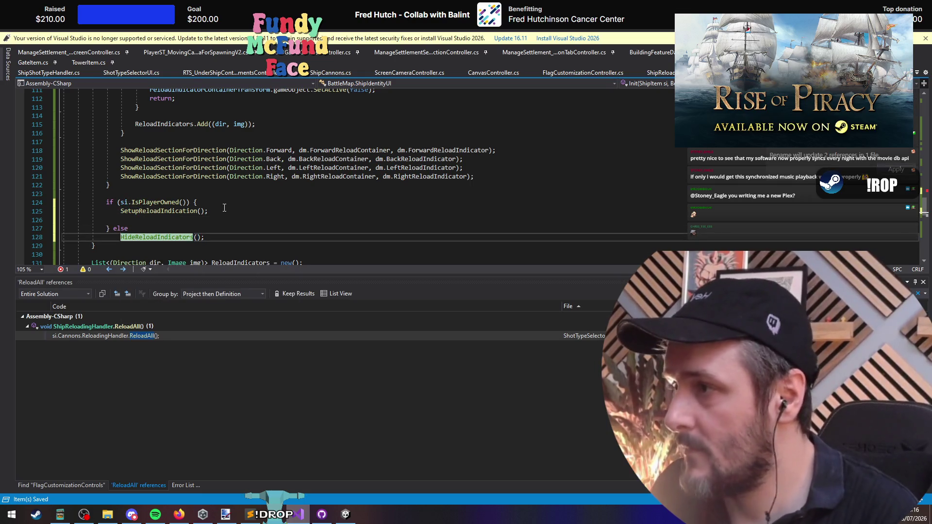
{"action": "key", "text": "BackSpace"}
{"action": "key", "text": "Delete"}
{"action": "key", "text": "Delete"}
{"action": "type", "text": "t"}
{"action": "key", "text": "Return"}
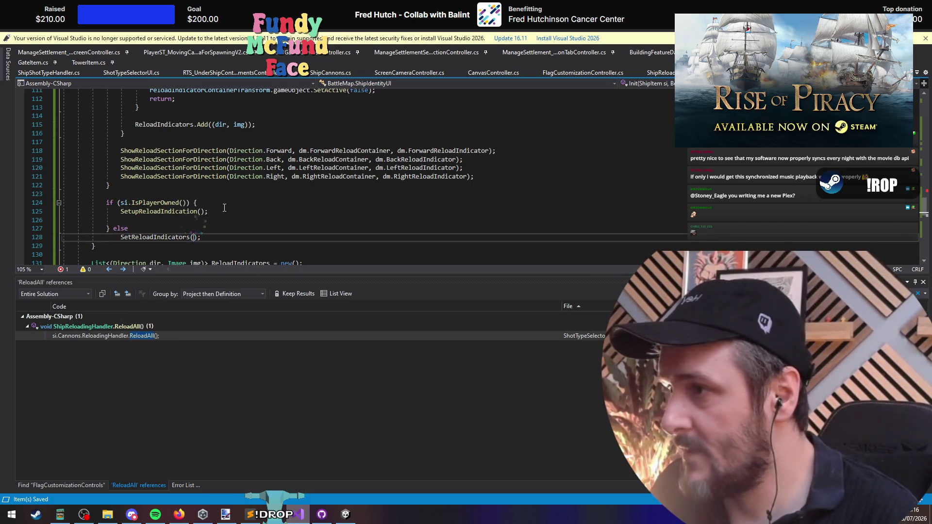
{"action": "key", "text": "ctrl+r"}
{"action": "key", "text": "ctrl+r"}
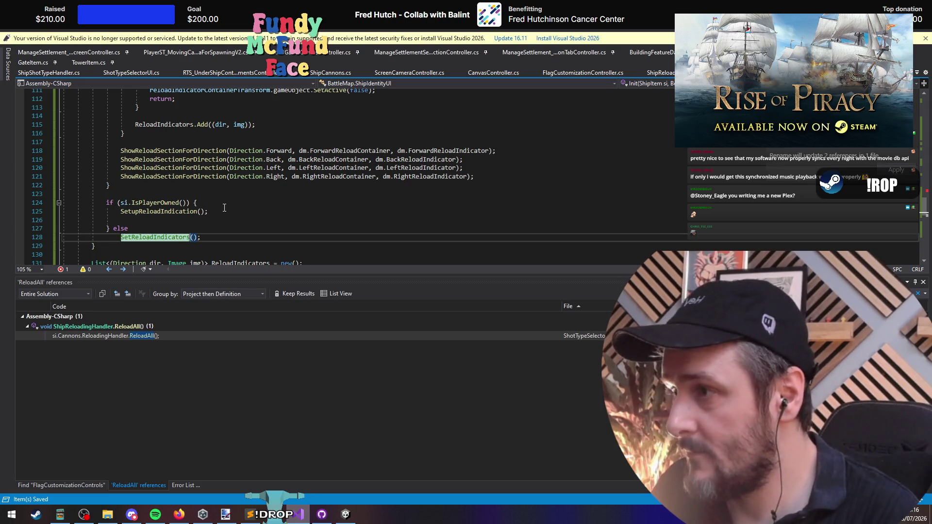
{"action": "key", "text": "Return"}
Step: Call SetReloadIndicatorsVisible(true) for player-owned ships and SetReloadIndicatorsVisible(false) otherwise
{"action": "key", "text": "Right"}
{"action": "type", "text": "false"}
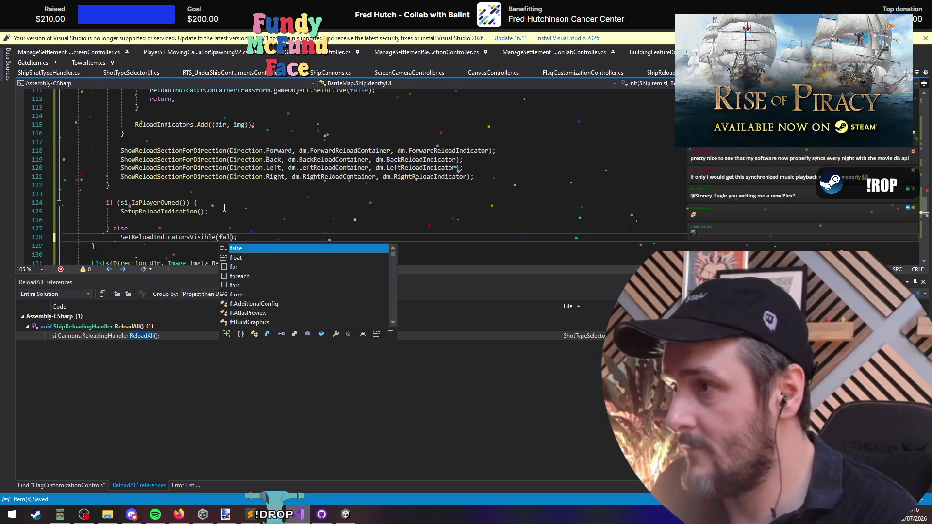
{"action": "key", "text": "Up"}
{"action": "key", "text": "Up"}
{"action": "type", "text": "SetReloadIndicatorsVisible(false);"}
{"action": "key", "text": "Left"}
{"action": "key", "text": "Left"}
{"action": "key", "text": "ctrl+shift+Left"}
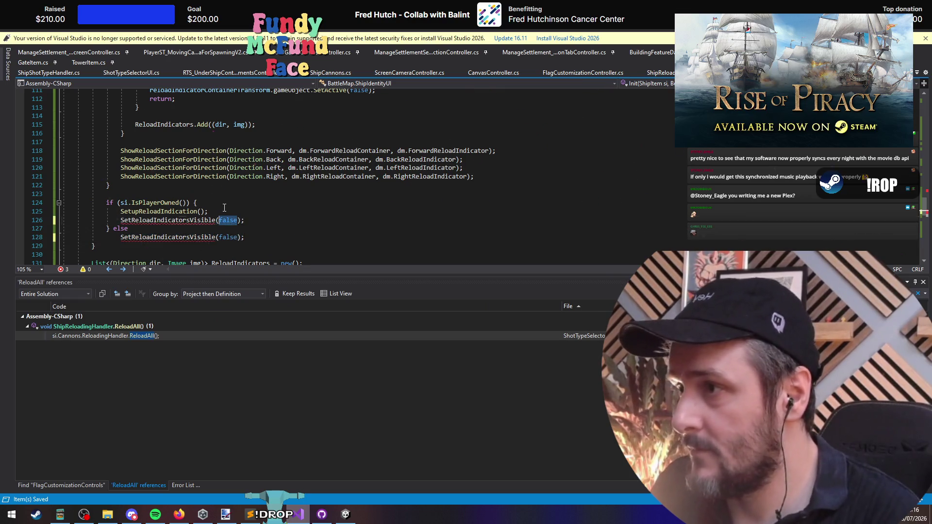
{"action": "type", "text": "true"}
Step: Give SetReloadIndicatorsVisible a bool v parameter and locate the ReloadSection member
{"action": "key", "text": "F12"}
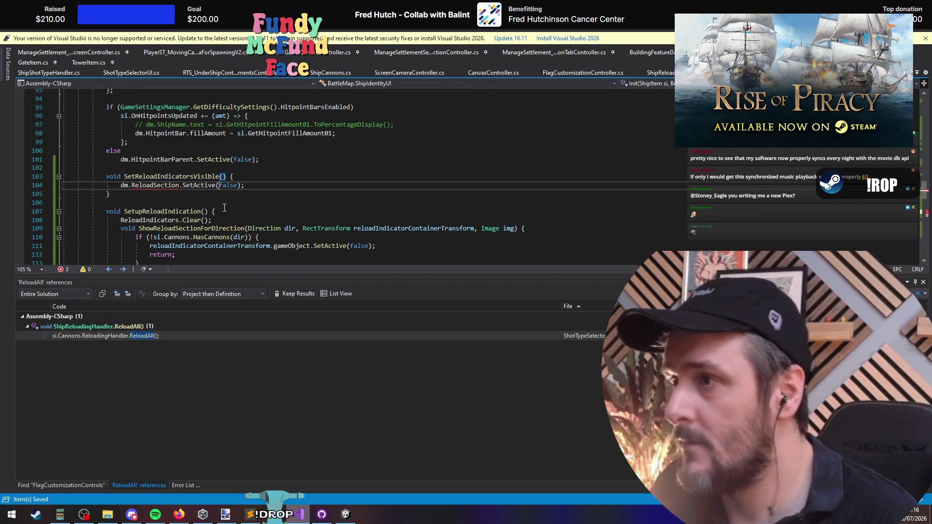
{"action": "type", "text": "bool v"}
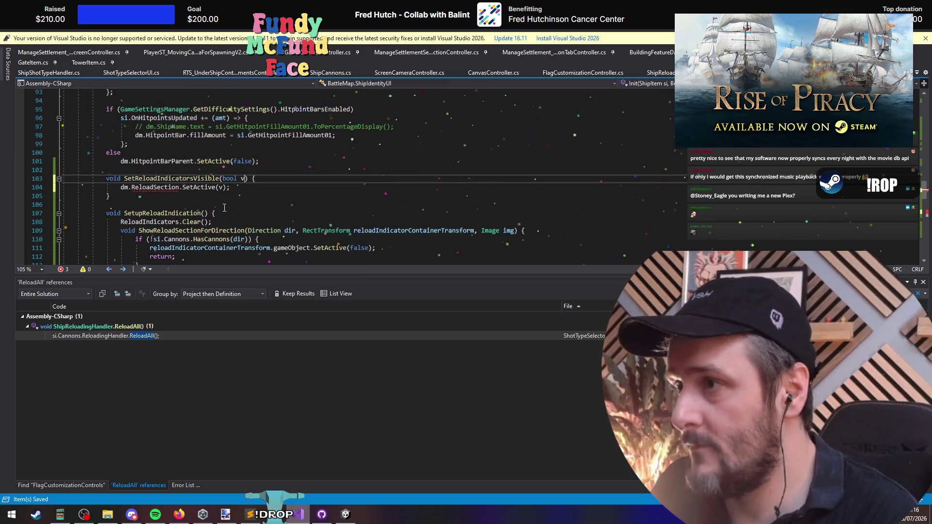
{"action": "key", "text": "Down"}
{"action": "key", "text": "Down"}
{"action": "key", "text": "Down"}
{"action": "left_click", "coordinate": [185, 183]}
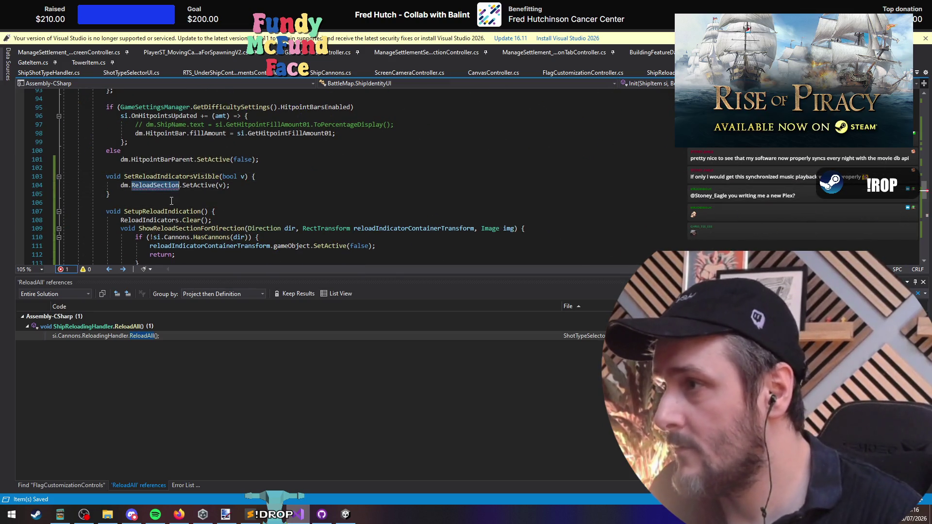
{"action": "scroll", "coordinate": [165, 202], "scroll_direction": "down", "scroll_amount": 3}
{"action": "left_click", "coordinate": [163, 203]}
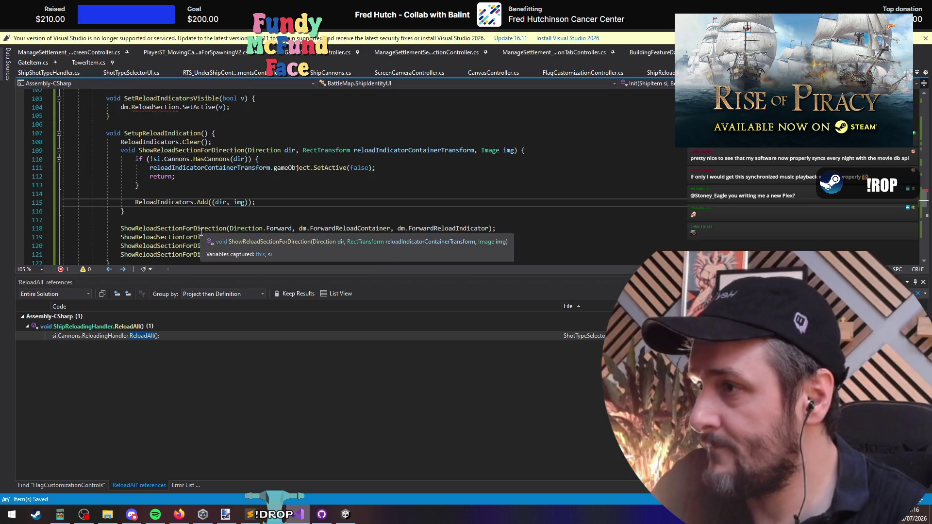
{"action": "scroll", "coordinate": [223, 227], "scroll_direction": "down", "scroll_amount": 1}
Step: Declare [Header("Reload Section")] [SerializeField] internal GameObject ReloadSection in DisplayMembers
{"action": "left_click", "coordinate": [330, 202], "text": "ctrl"}
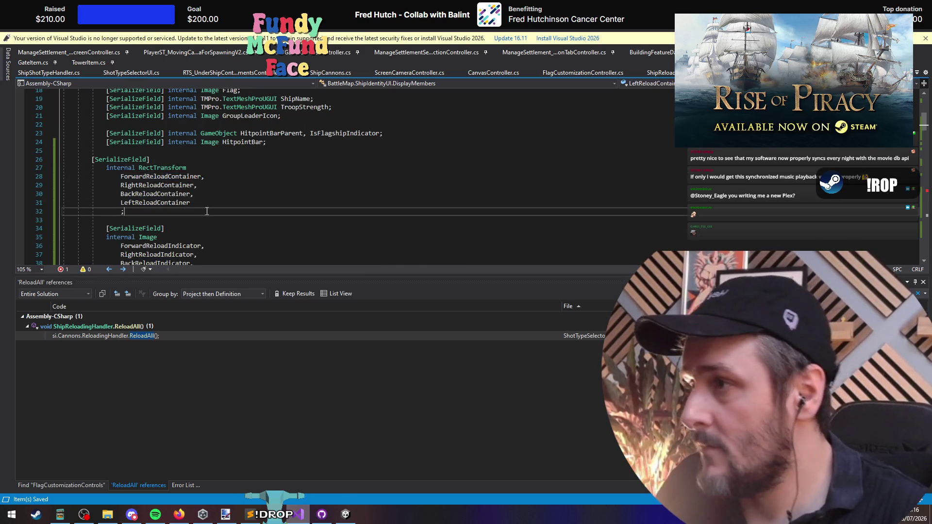
{"action": "left_click", "coordinate": [174, 160]}
{"action": "key", "text": "Return"}
{"action": "key", "text": "Return"}
{"action": "key", "text": "Up"}
{"action": "key", "text": "Up"}
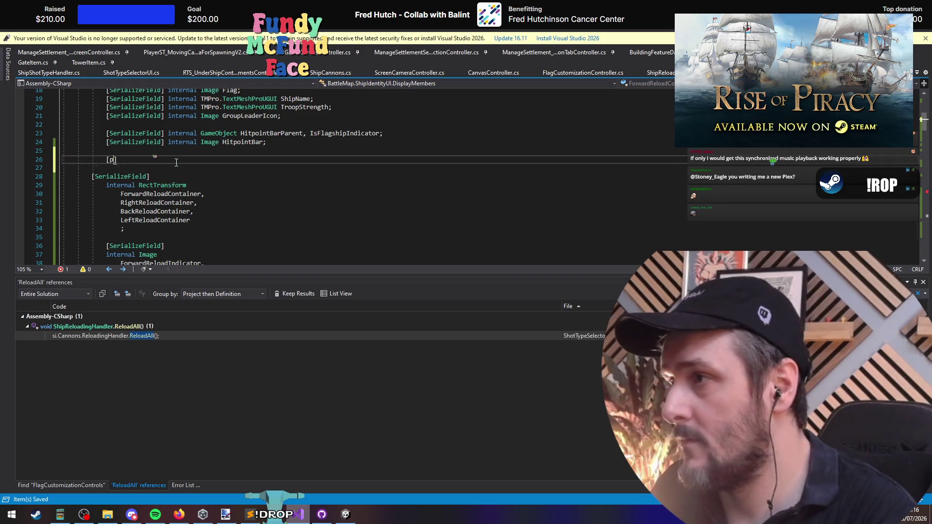
{"action": "type", "text": "[Seria"}
{"action": "key", "text": "Tab"}
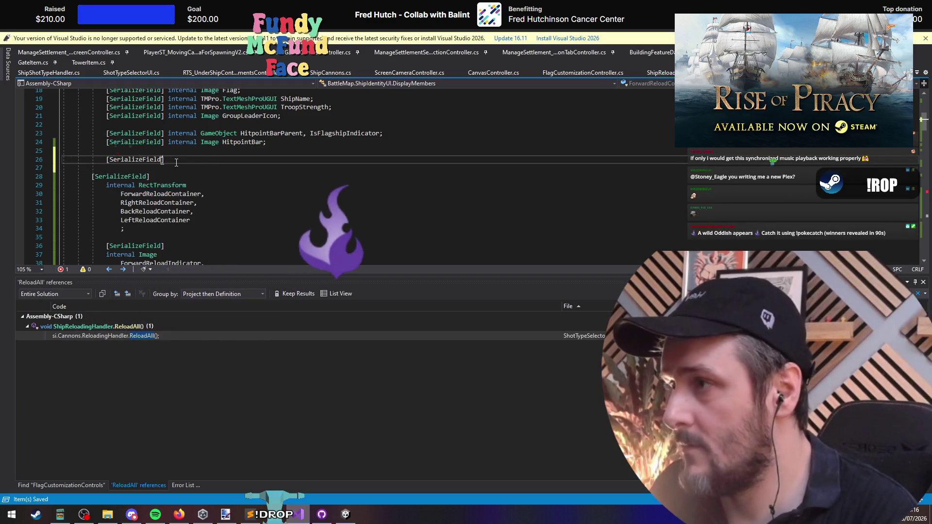
{"action": "type", "text": "] GameObje"}
{"action": "key", "text": "Tab"}
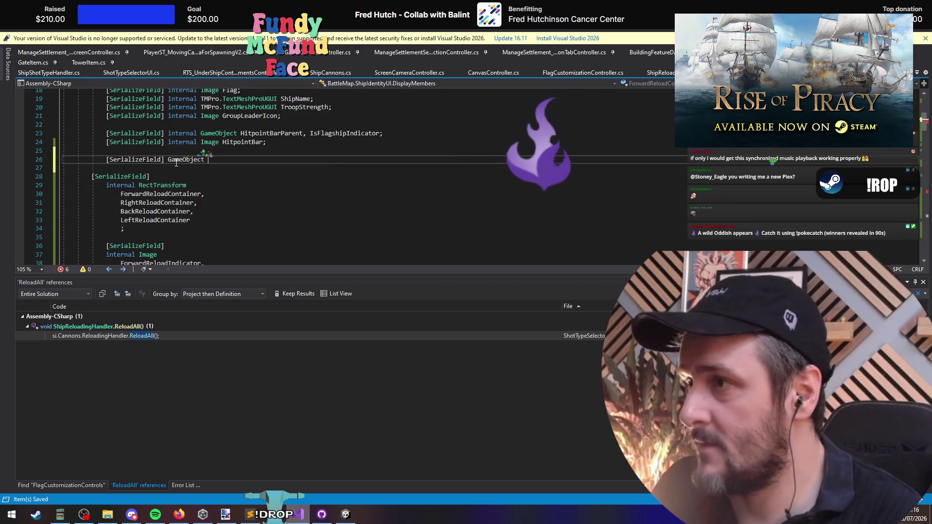
{"action": "type", "text": "ReloadSection;"}
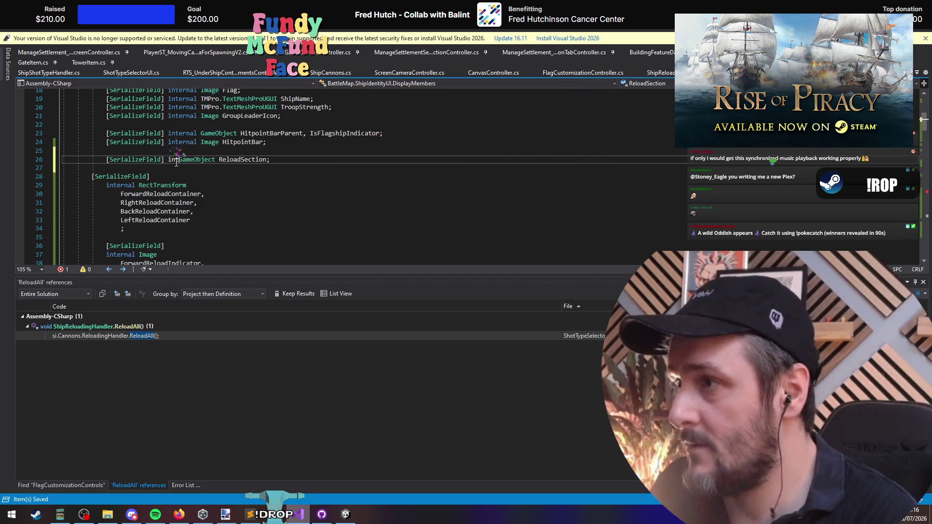
{"action": "type", "text": "internal"}
{"action": "key", "text": "ctrl+Return"}
{"action": "type", "text": "[Header "}
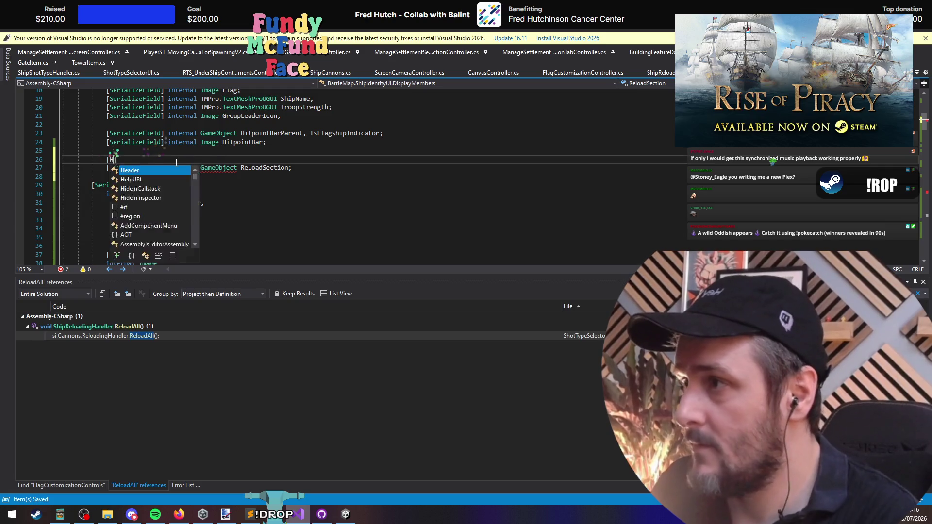
{"action": "type", "text": "\"Reloa\")"}
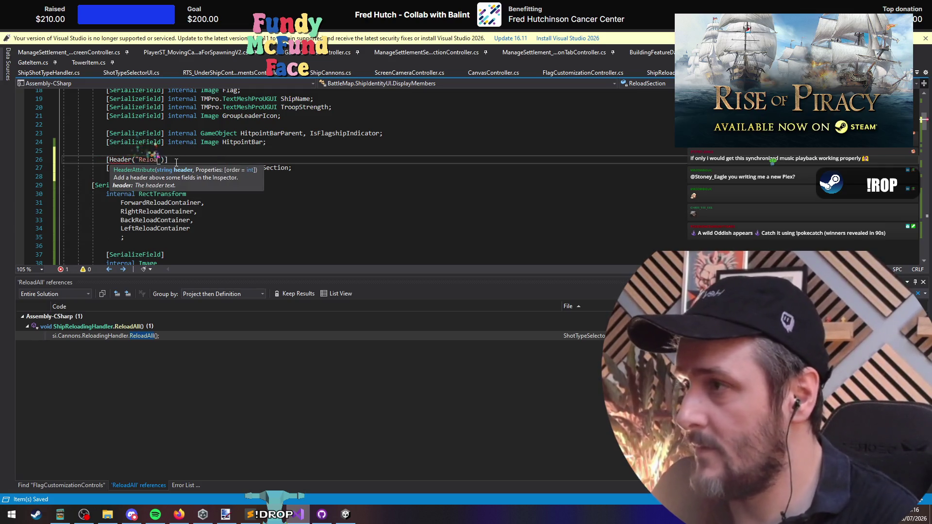
{"action": "key", "text": "Down"}
{"action": "key", "text": "Down"}
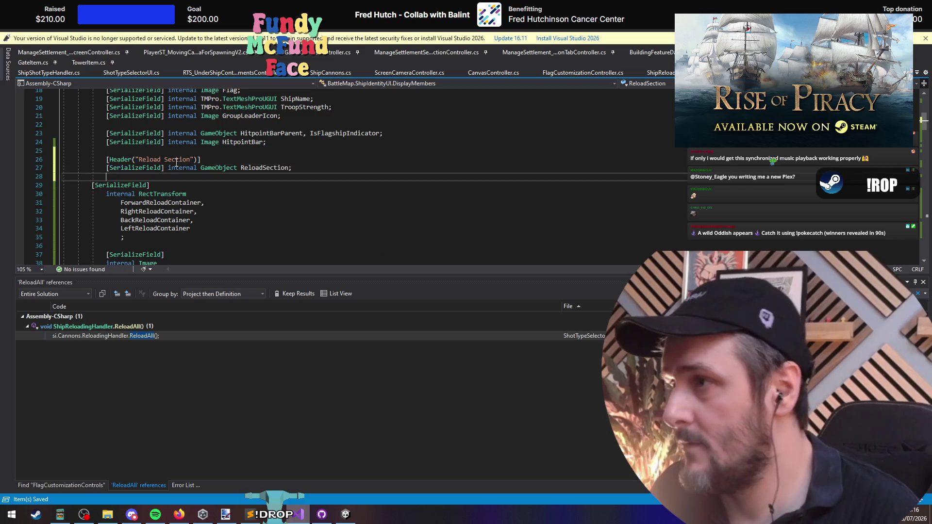
Step: Indent the reload containers and indicators fields, then return to Unity to recompile
{"action": "scroll", "coordinate": [176, 161], "scroll_direction": "down", "scroll_amount": 2}
{"action": "left_click_drag", "start_coordinate": [177, 124], "coordinate": [223, 241]}
{"action": "key", "text": "Tab"}
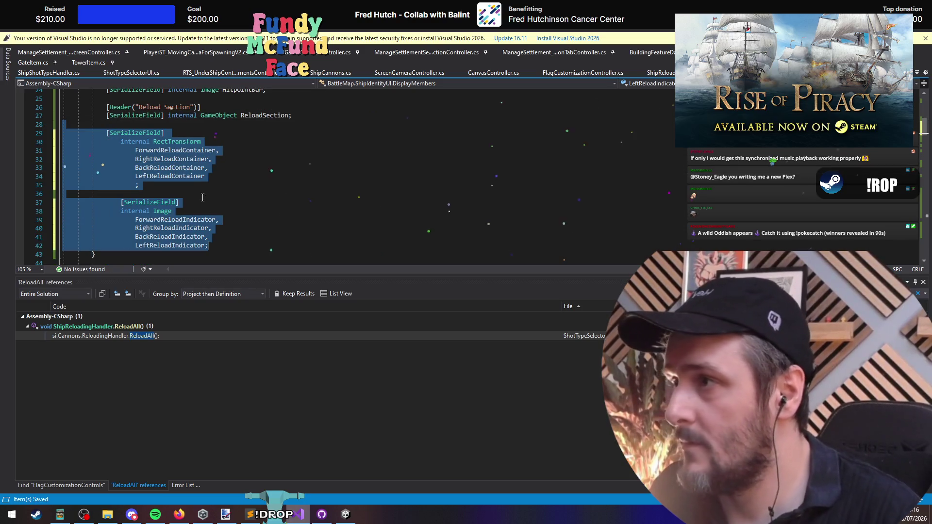
{"action": "key", "text": "ctrl+Home"}
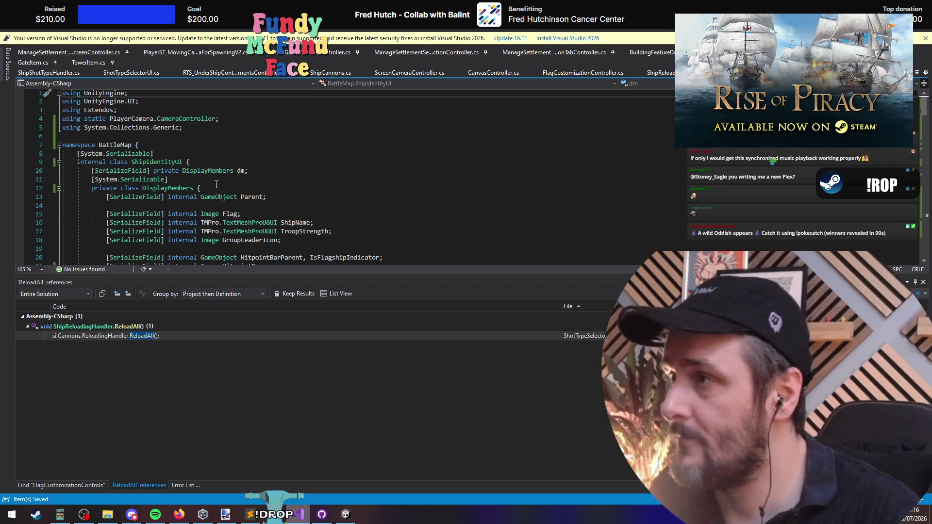
{"action": "key", "text": "alt+Tab"}
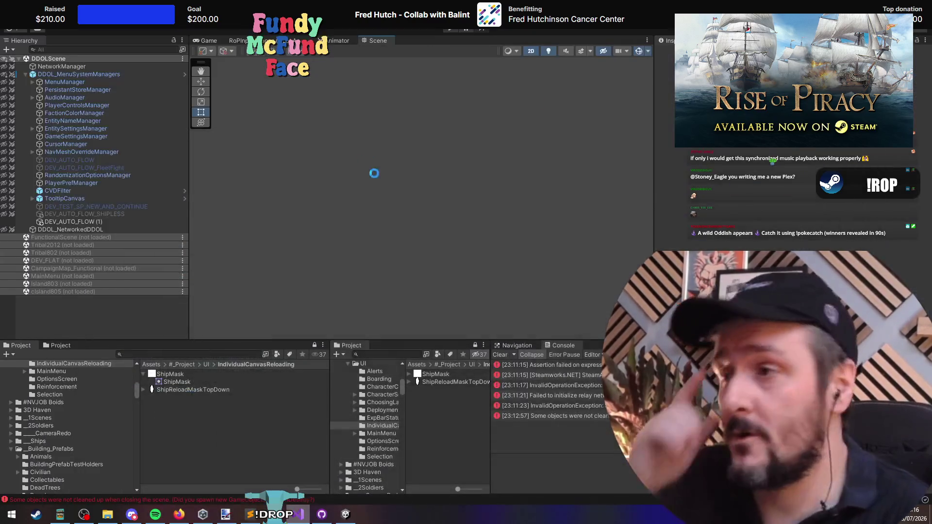
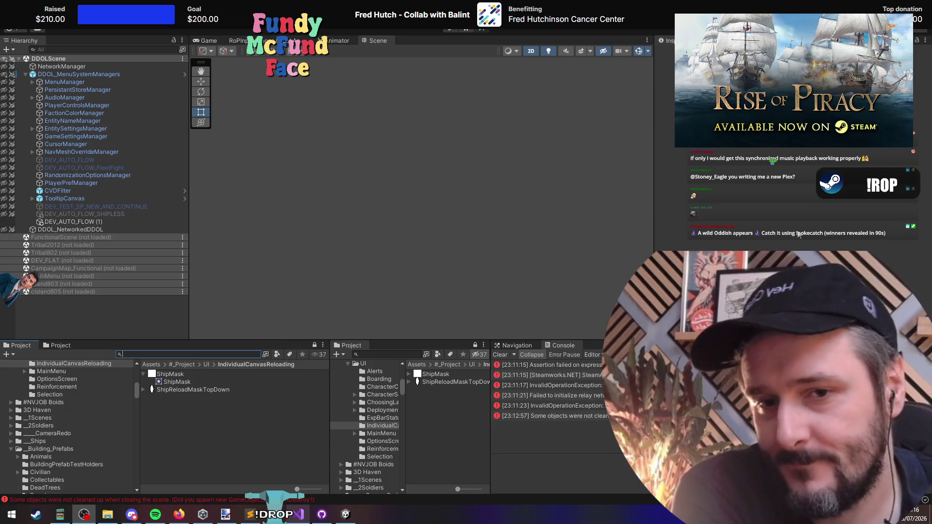
Step: Switch from Unity to Visual Studio, with ShipIdentityUI.cs in focus around line 13
{"action": "left_click", "coordinate": [343, 241]}
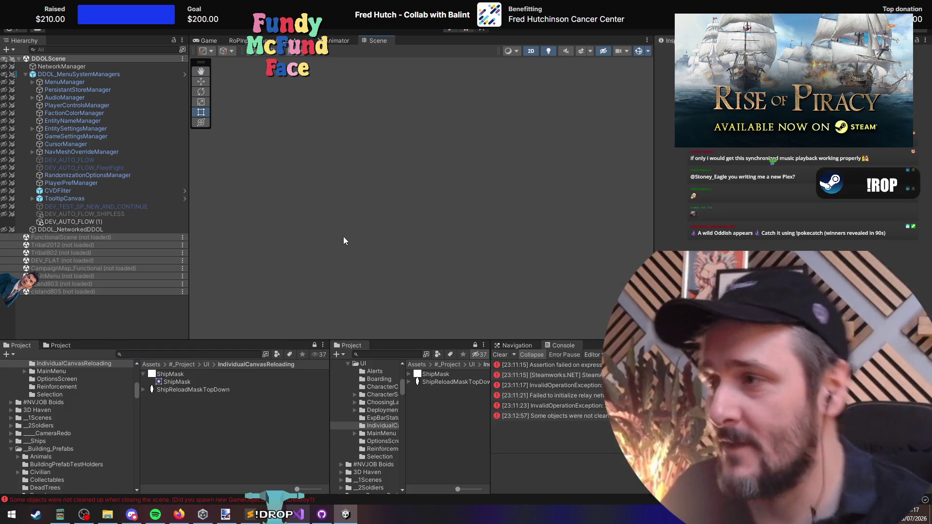
{"action": "key", "text": "alt+Tab"}
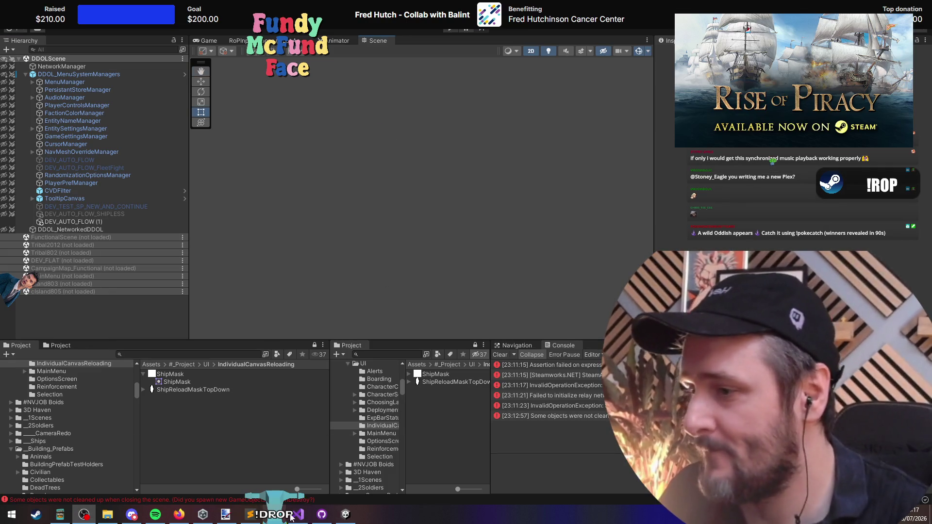
{"action": "key", "text": "alt+Tab"}
{"action": "left_click", "coordinate": [253, 197]}
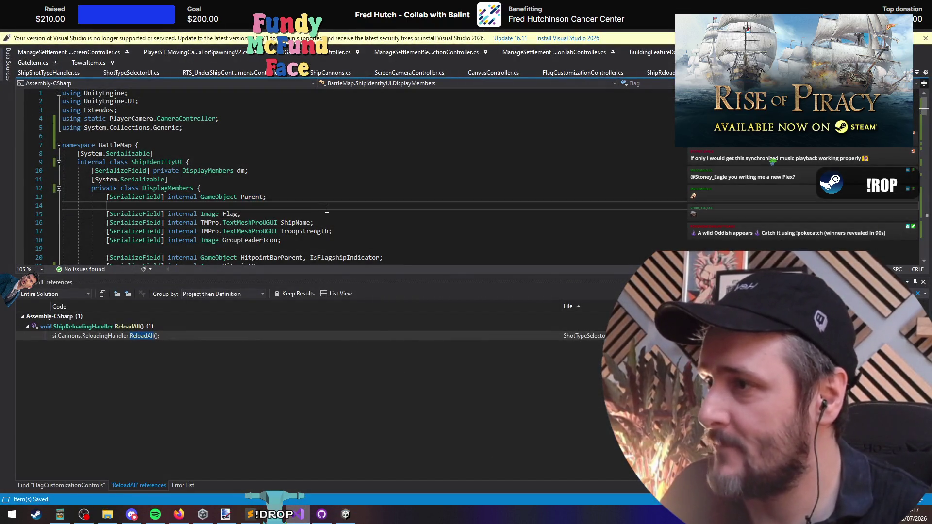
Step: Switch from Visual Studio back to the Unity Editor
{"action": "key", "text": "alt+Tab"}
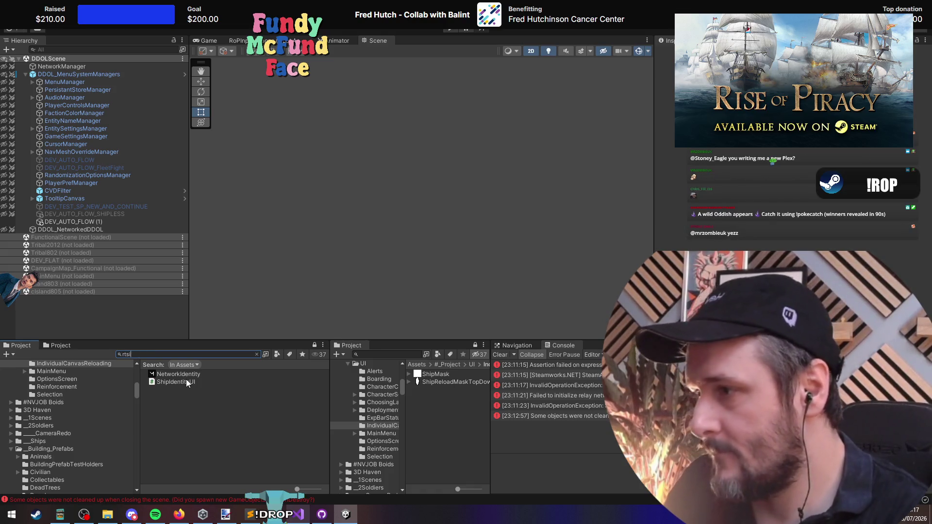
Step: Search the Project for 'indiv' and open RTS_ShipIndividualUIPrefab in prefab mode
{"action": "type", "text": "ide"}
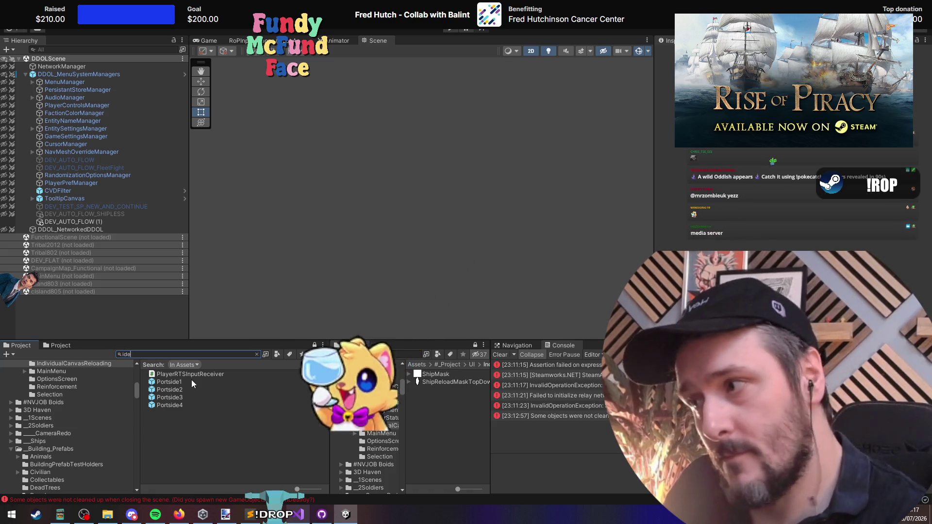
{"action": "type", "text": "nti"}
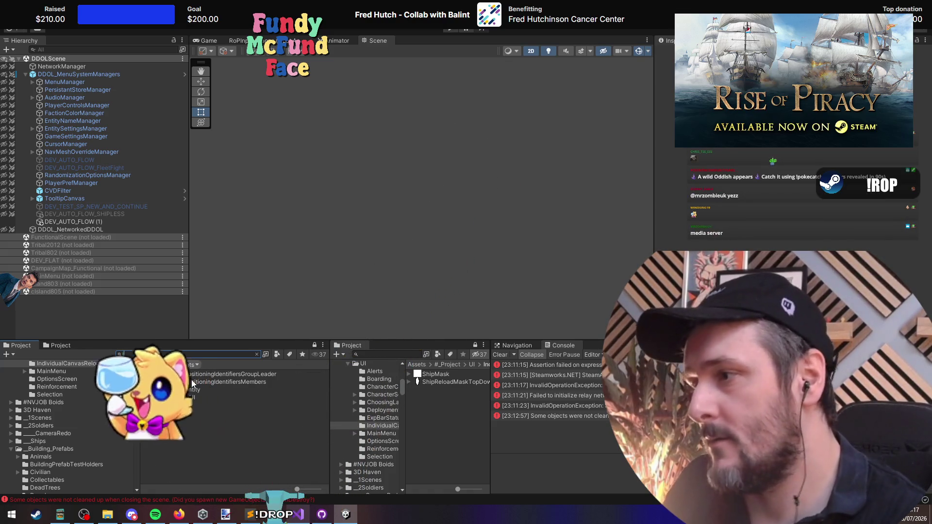
{"action": "key", "text": "BackSpace"}
{"action": "key", "text": "BackSpace"}
{"action": "key", "text": "BackSpace"}
{"action": "type", "text": "ndiv"}
{"action": "double_click", "coordinate": [210, 382]}
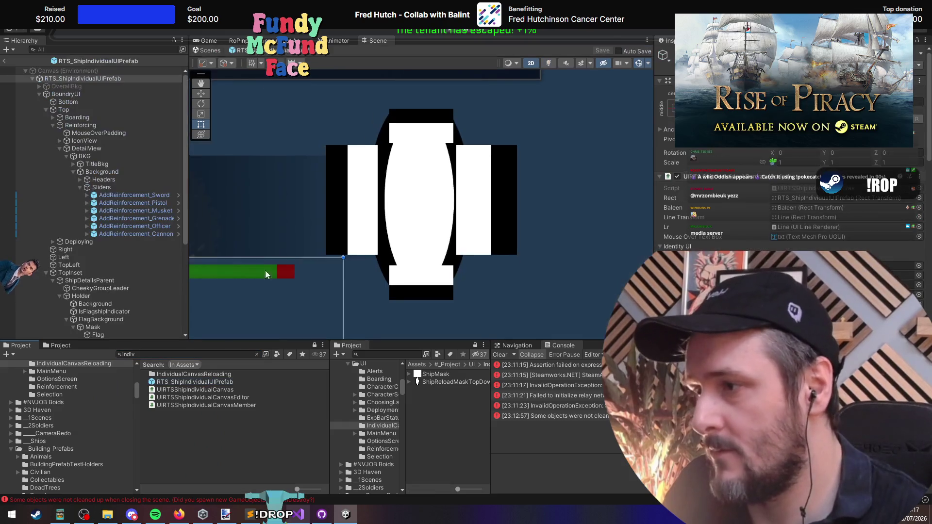
Step: Assign ReloadStatus to the root's Reload Section field, then exit prefab mode
{"action": "scroll", "coordinate": [99, 193], "scroll_direction": "down", "scroll_amount": 6}
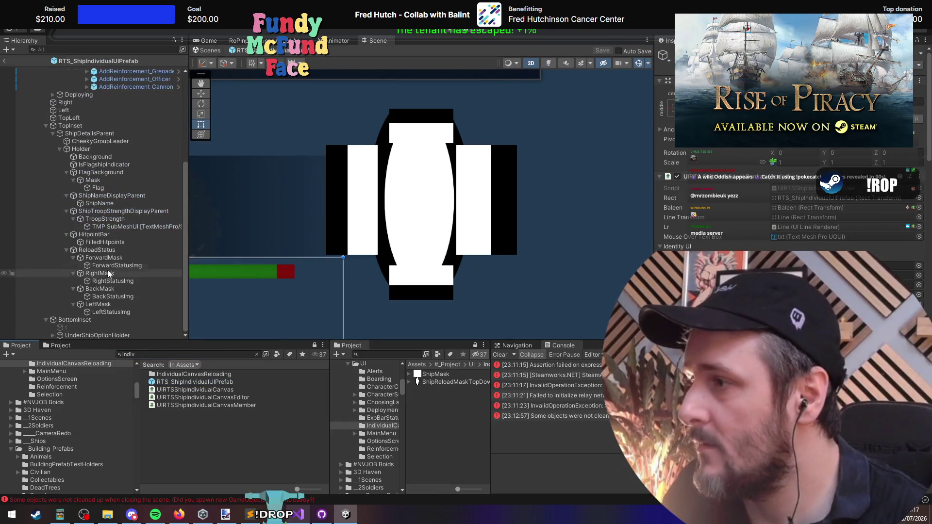
{"action": "scroll", "coordinate": [84, 236], "scroll_direction": "up", "scroll_amount": 6}
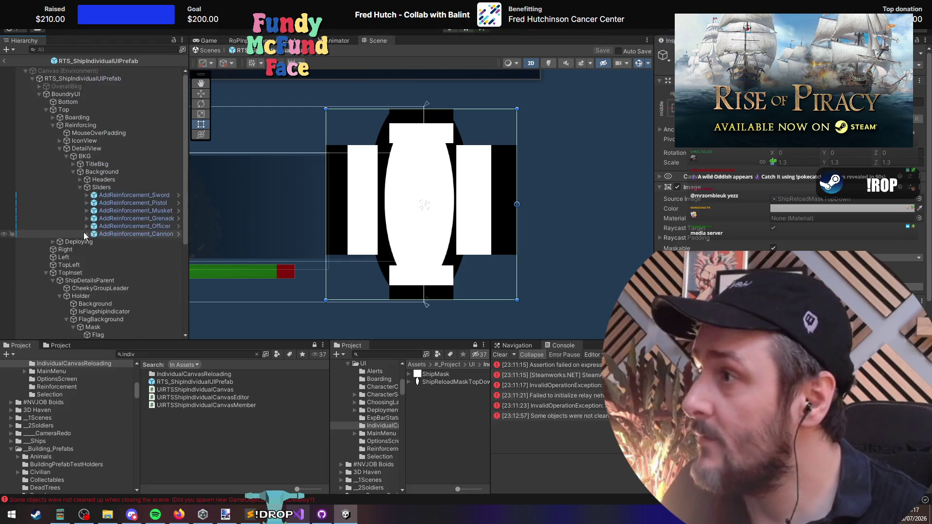
{"action": "left_click", "coordinate": [62, 79]}
{"action": "scroll", "coordinate": [110, 273], "scroll_direction": "down", "scroll_amount": 6}
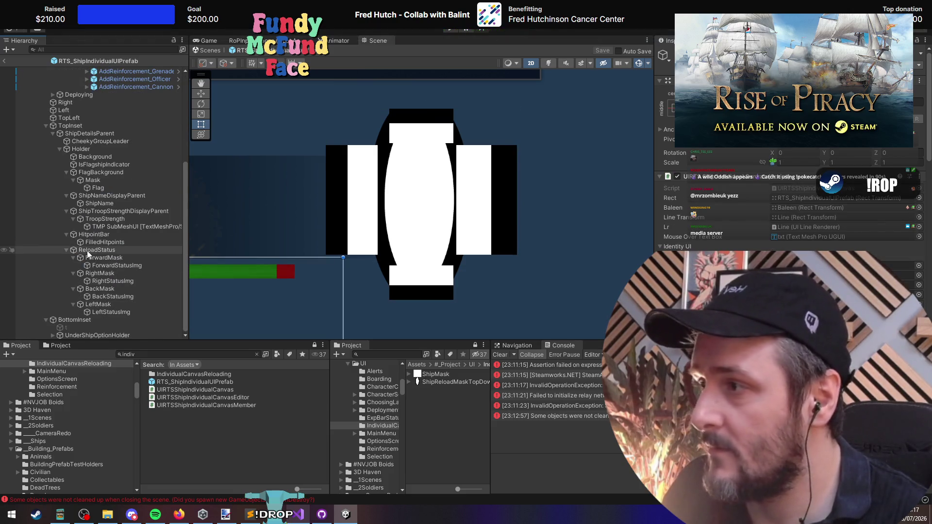
{"action": "scroll", "coordinate": [786, 203], "scroll_direction": "down", "scroll_amount": 10}
{"action": "scroll", "coordinate": [786, 204], "scroll_direction": "down", "scroll_amount": 5}
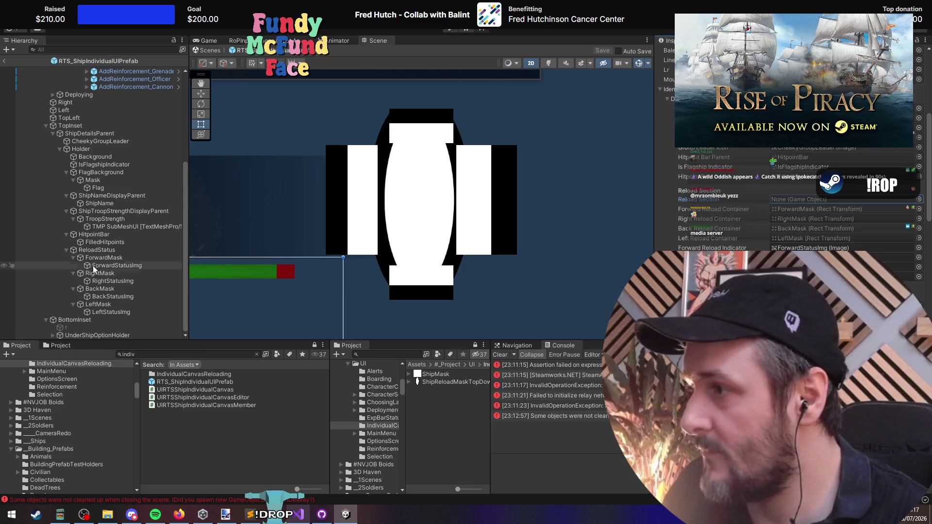
{"action": "left_click_drag", "start_coordinate": [97, 250], "coordinate": [796, 199]}
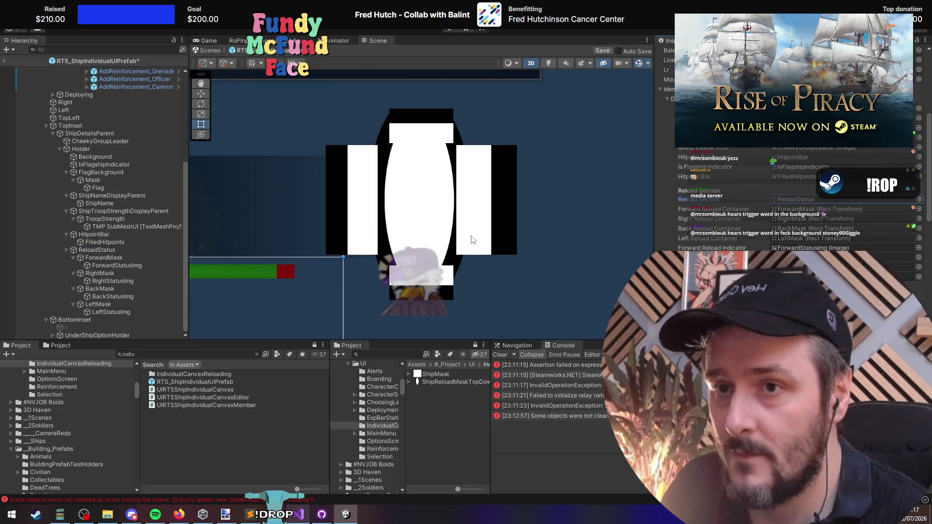
{"action": "left_click", "coordinate": [4, 60]}
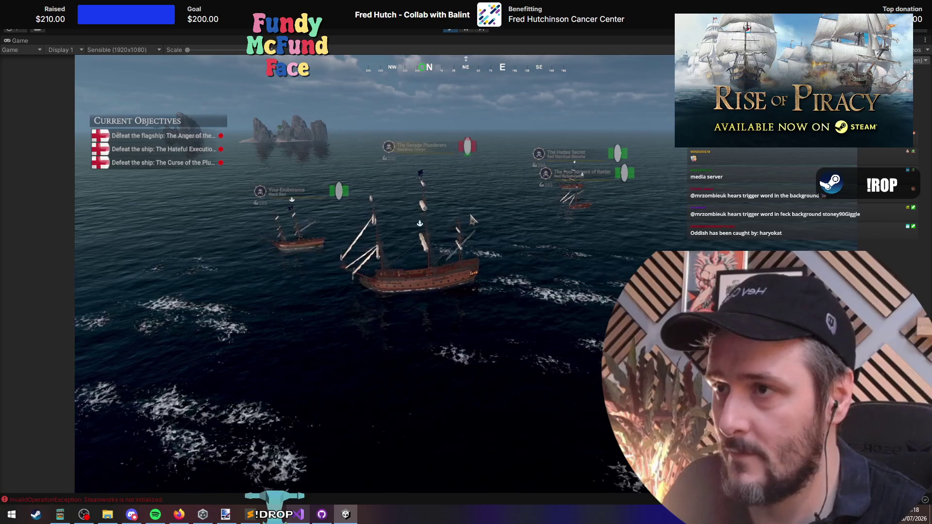
Step: In Play mode, switch ship shot types to Round, then HoldFire, then back to Round
{"action": "left_click", "coordinate": [580, 228]}
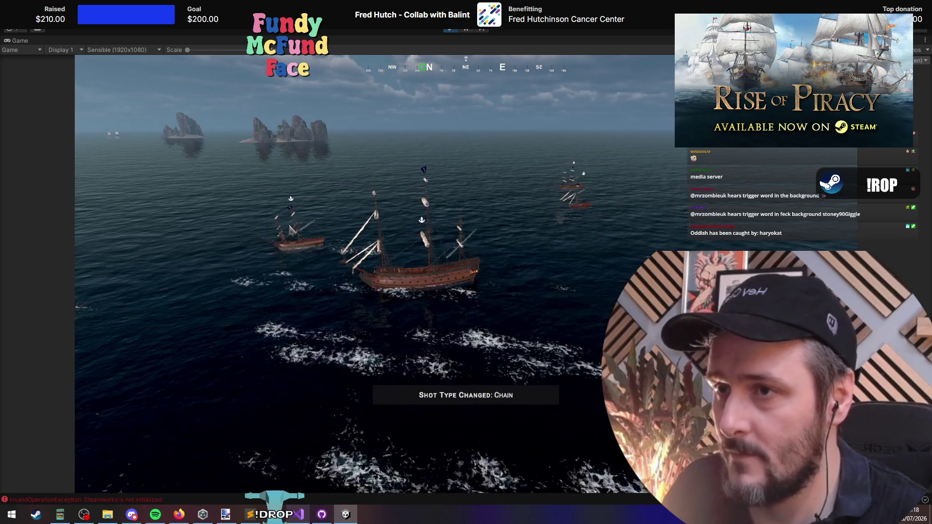
{"action": "left_click", "coordinate": [301, 275]}
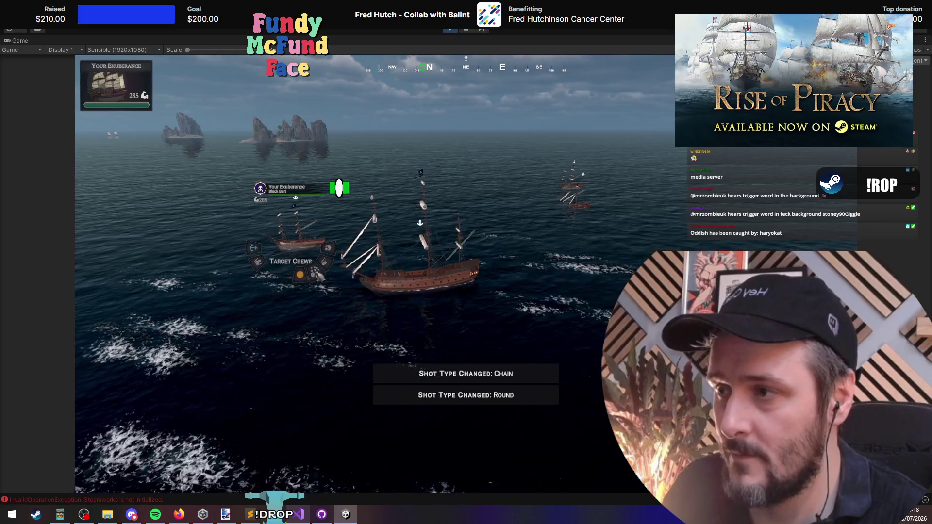
{"action": "left_click", "coordinate": [468, 158]}
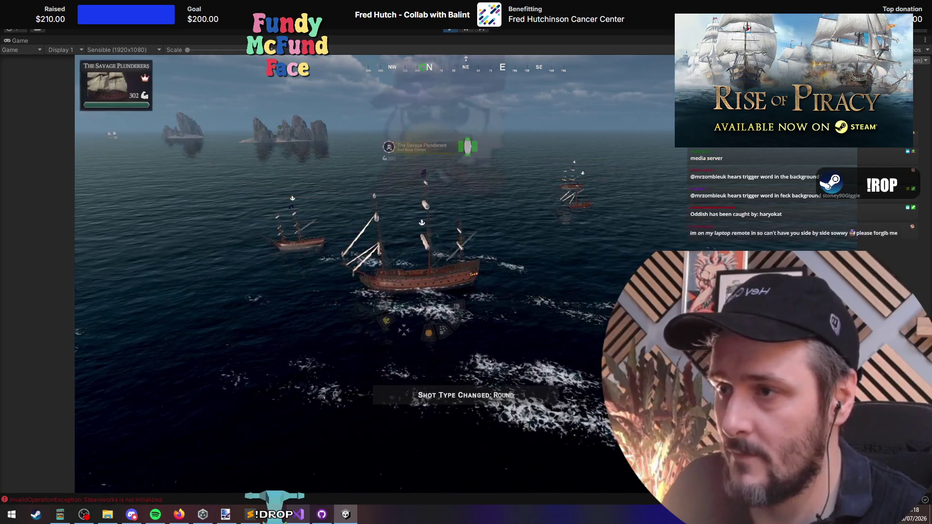
{"action": "left_click", "coordinate": [458, 308]}
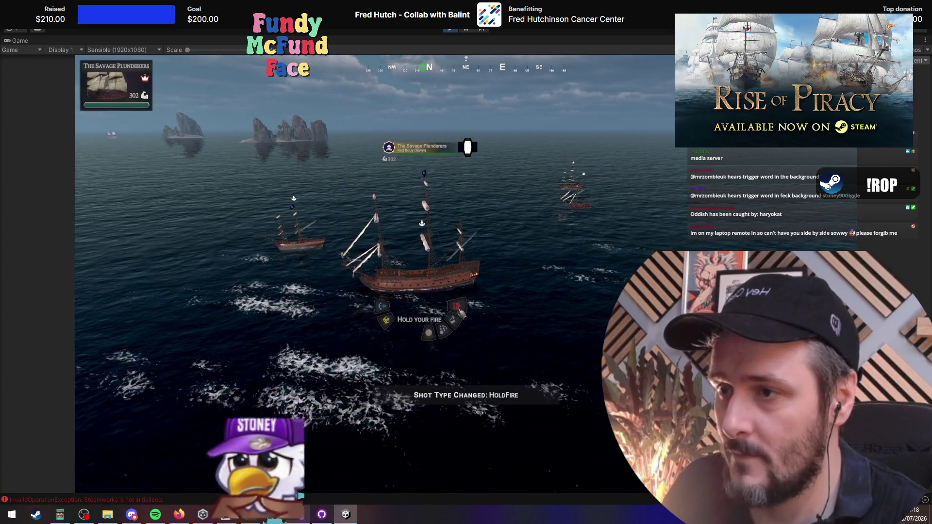
{"action": "left_click", "coordinate": [428, 333]}
Step: Stop Play mode and bring up ShipReloadingHandler.cs in Visual Studio
{"action": "left_click", "coordinate": [452, 32]}
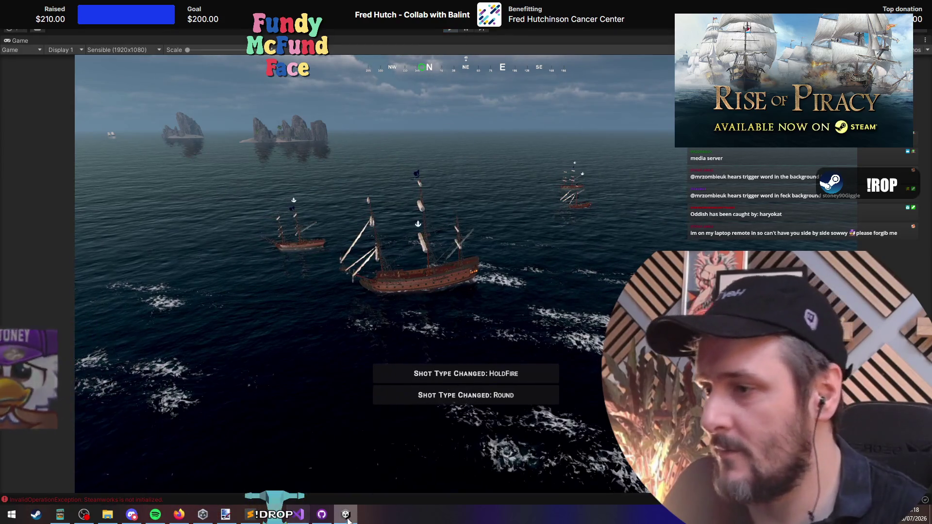
{"action": "key", "text": "alt+Tab"}
{"action": "key", "text": "ctrl+Tab"}
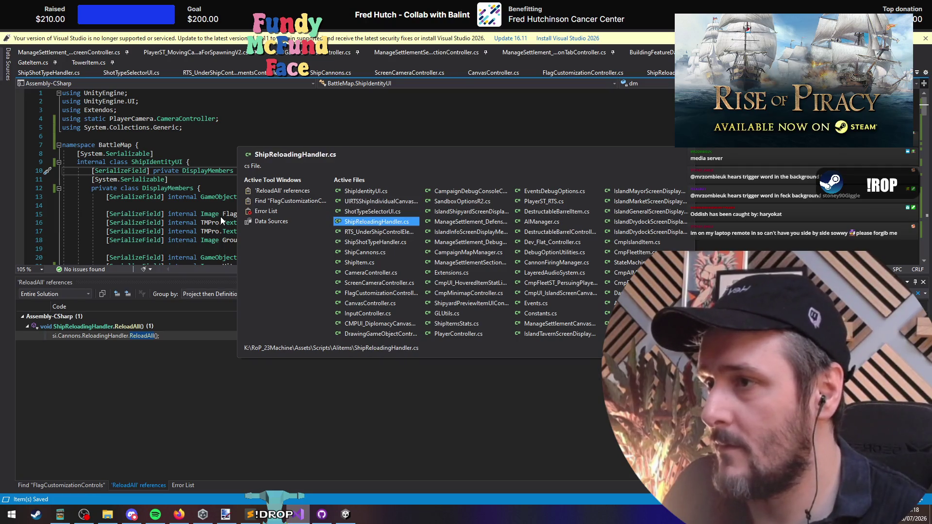
Step: Add a 'shotType != CannonFiringManager.ShotType.HoldFire' check to line 97 of ShotTypeSelectorUI.cs
{"action": "right_click", "coordinate": [159, 179]}
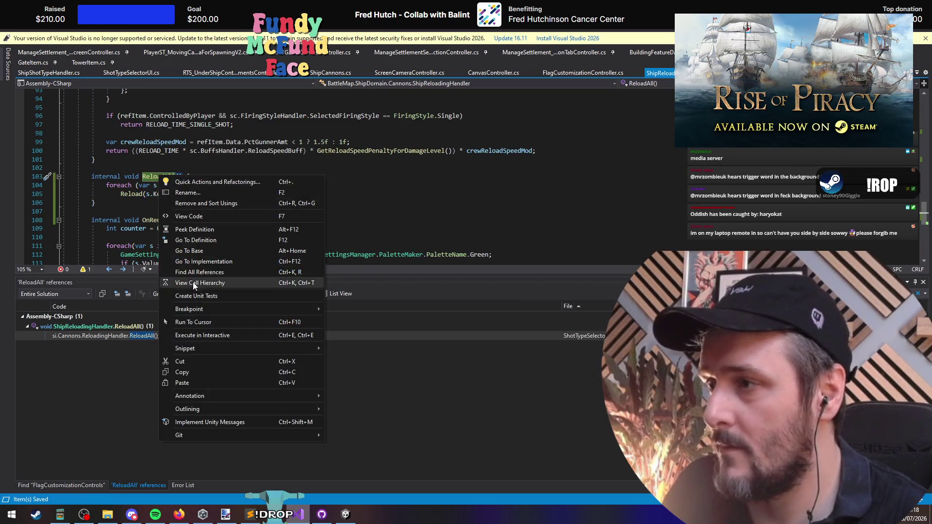
{"action": "left_click", "coordinate": [203, 277]}
{"action": "double_click", "coordinate": [105, 335]}
{"action": "left_click", "coordinate": [339, 175]}
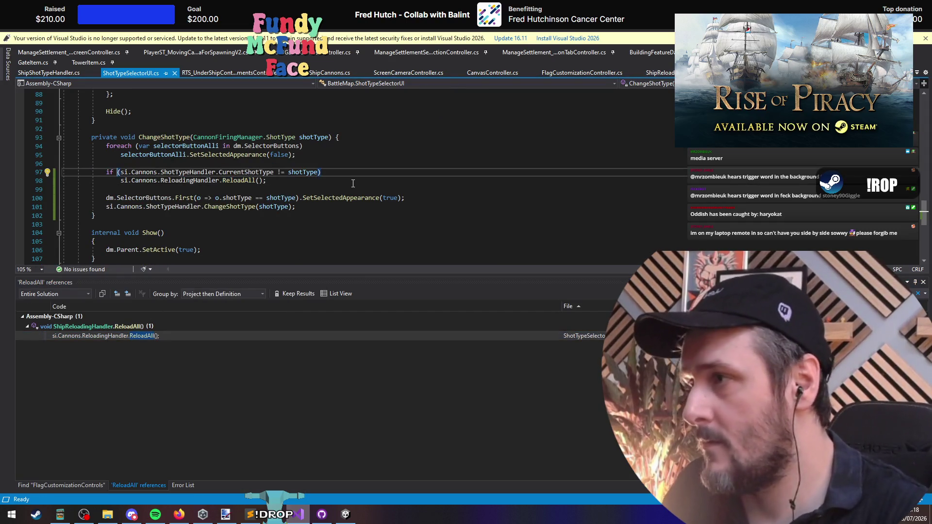
{"action": "type", "text": "hotType != "}
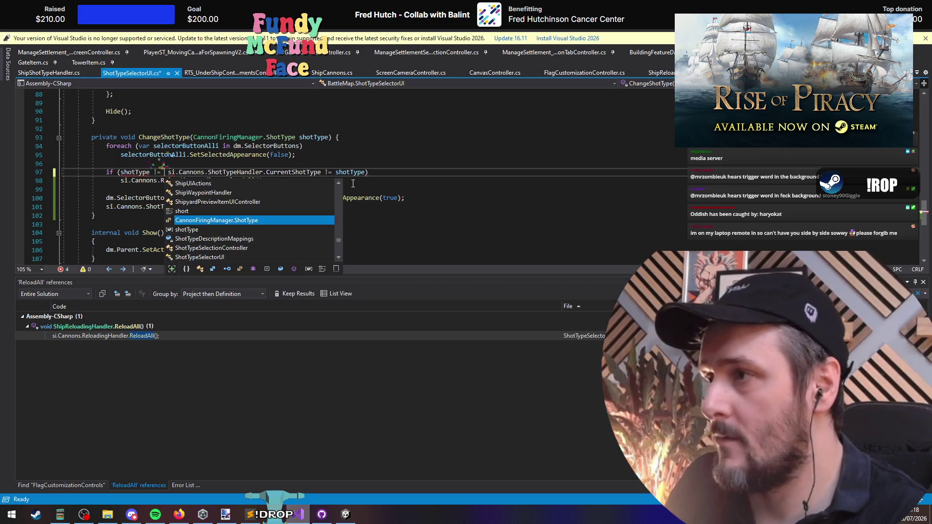
{"action": "type", "text": ".ho"}
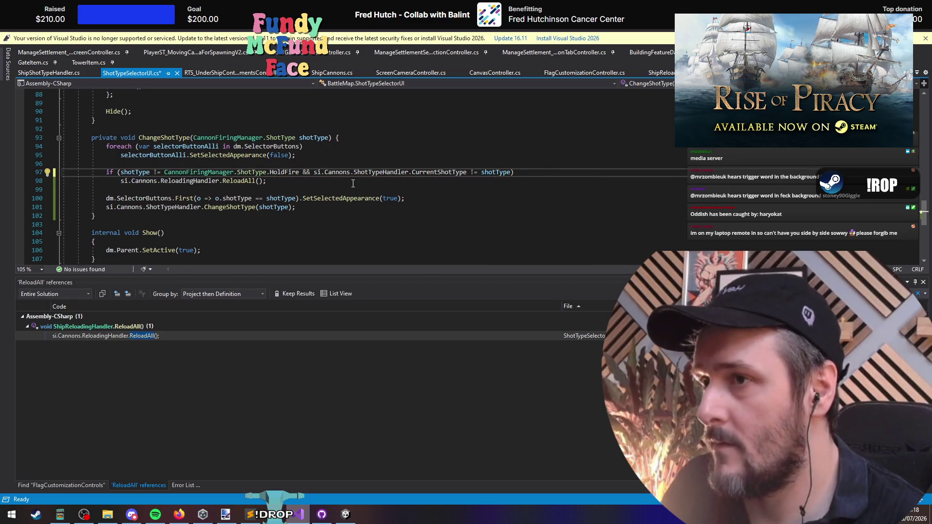
{"action": "key", "text": "Down"}
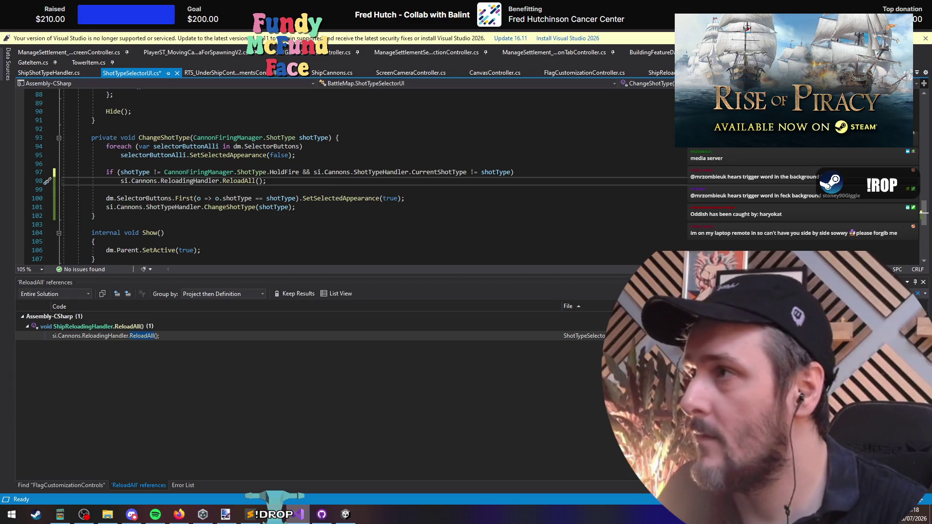
{"action": "key", "text": "alt+Tab"}
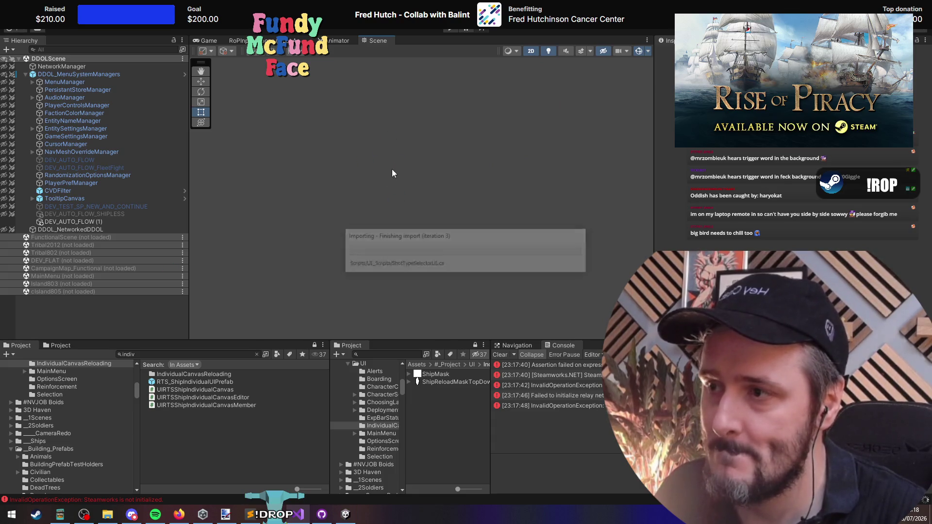
Step: Wait for Unity to finish recompiling, then switch to the view-panning tool
{"action": "key", "text": "q"}
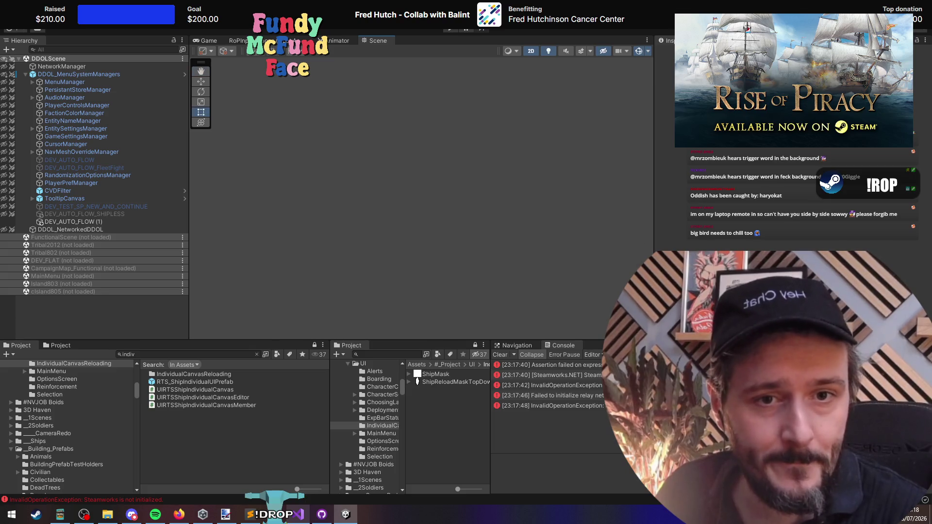